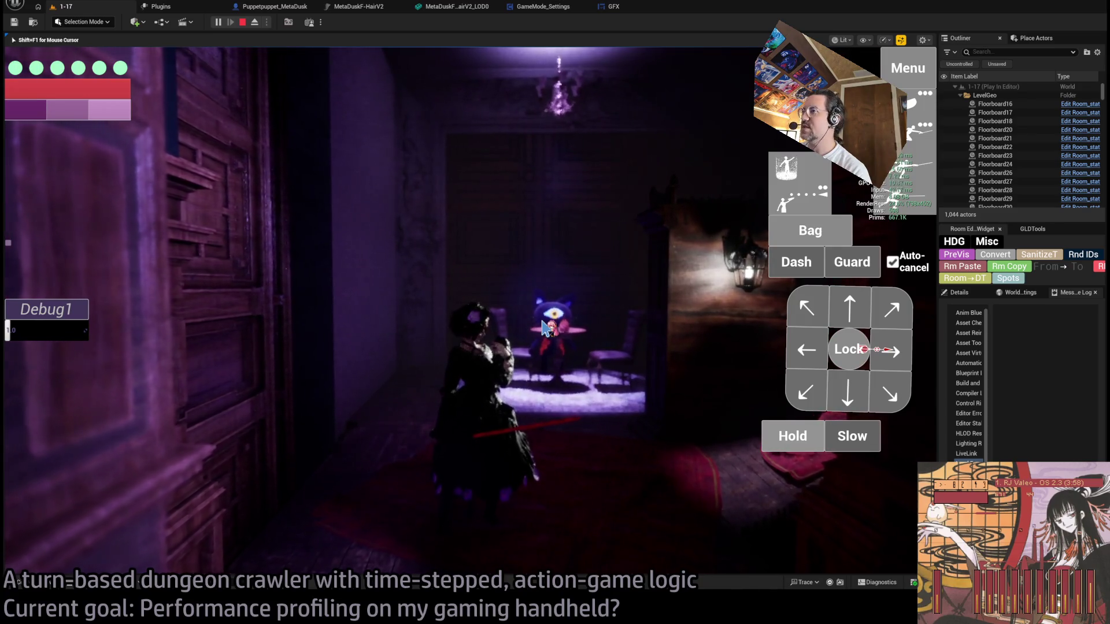
# - Run 'stat gpu' in the console to overlay GPU timings on the level 1-17 session
pyautogui.press('`')
pyautogui.write('stat un')
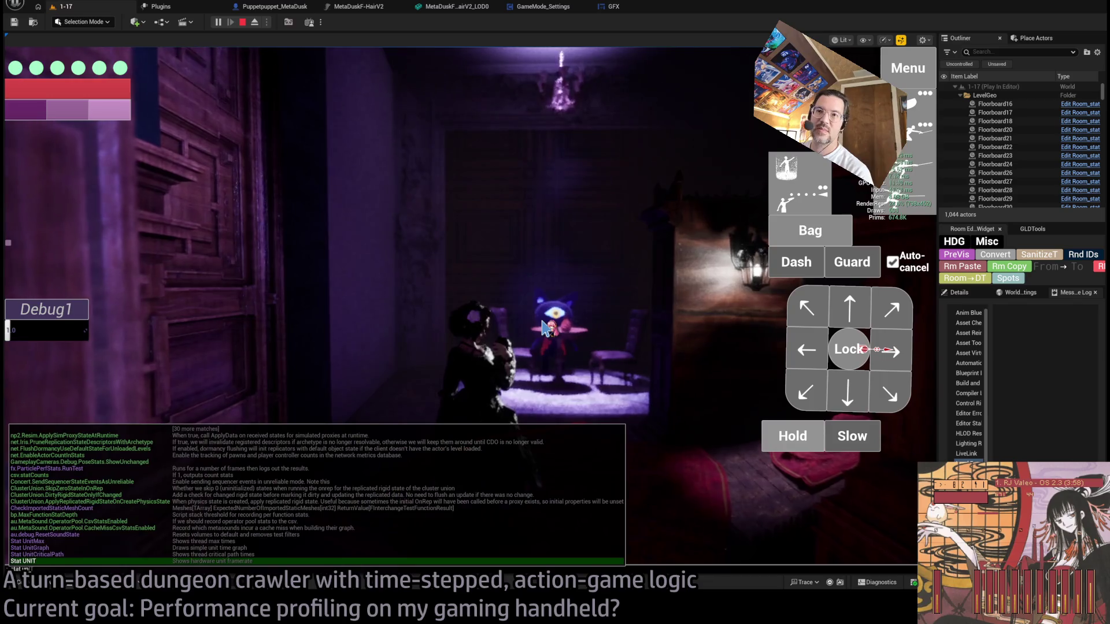
pyautogui.press('BackSpace')
pyautogui.press('BackSpace')
pyautogui.write('gpu')
pyautogui.press('Return')
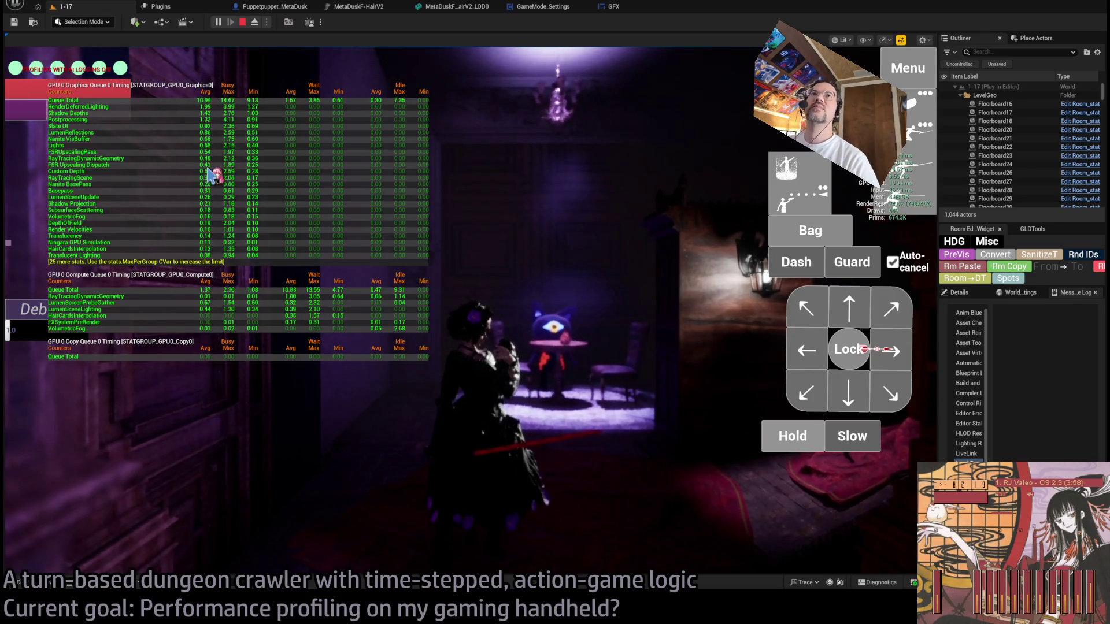
# - Enable FSR upscaling with r.FidelityFX.FSR.Enabled 1 while GPU stats stay visible
pyautogui.press('`')
pyautogui.press('Up')
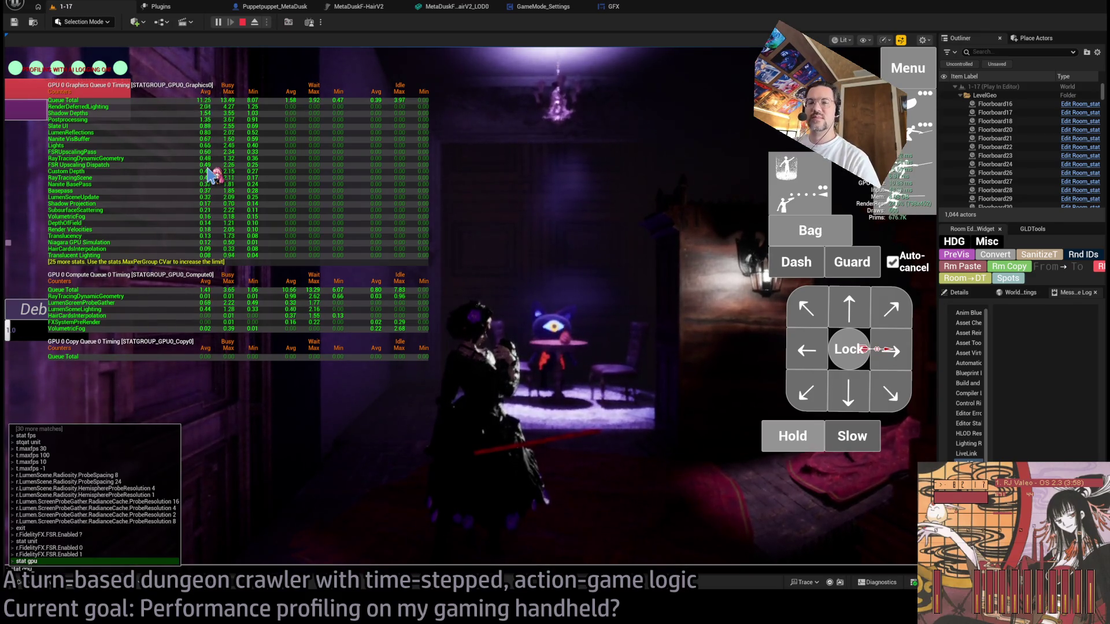
pyautogui.press('`')
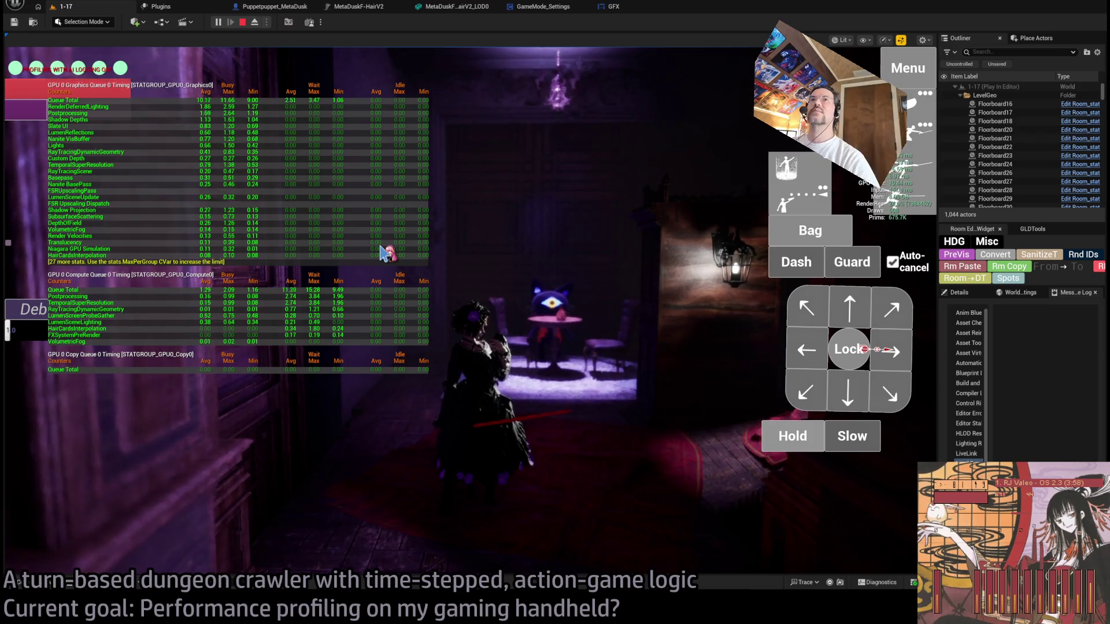
pyautogui.press('`')
pyautogui.press('Up')
pyautogui.press('Up')
pyautogui.press('Up')
pyautogui.press('Return')
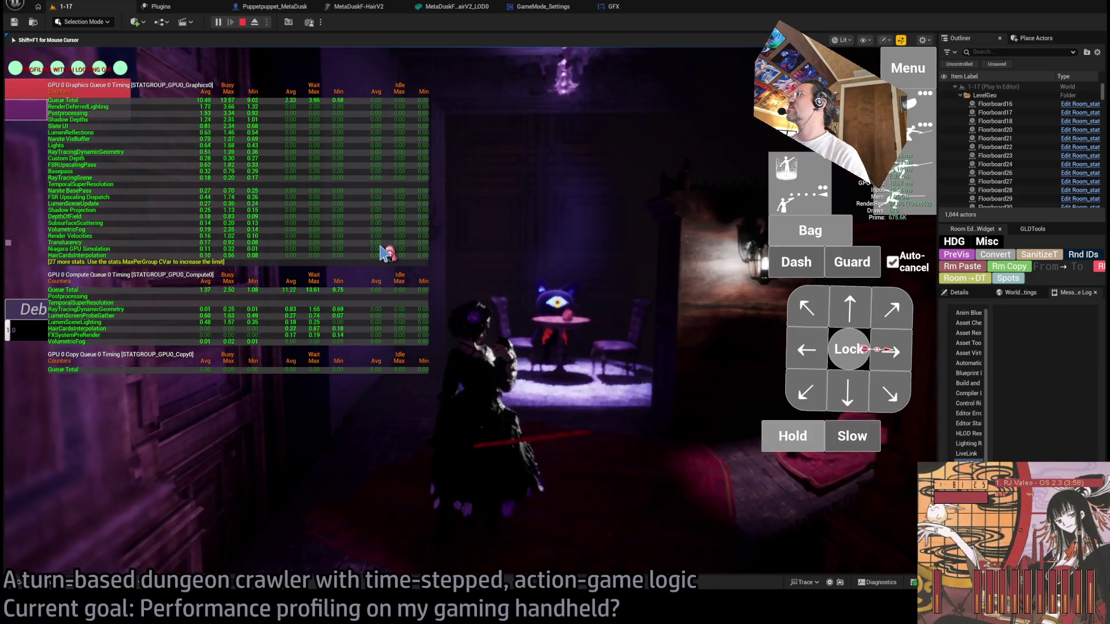
# - Disable FSR with r.FidelityFX.FSR.Enabled 0 and stop the Play-in-Editor session
pyautogui.press('`')
pyautogui.press('Up')
pyautogui.press('Up')
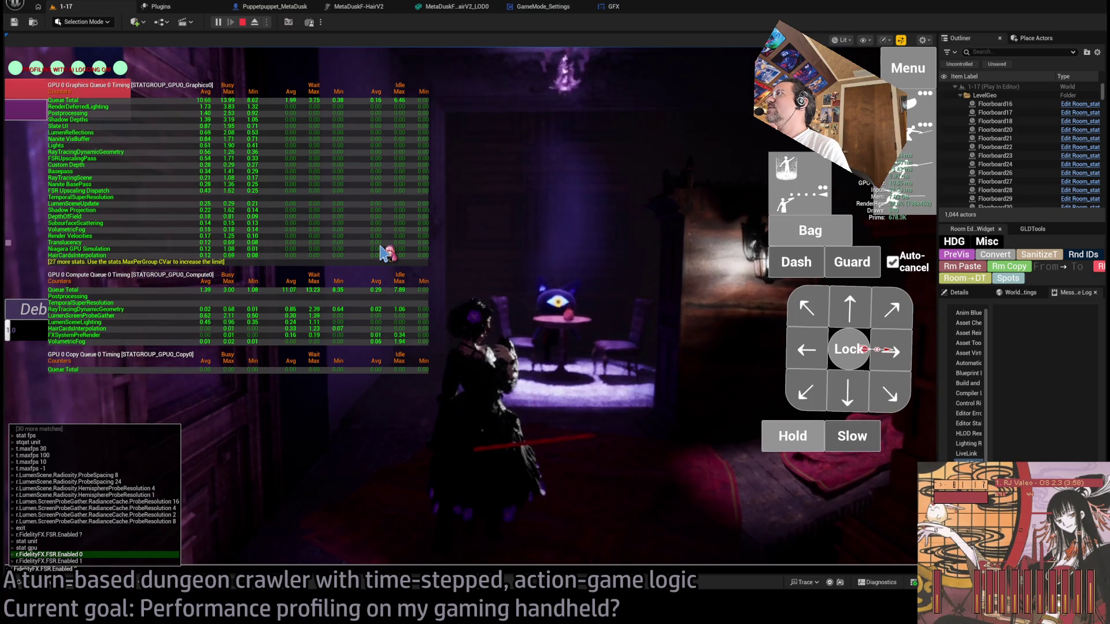
pyautogui.press('Return')
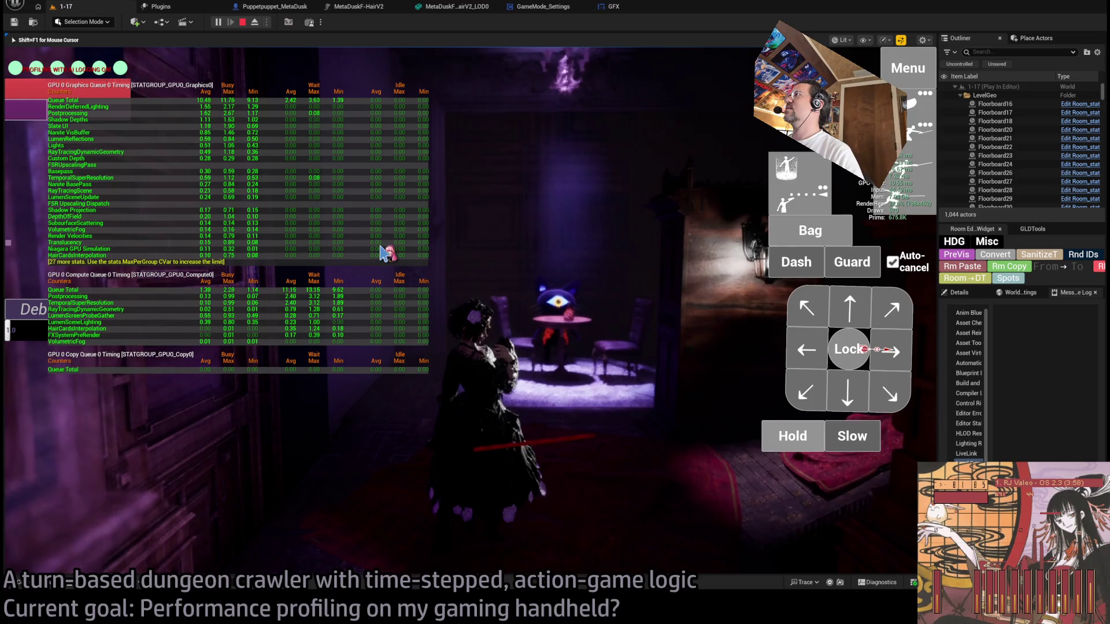
pyautogui.press('`')
pyautogui.press('Return')
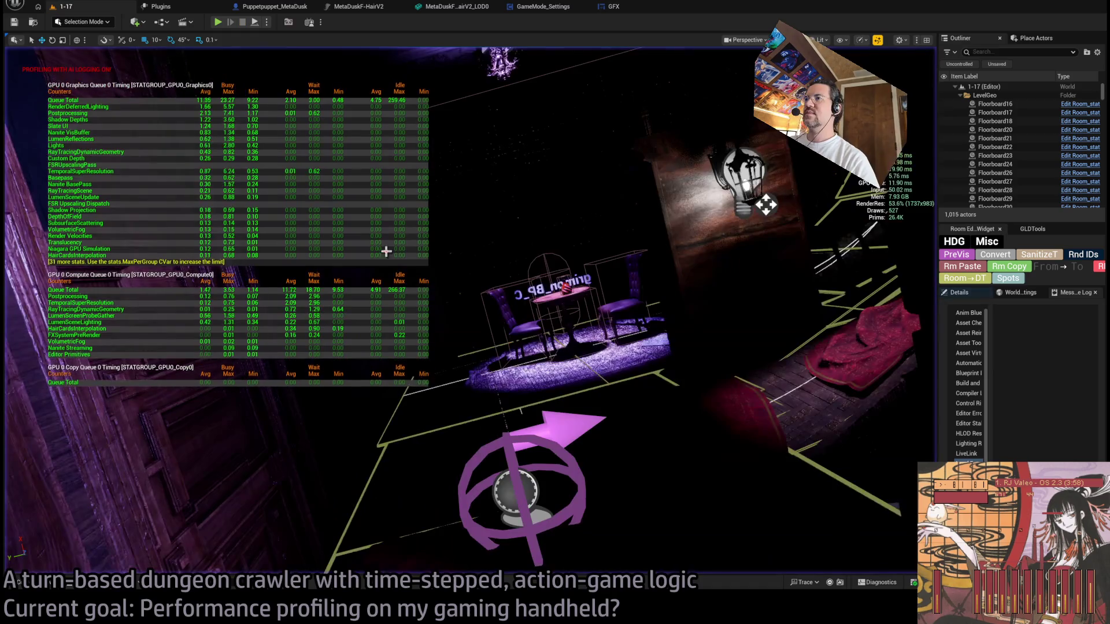
# - Switch to the GameMode_Settings Blueprint and zoom out of its EventGraph
pyautogui.click(540, 6)
pyautogui.scroll(-3, 520, 257)
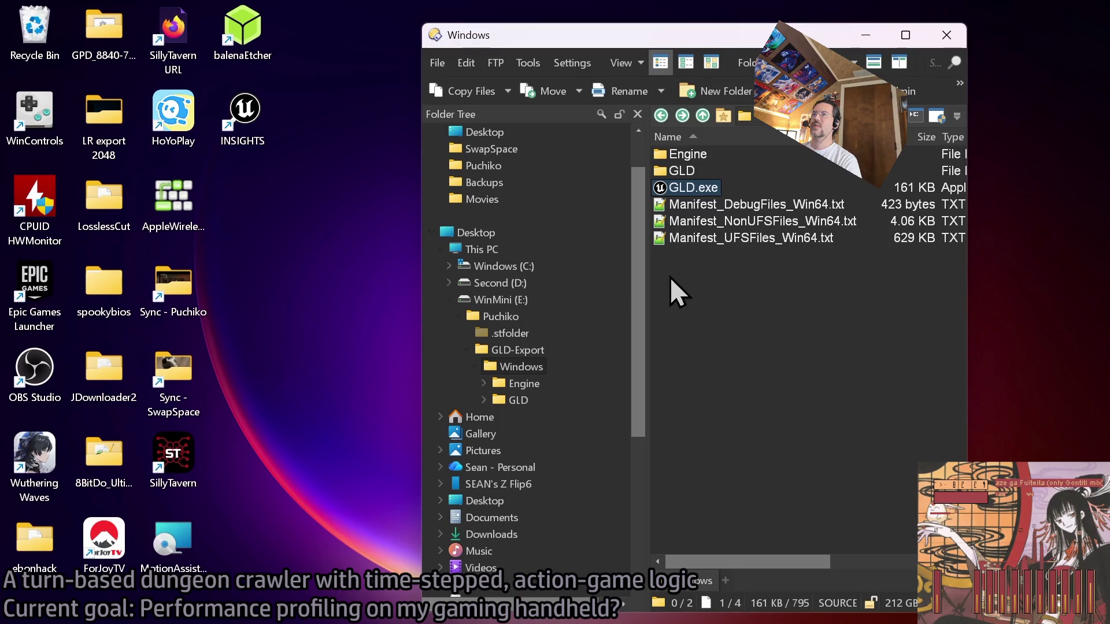
# - Launch GLD.exe from the GLD-Export\Windows folder in XYplorer
pyautogui.moveTo(705, 193)
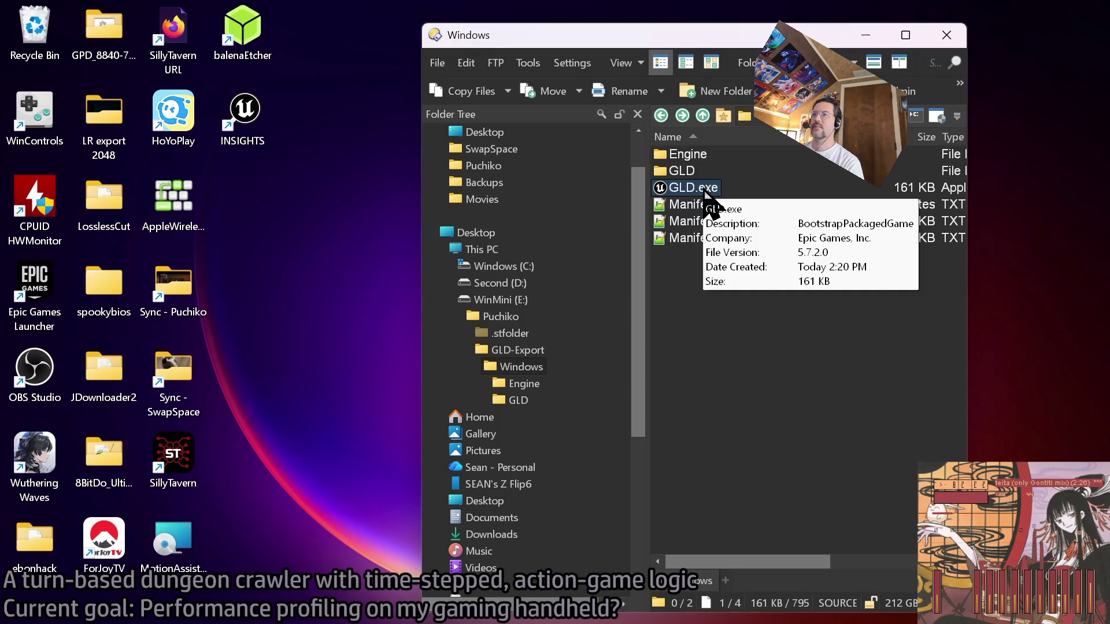
pyautogui.moveTo(752, 561); pyautogui.dragTo(915, 563)
pyautogui.click(744, 187)
pyautogui.doubleClick(664, 187)
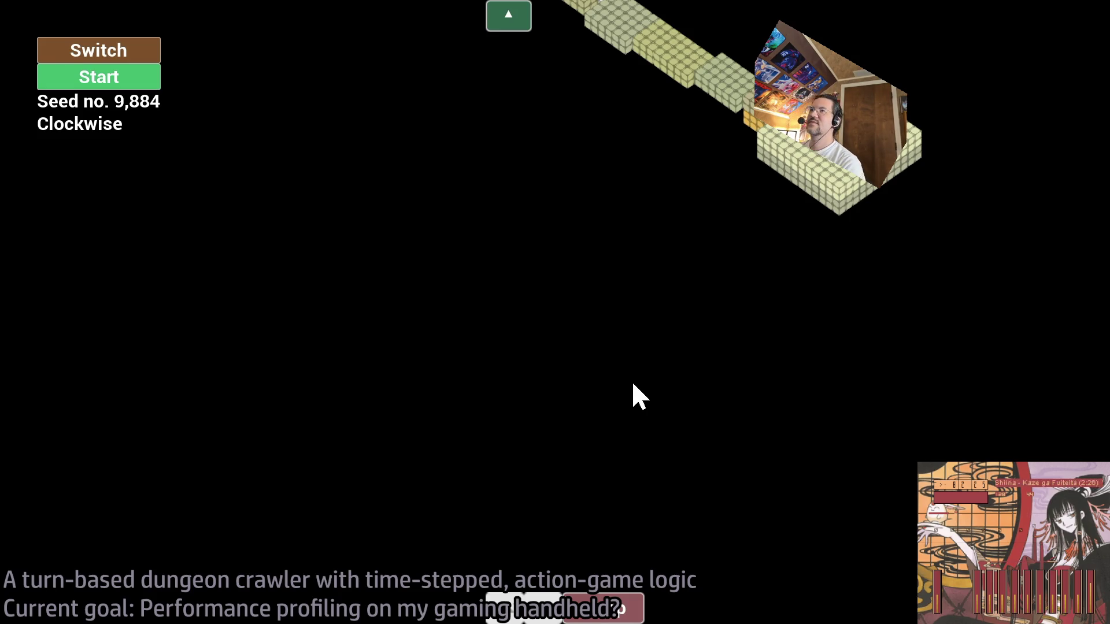
# - Start a run, queue two up, one right and two up-right moves, then play them with Go!
pyautogui.click(90, 87)
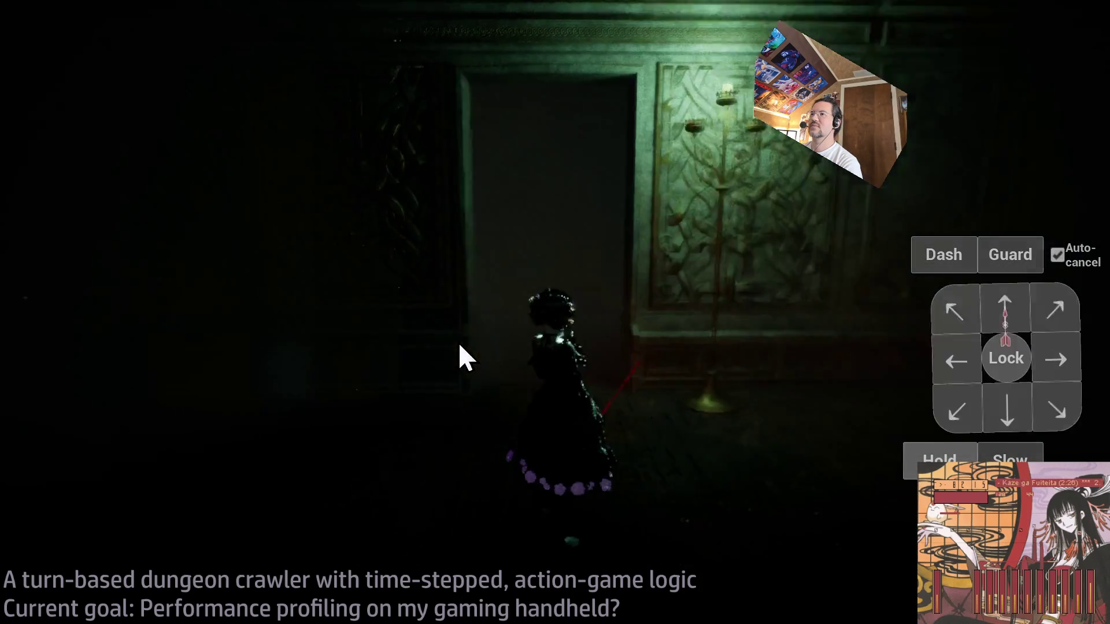
pyautogui.click(1000, 310)
pyautogui.click(1000, 310)
pyautogui.click(1055, 356)
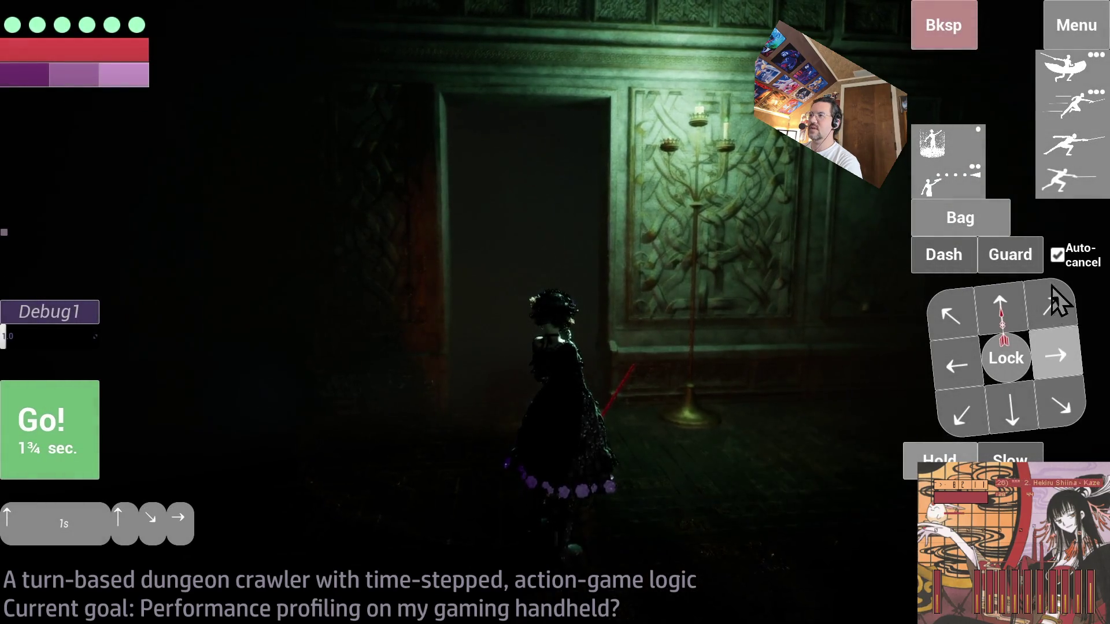
pyautogui.click(1056, 296)
pyautogui.click(1056, 296)
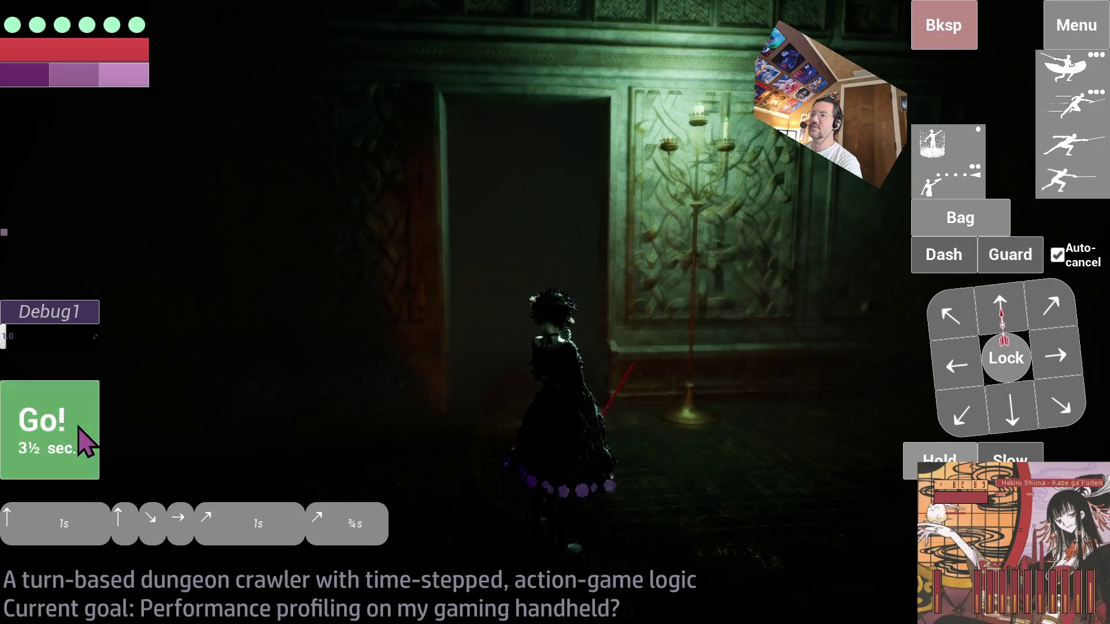
pyautogui.click(84, 441)
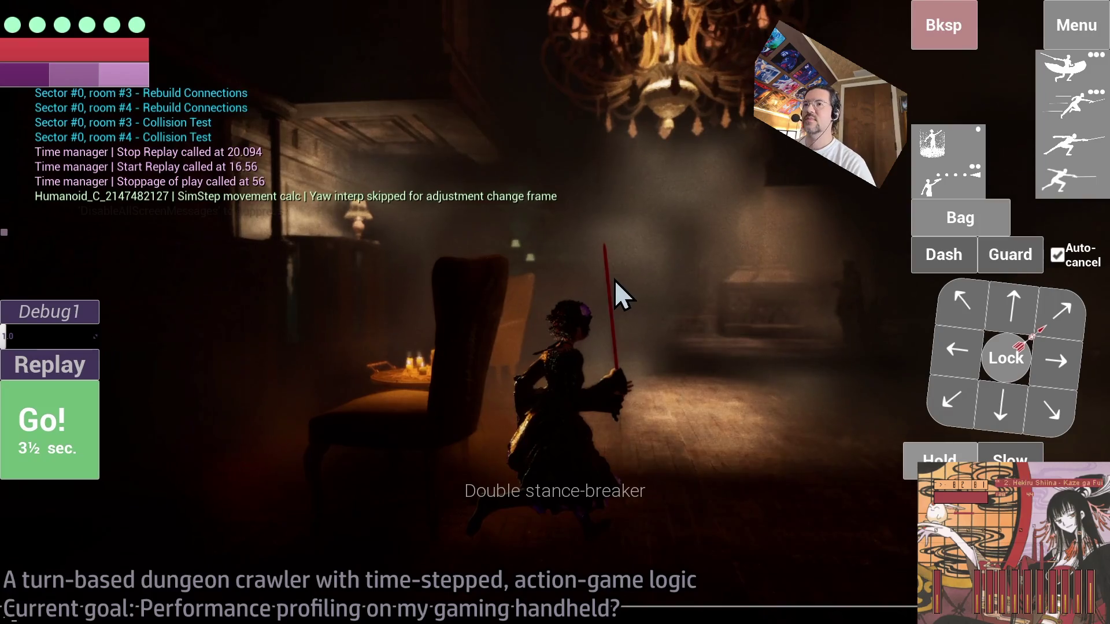
# - Run 'stat unit' and 'stat fps' in GLD's console, then open the graphics Menu
pyautogui.press('`')
pyautogui.write('stat unit')
pyautogui.press('Return')
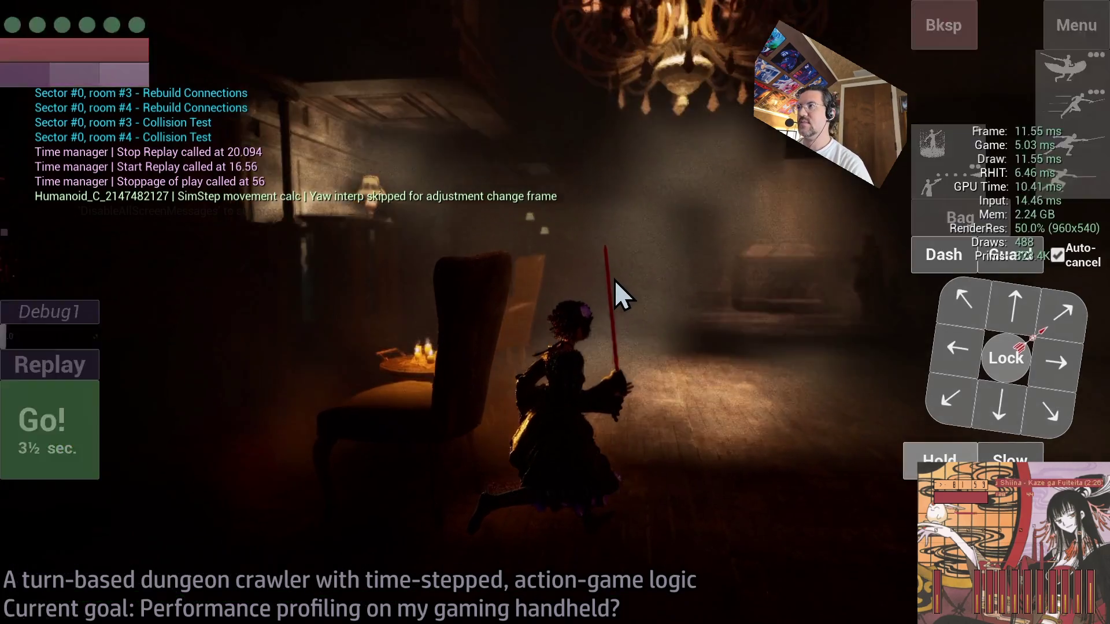
pyautogui.press('`')
pyautogui.write('stat fps')
pyautogui.press('`')
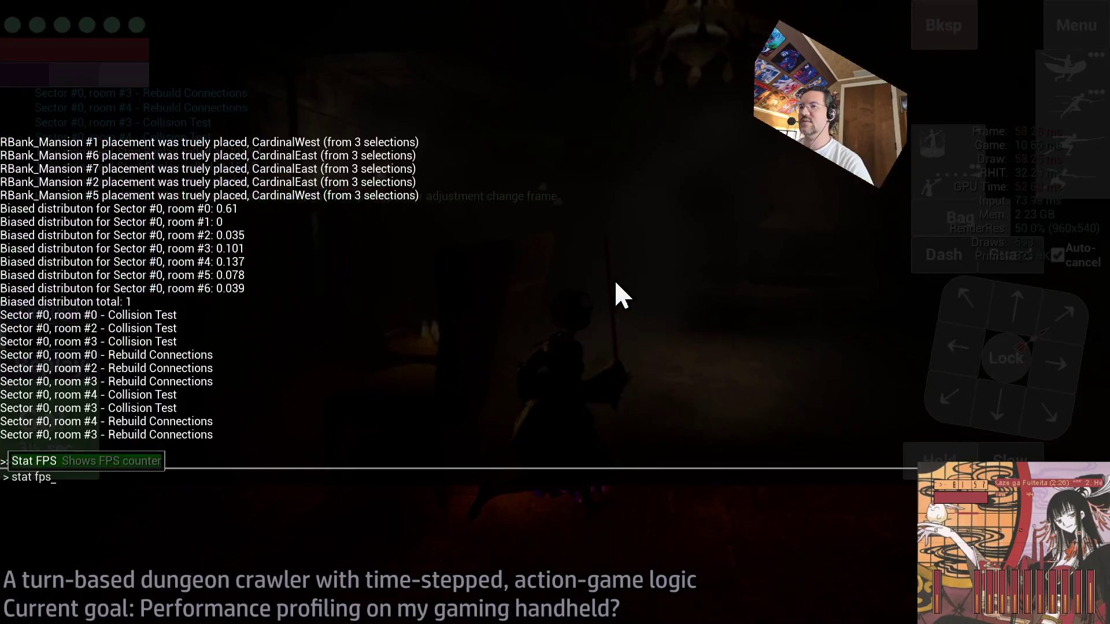
pyautogui.press('Return')
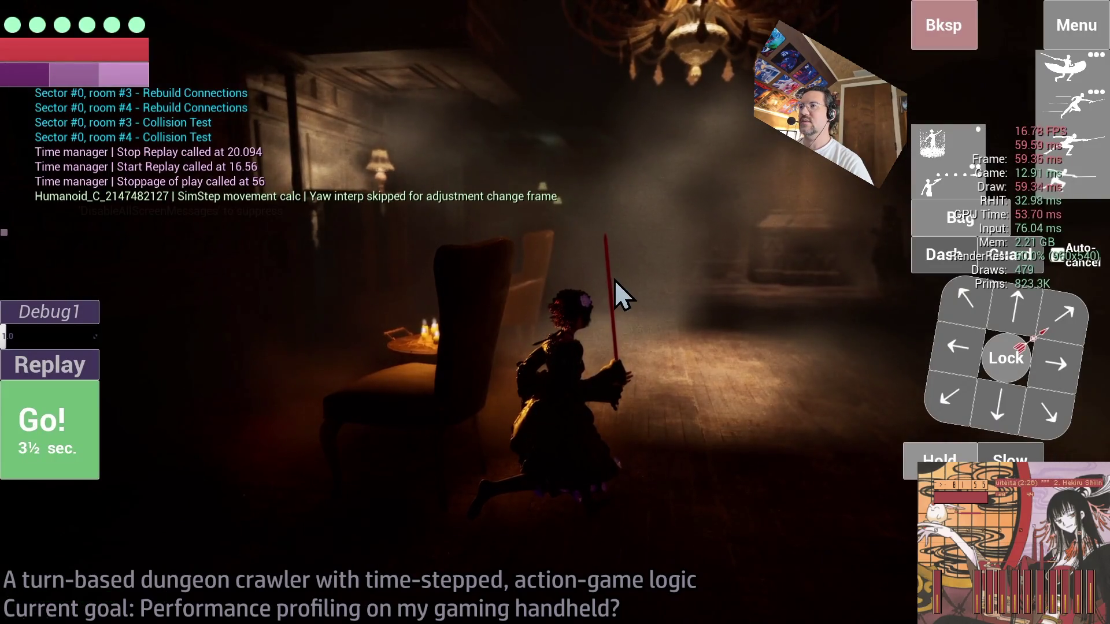
pyautogui.press('`')
pyautogui.press('`')
pyautogui.press('Escape')
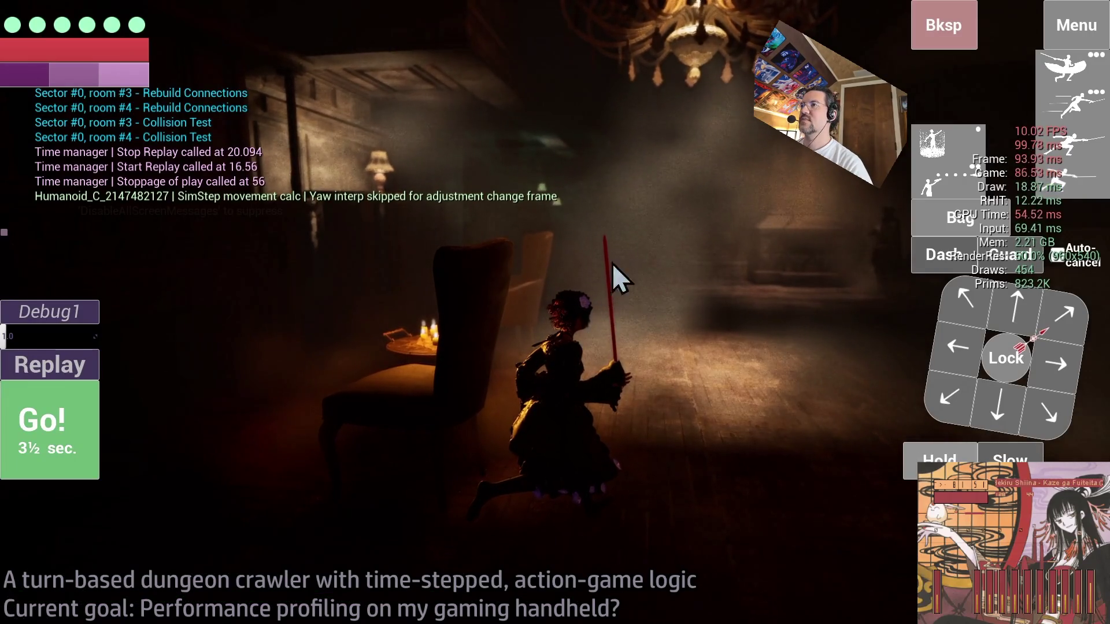
pyautogui.click(1097, 34)
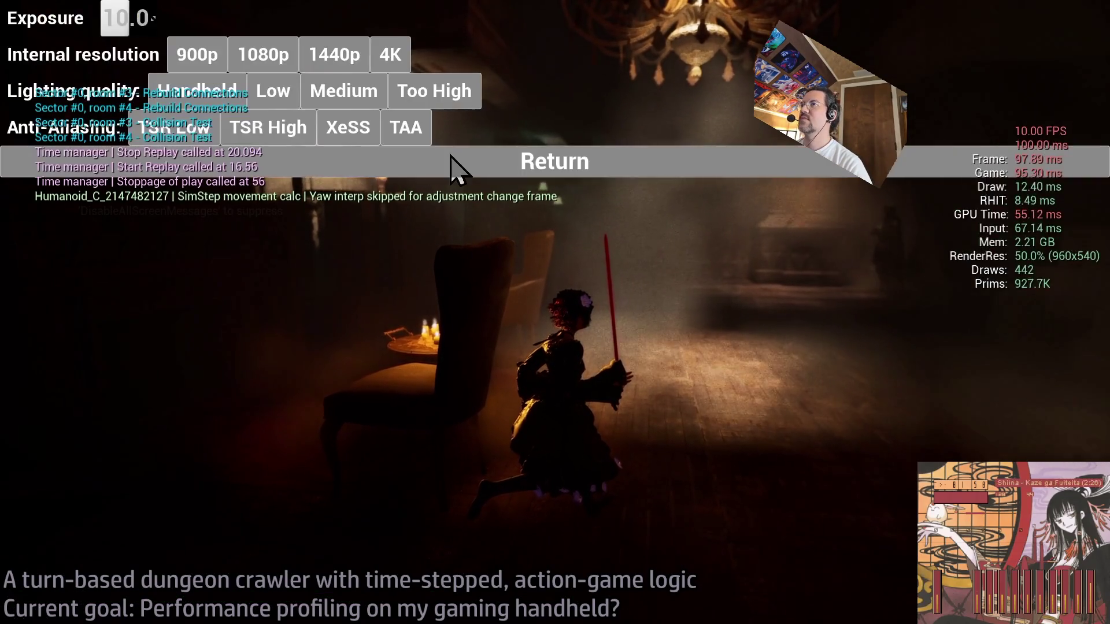
# - Set internal resolution to 900p and anti-aliasing to TAA, then return to the game
pyautogui.click(196, 58)
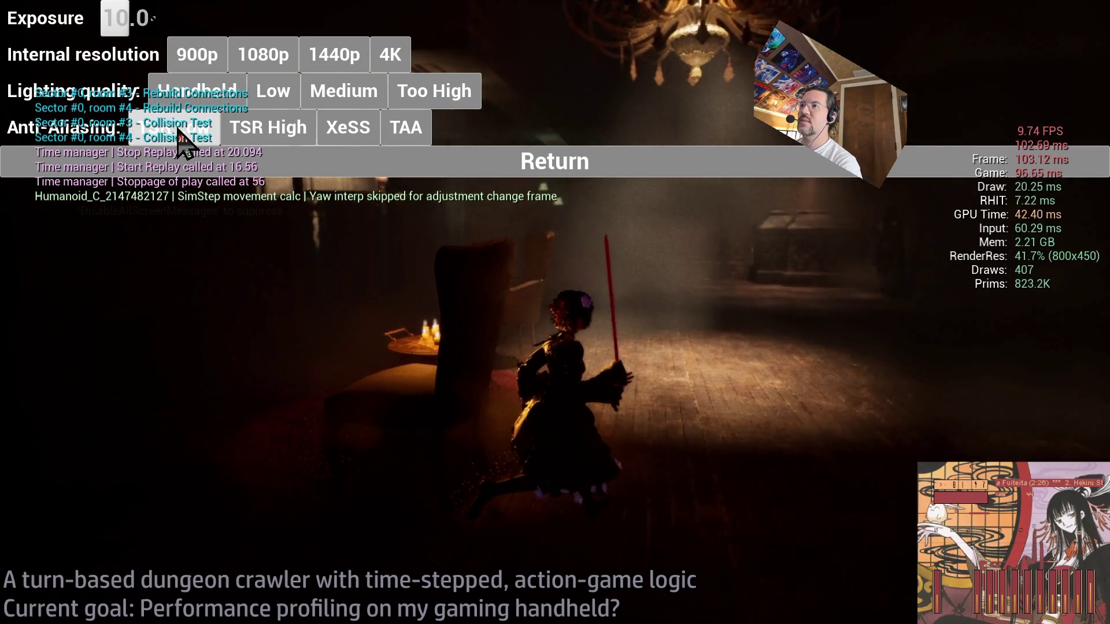
pyautogui.click(419, 134)
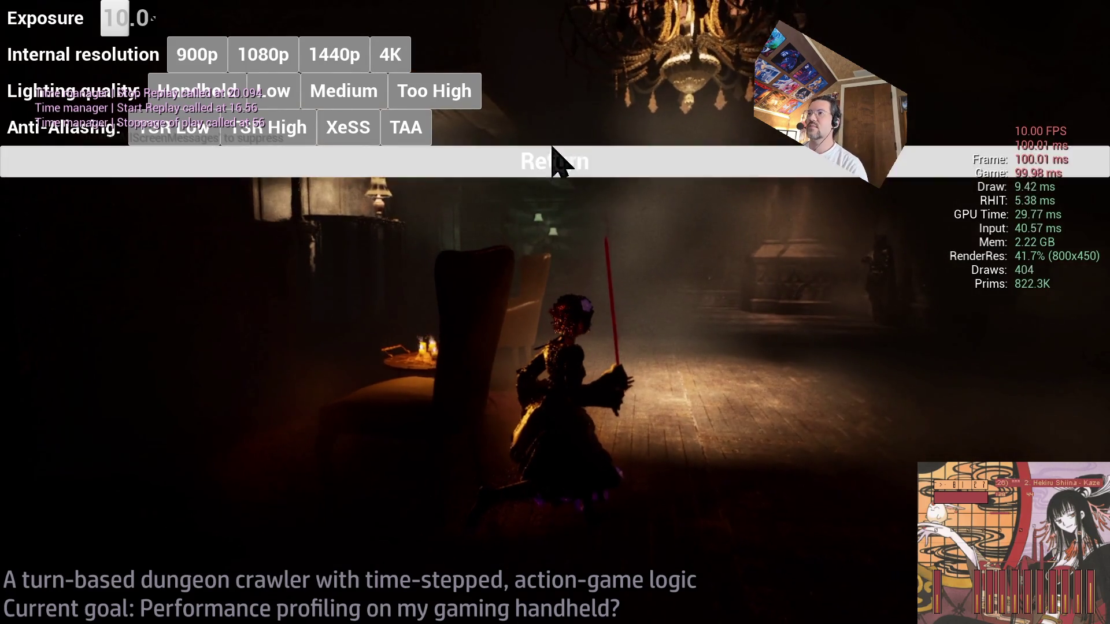
pyautogui.click(557, 163)
pyautogui.click(956, 328)
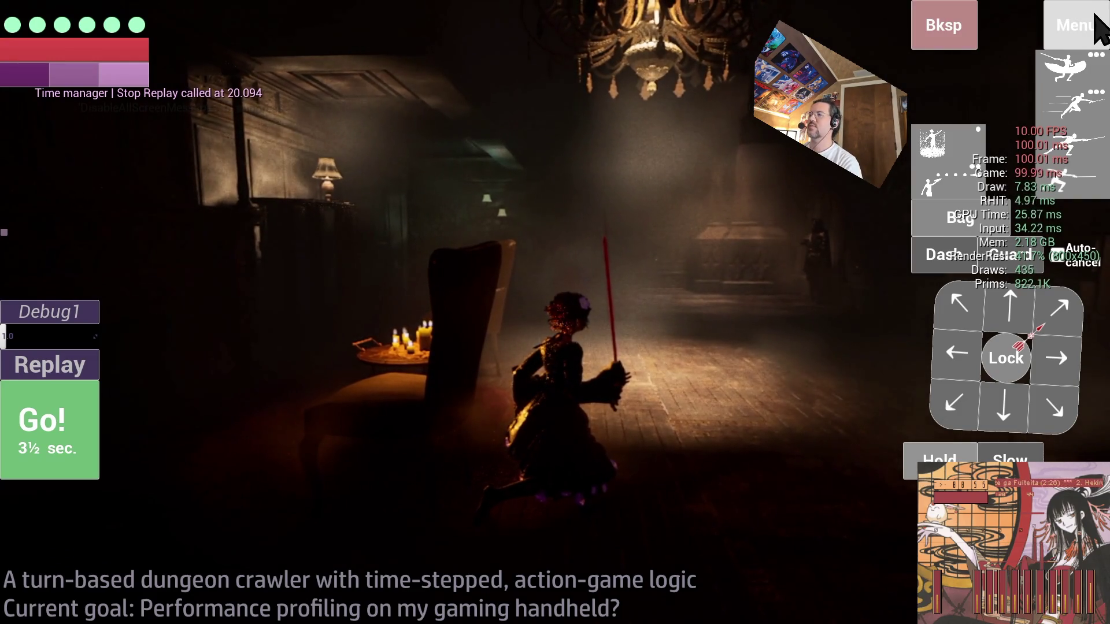
# - Cycle anti-aliasing through XeSS and TSR Low, ending on 900p (1600x900) with XeSS
pyautogui.press('Escape')
pyautogui.click(350, 136)
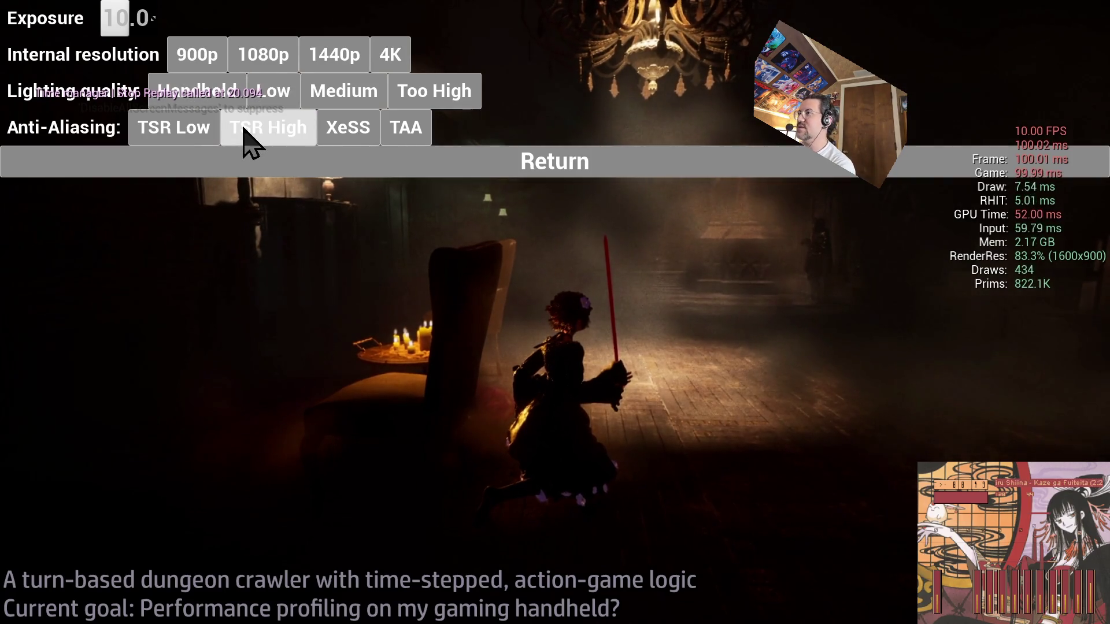
pyautogui.click(200, 137)
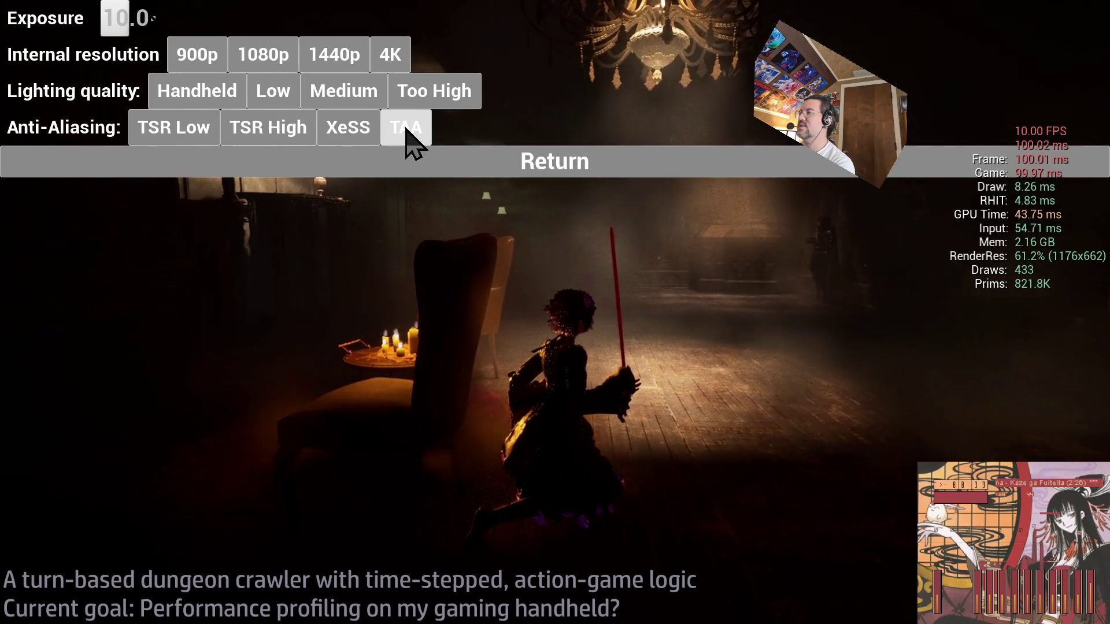
pyautogui.click(197, 54)
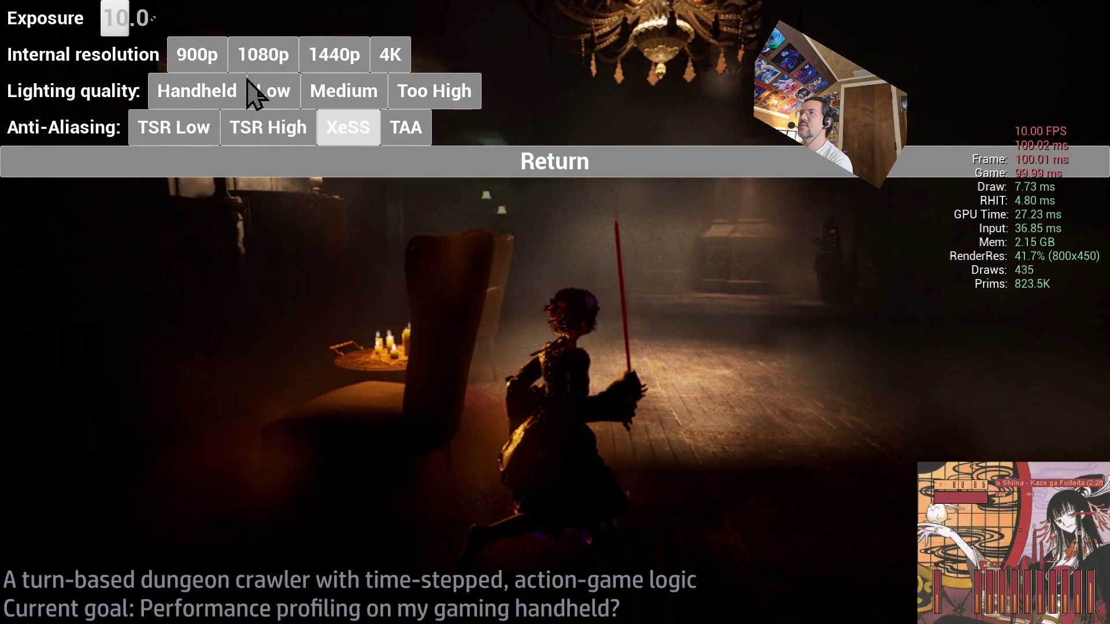
pyautogui.click(197, 50)
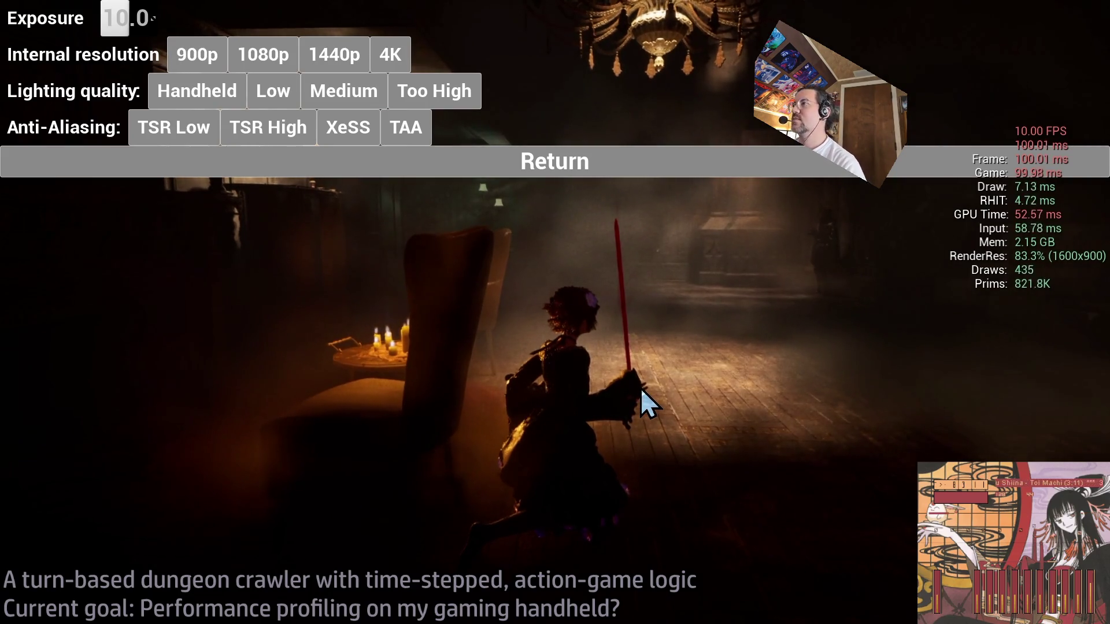
# - Set r.SecondaryScreenPercentage.GameViewport to 40, then 43 and 44, and close the settings overlay
pyautogui.press('`')
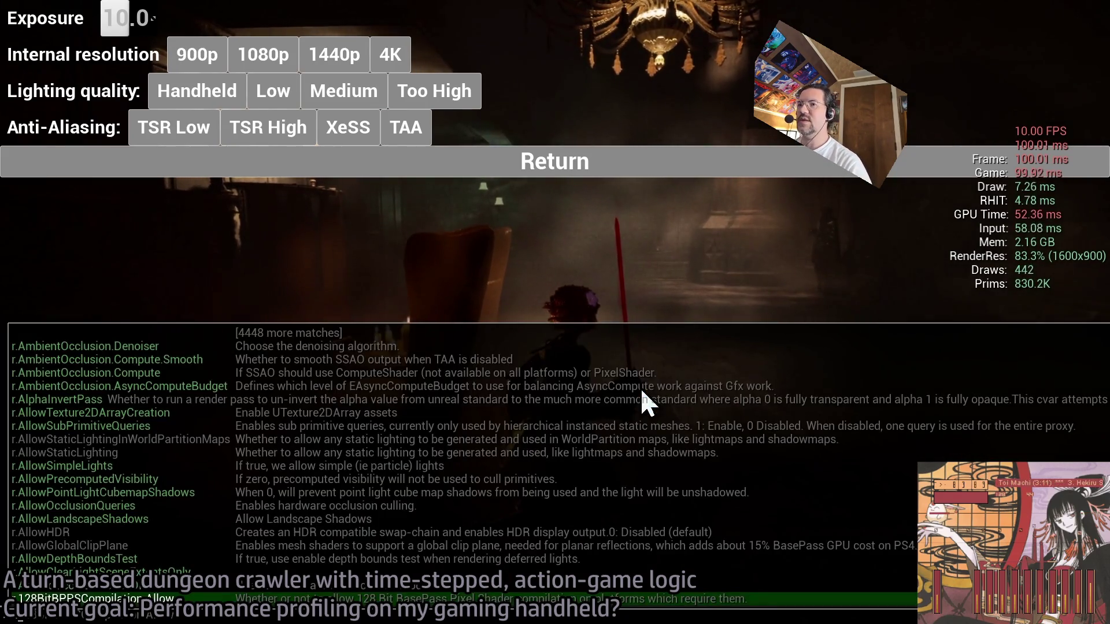
pyautogui.write('r.SecondaryScreenPercentage')
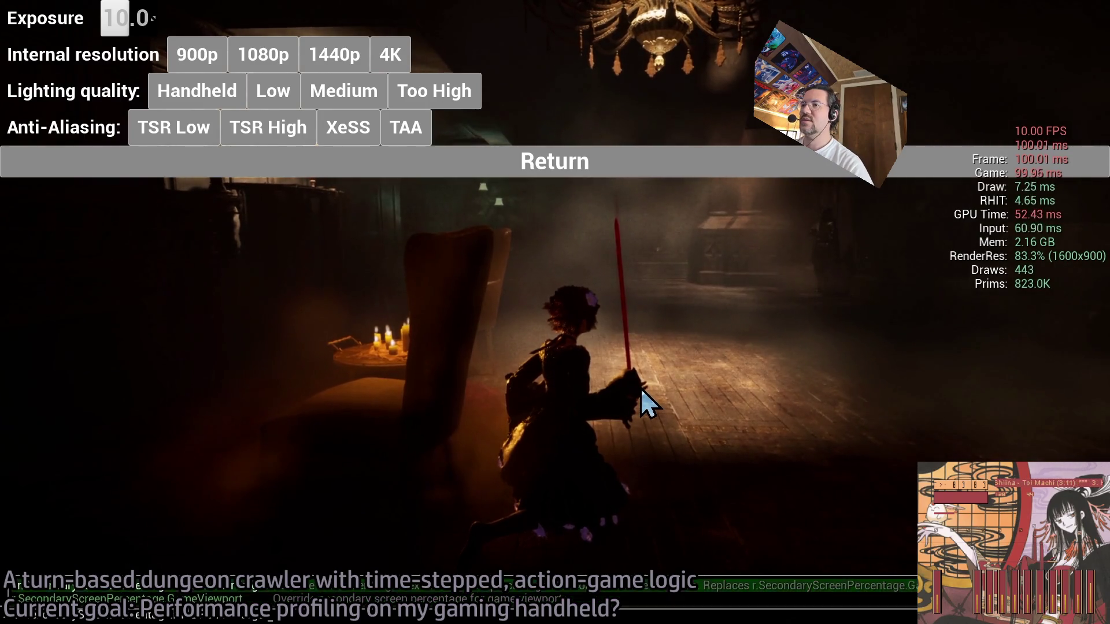
pyautogui.press('Return')
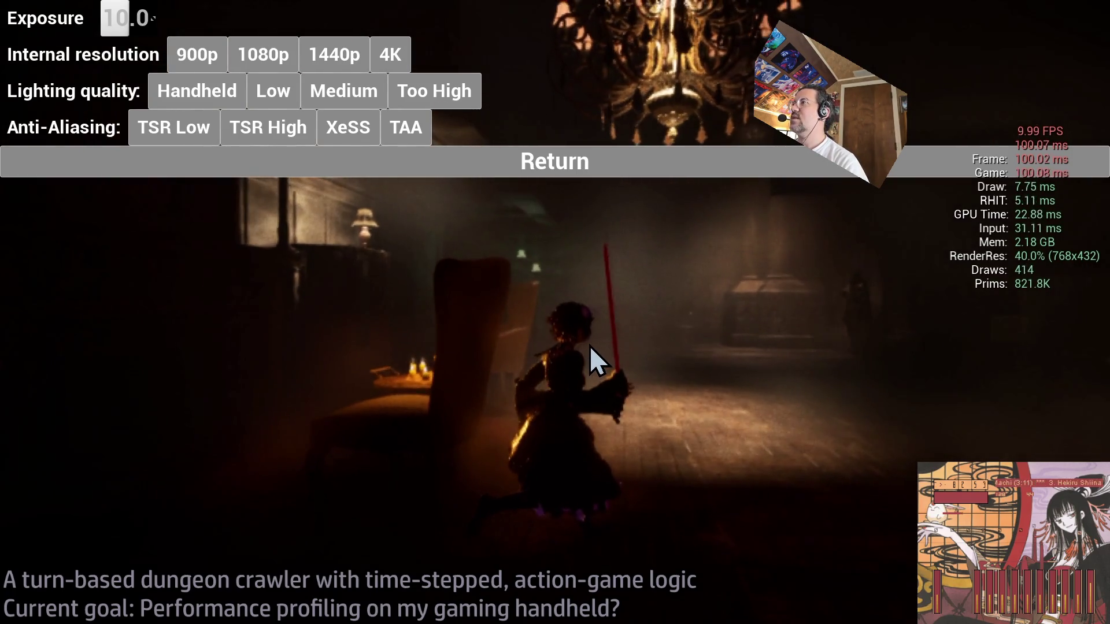
pyautogui.press('`')
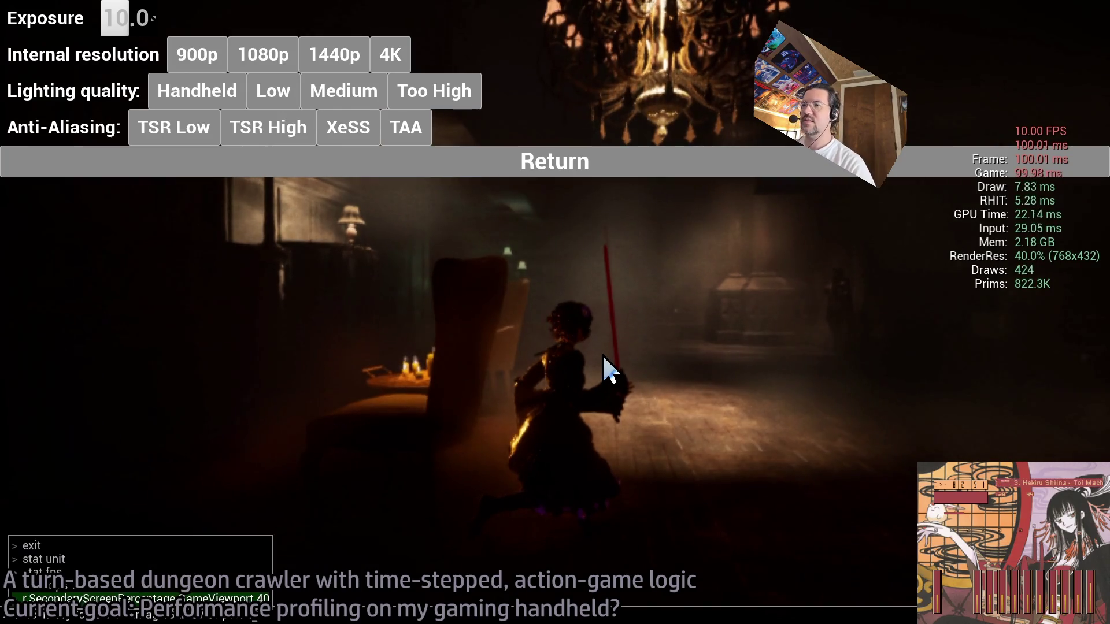
pyautogui.press('Escape')
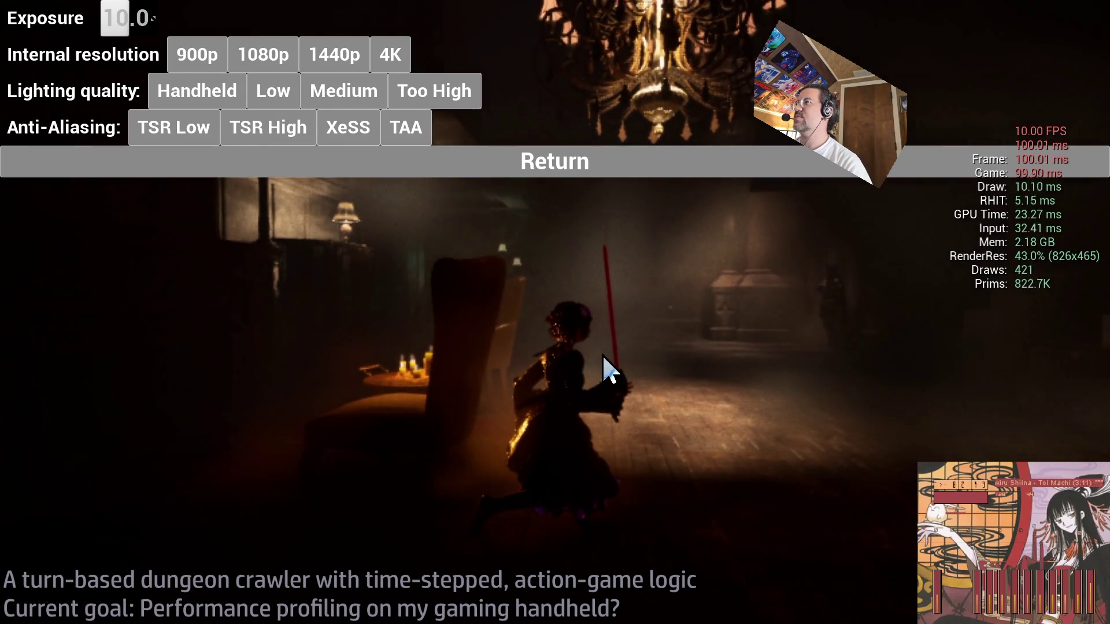
pyautogui.press('`')
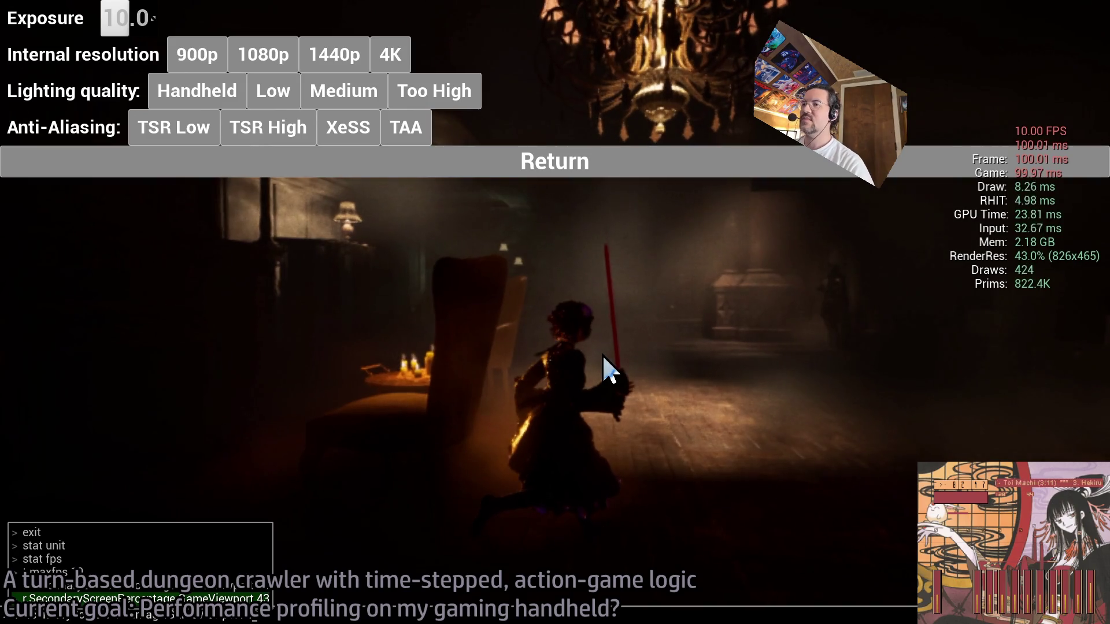
pyautogui.press('Escape')
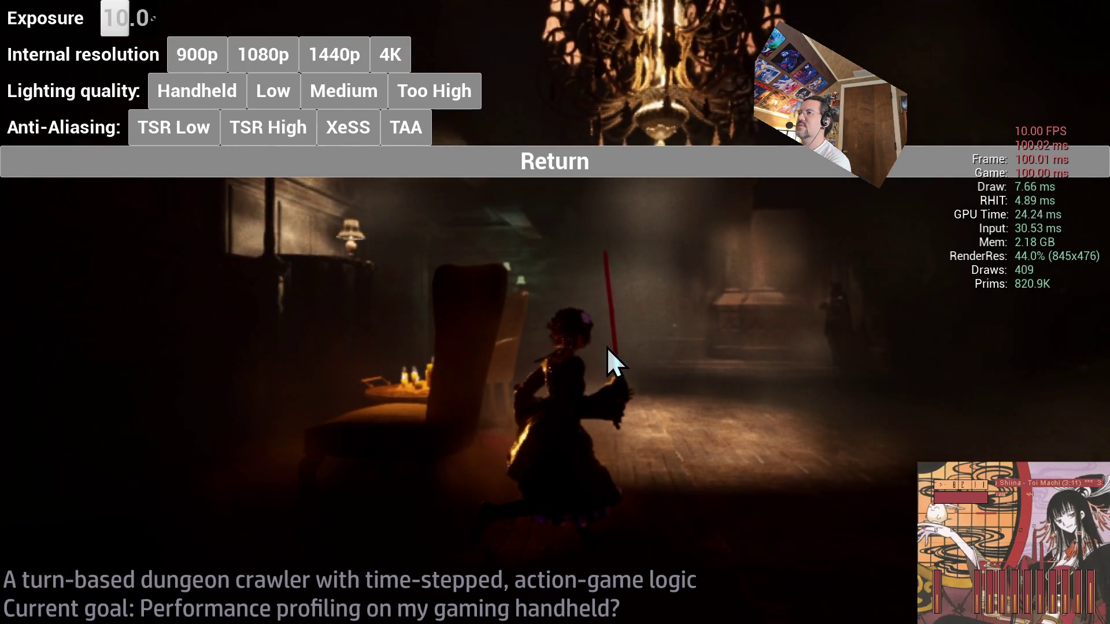
pyautogui.click(580, 168)
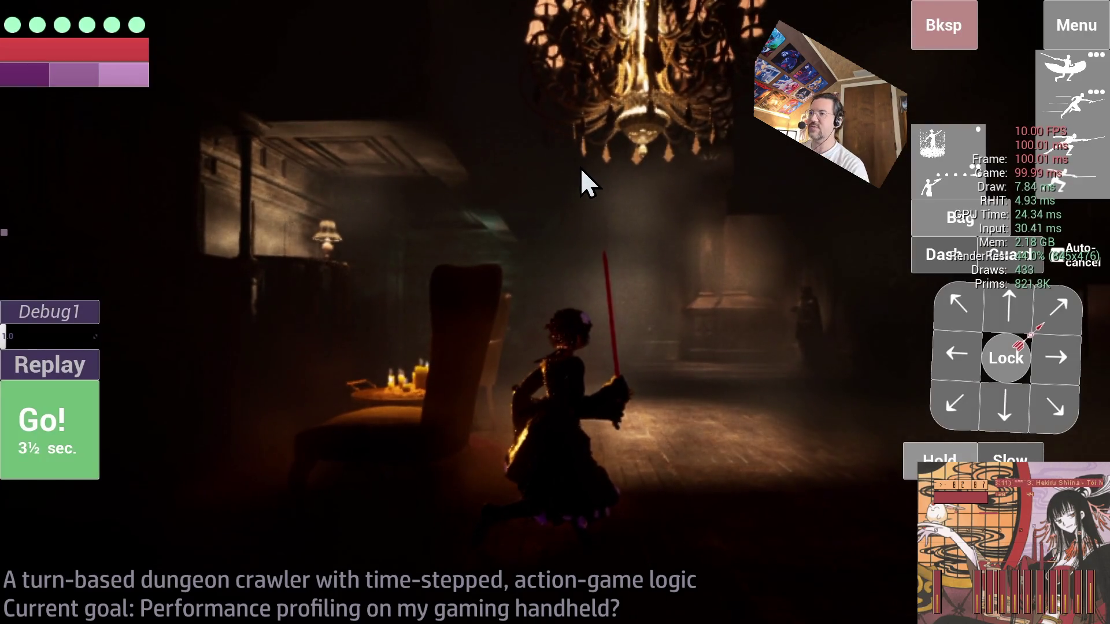
# - Quit the packaged game with the exit console command, then start a web search
pyautogui.press('`')
pyautogui.press('Return')
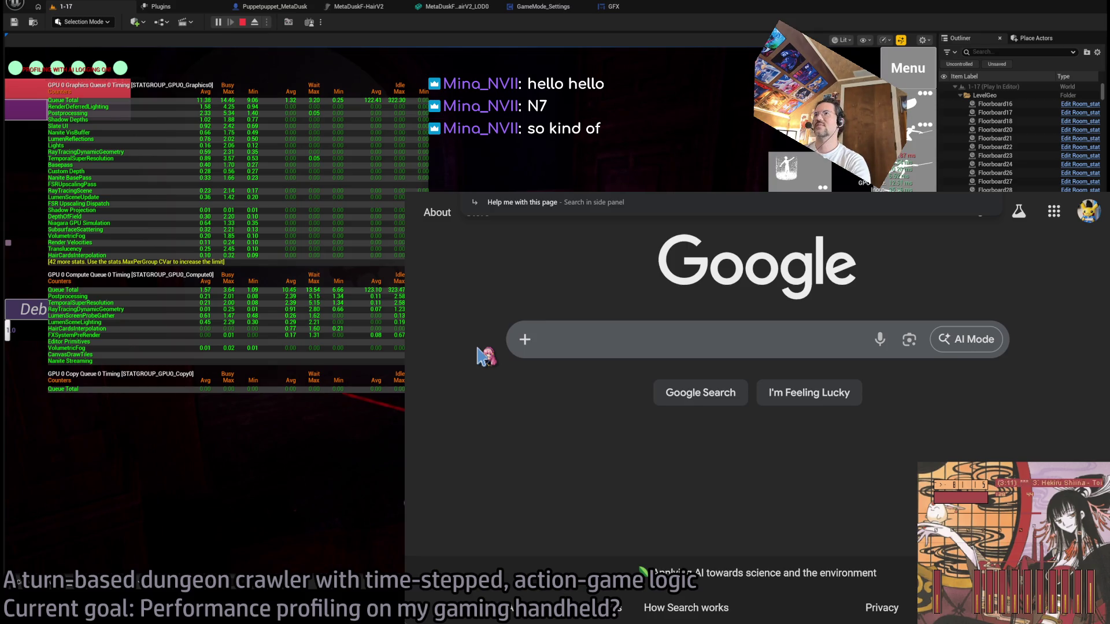
pyautogui.click(586, 342)
# - Google 'NVII roman numeral', skim the results, then return to the game in the editor
pyautogui.write('NVII')
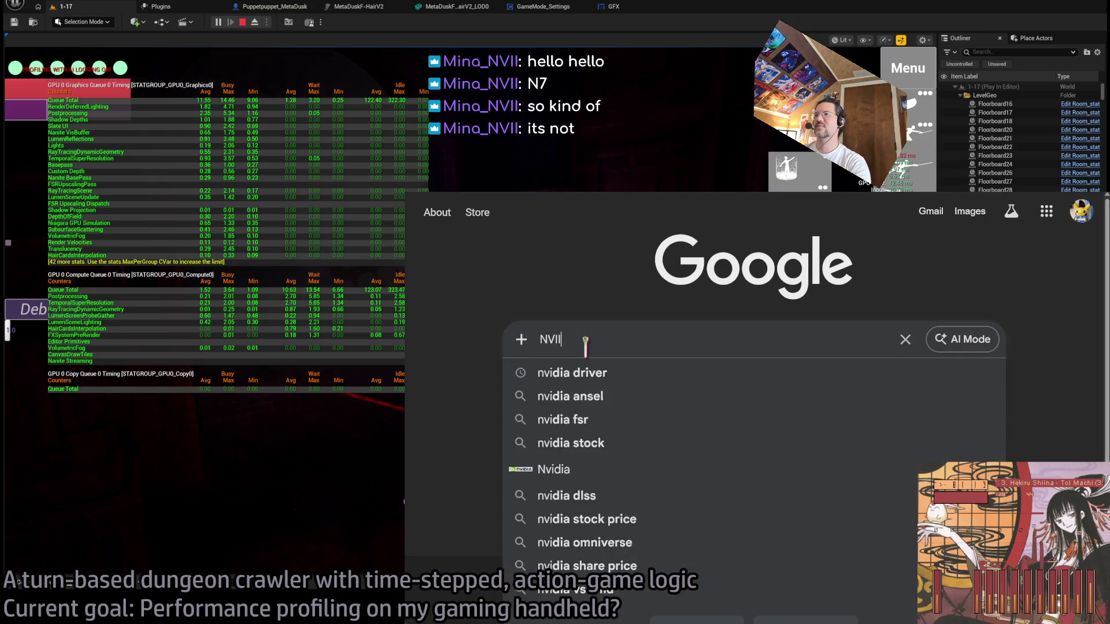
pyautogui.write(' roman numeral')
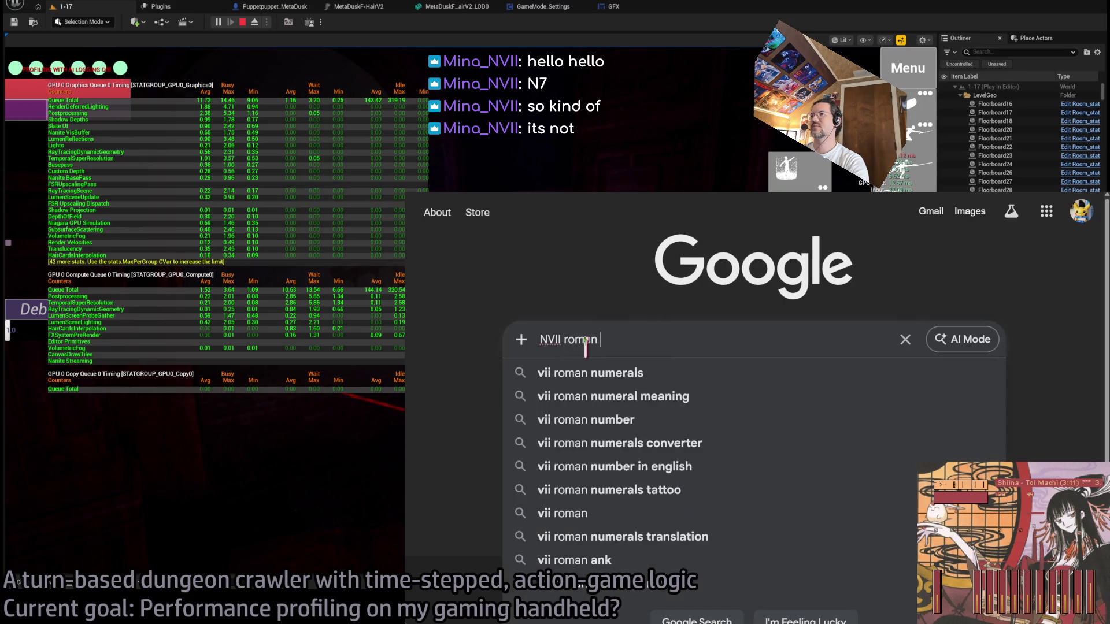
pyautogui.press('Return')
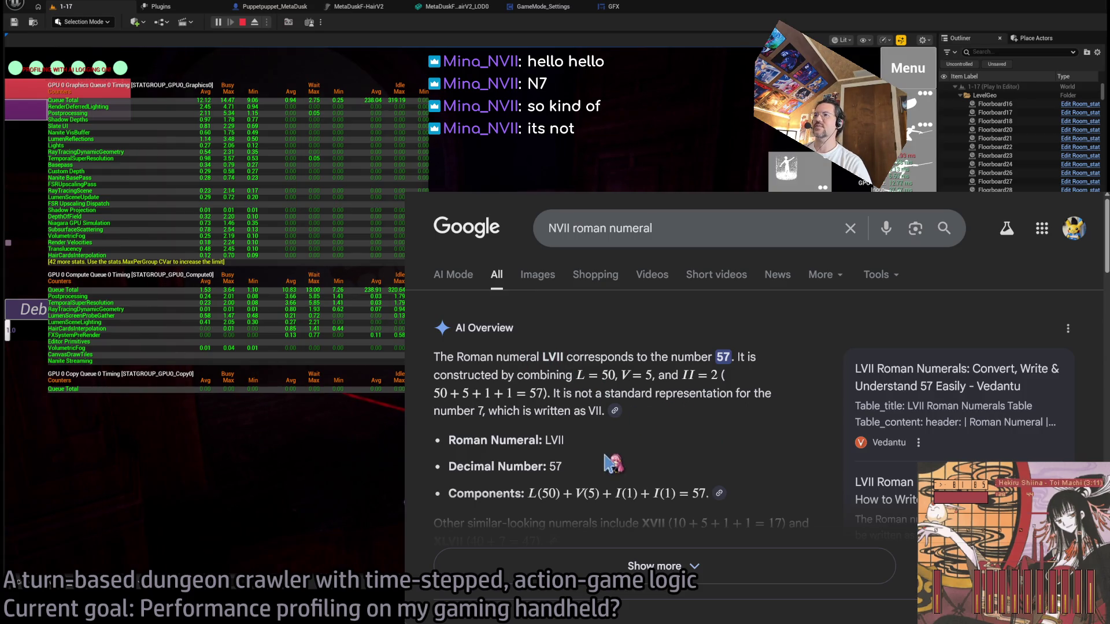
pyautogui.scroll(-4, 607, 459)
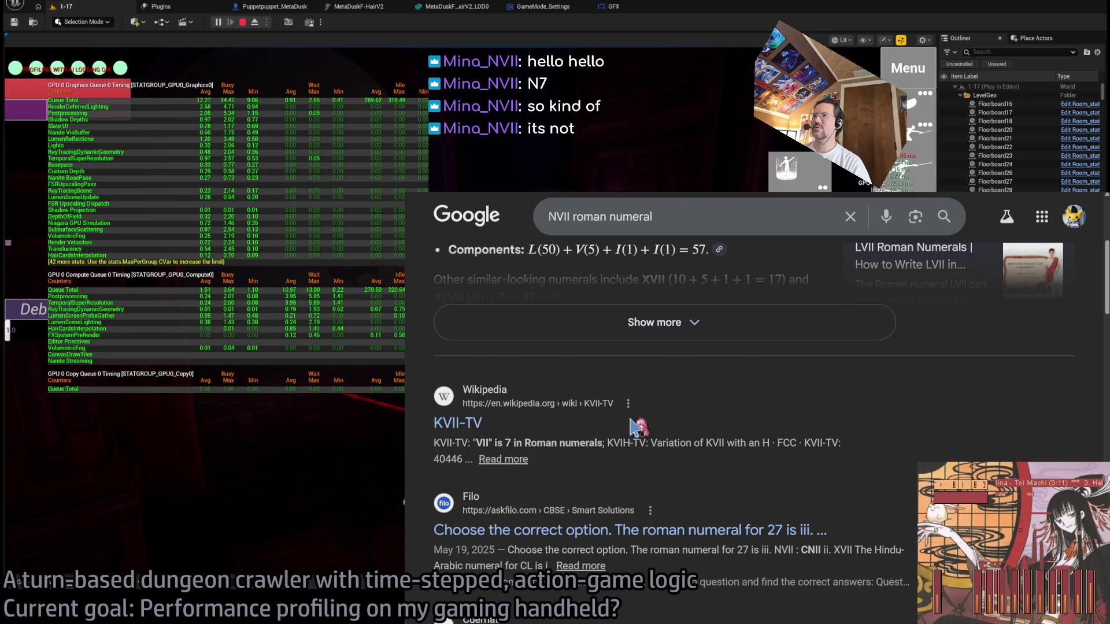
pyautogui.scroll(4, 632, 427)
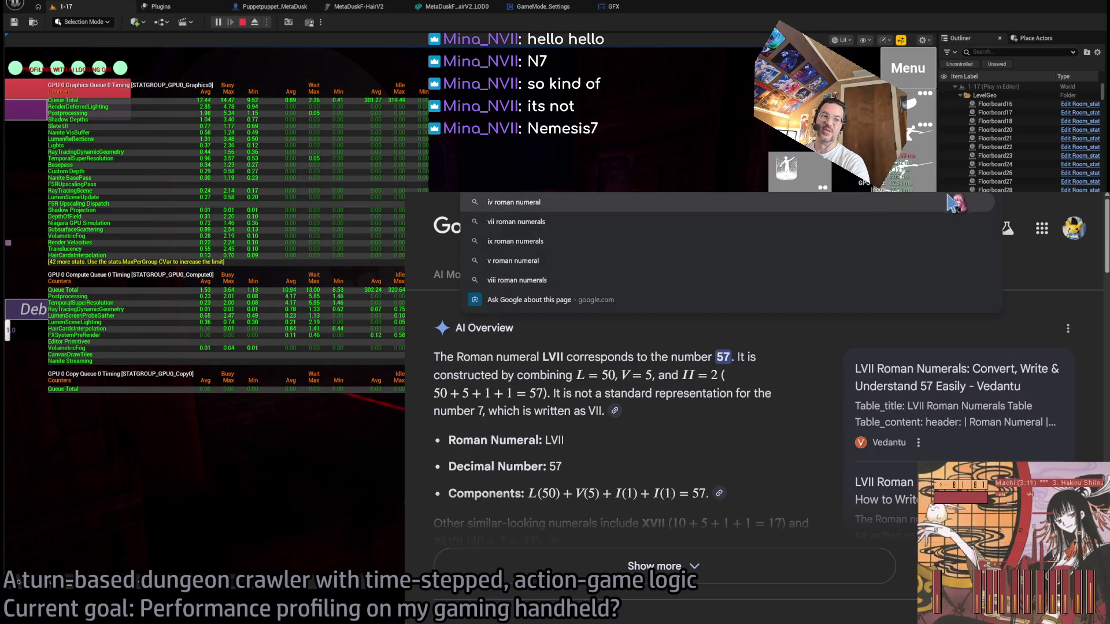
pyautogui.hotkey('alt', 'Tab')
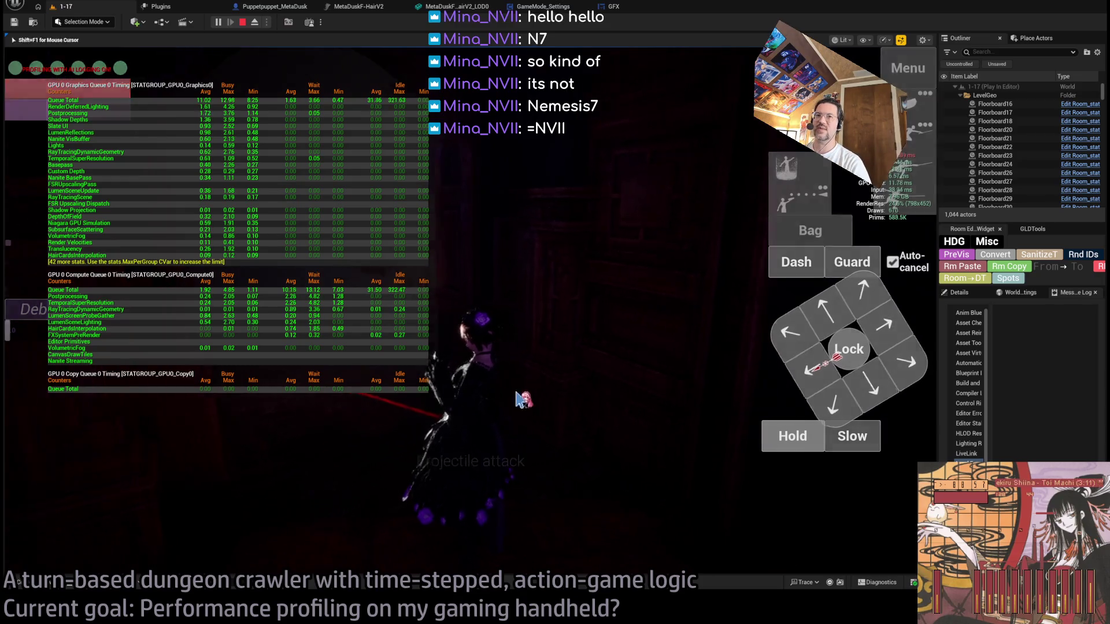
# - Lock onto the one-eyed cat at the table, hide the stat GPU overlay, and step toward it
pyautogui.click(546, 409)
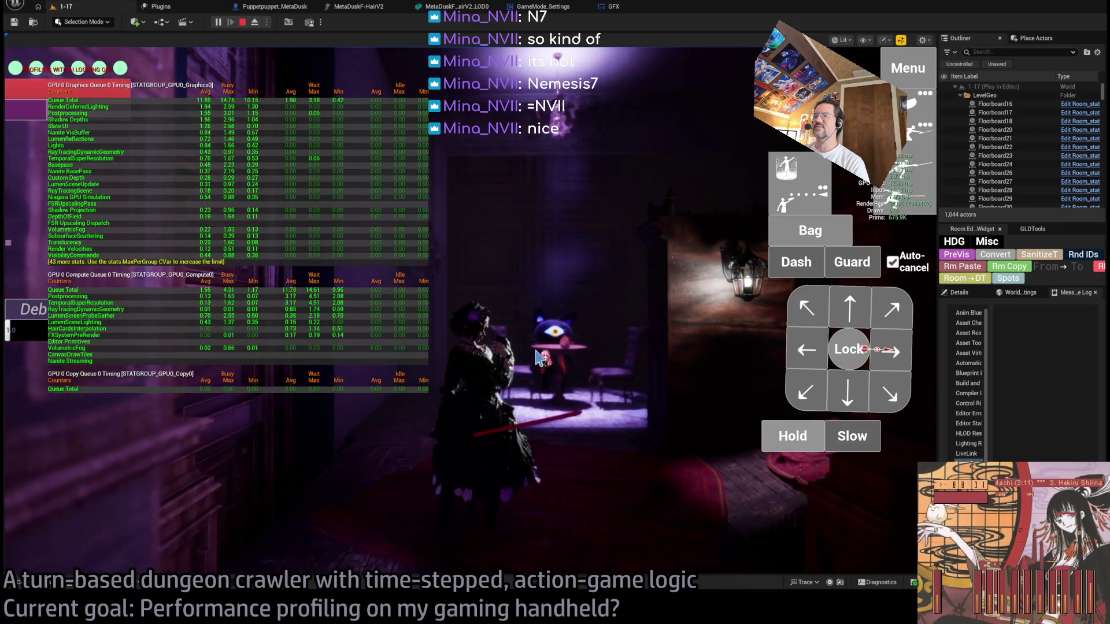
pyautogui.click(847, 349)
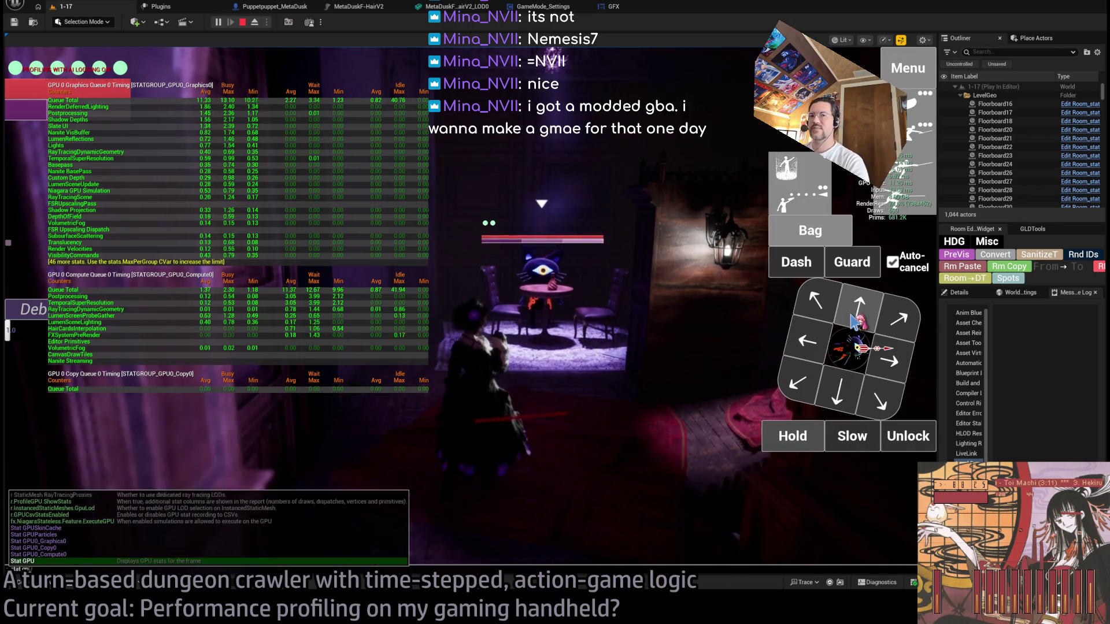
pyautogui.click(854, 321)
pyautogui.click(854, 321)
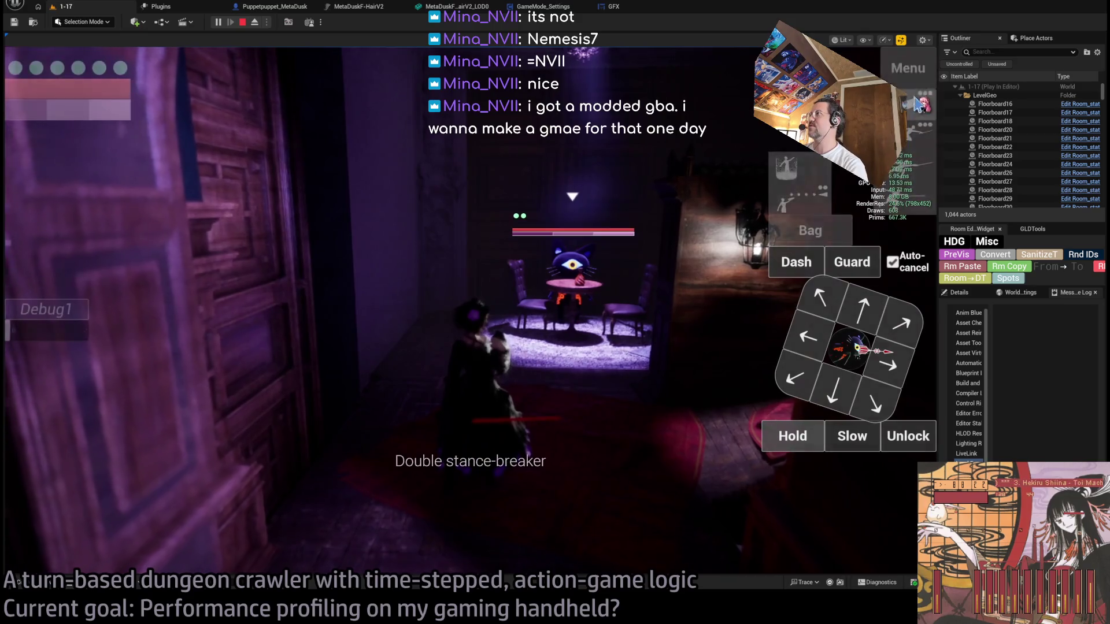
# - Pick a higher Internal resolution in the in-game settings, bringing render resolution to 72.4%, and resume
pyautogui.click(45, 311)
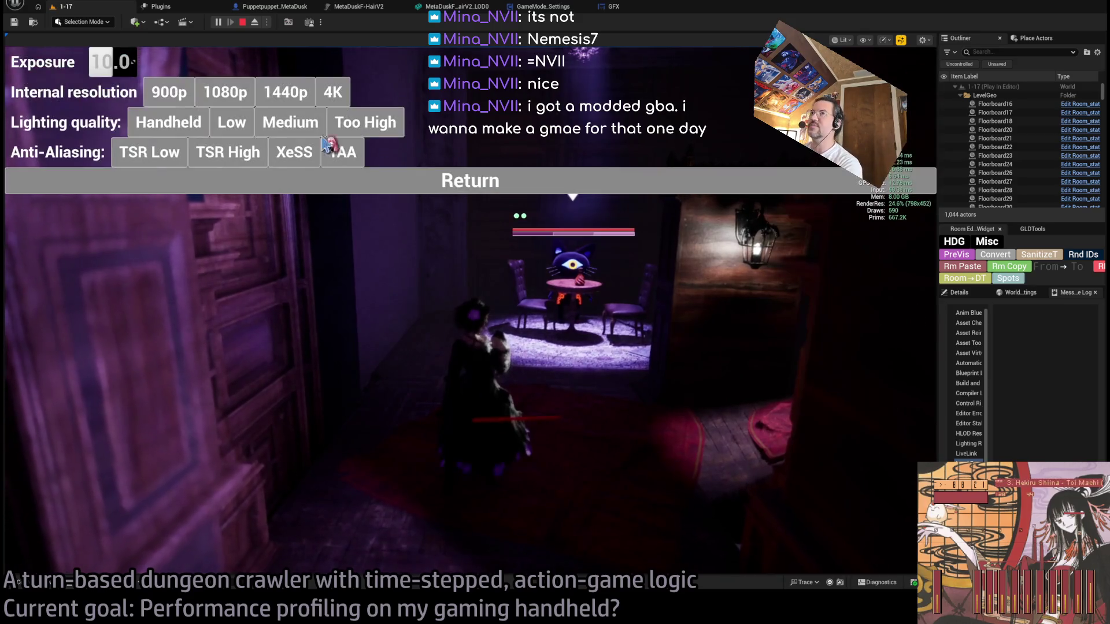
pyautogui.click(278, 129)
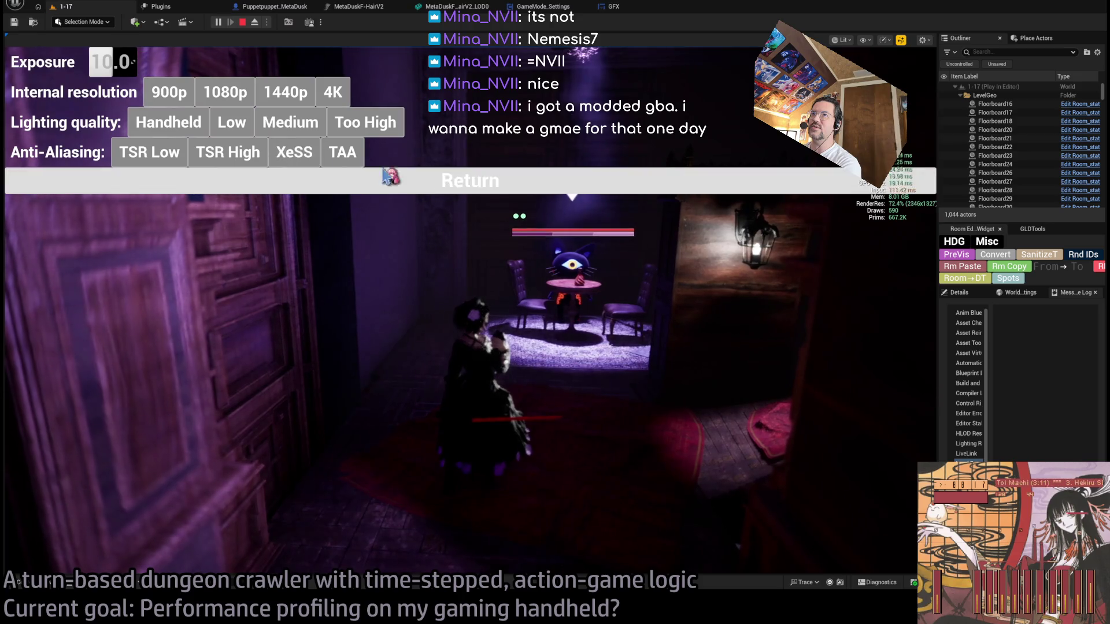
pyautogui.click(457, 180)
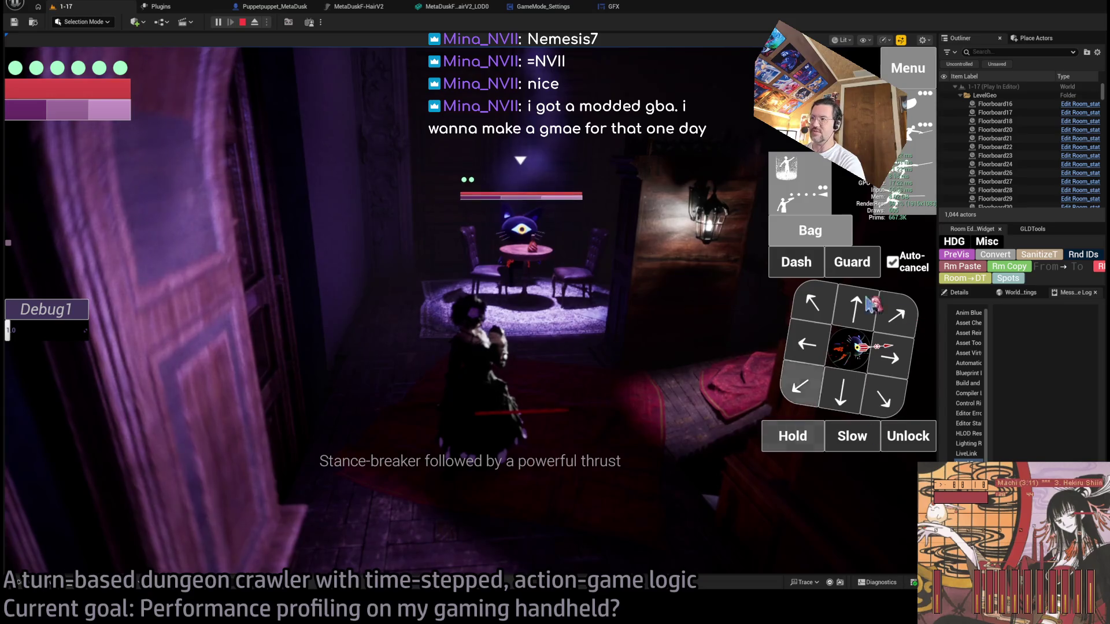
# - Unlock the enemy, queue a down and an up move, and execute two turns
pyautogui.click(909, 437)
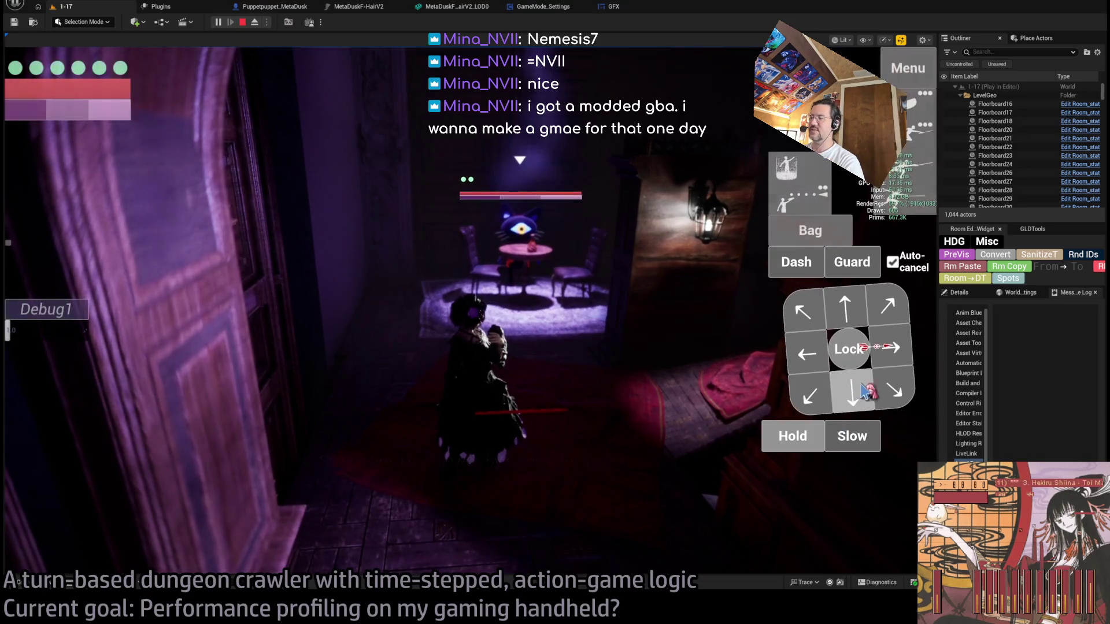
pyautogui.click(866, 392)
pyautogui.click(847, 313)
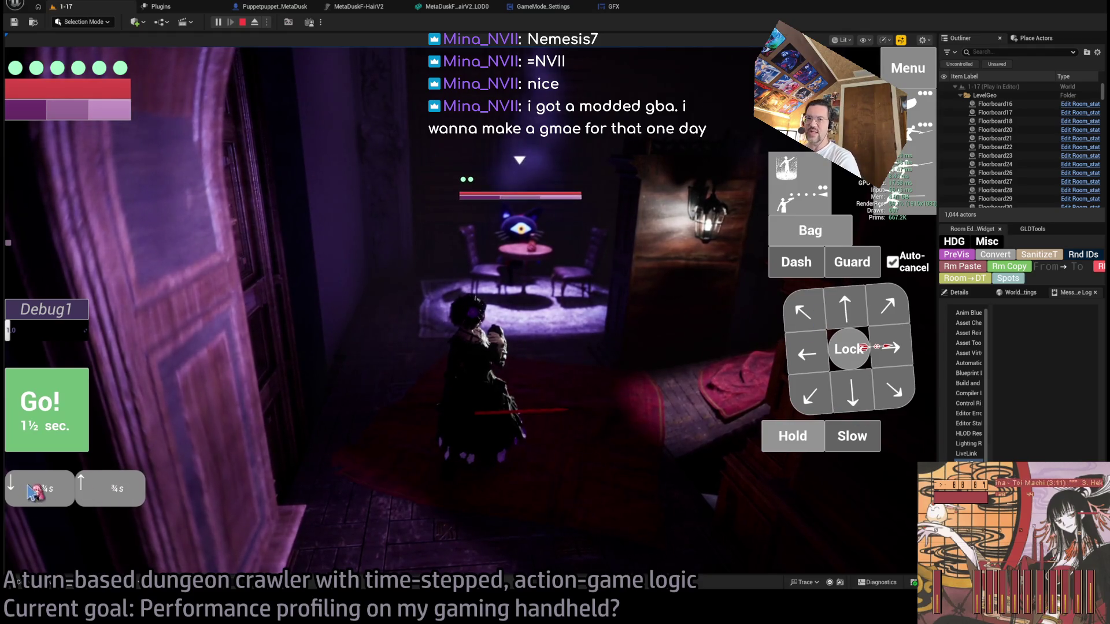
pyautogui.click(85, 393)
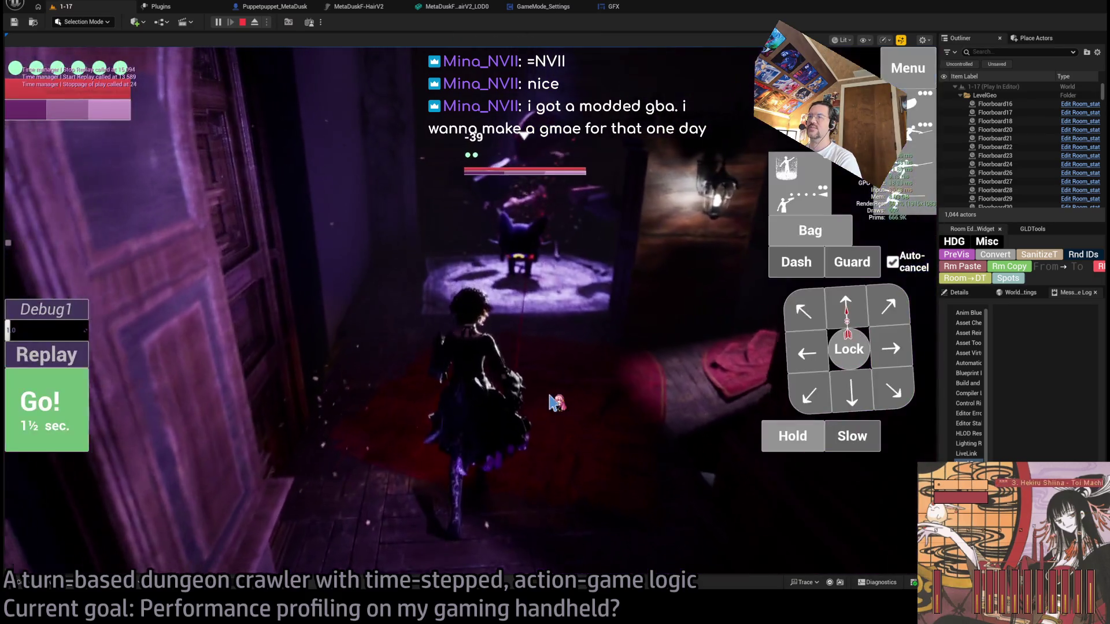
pyautogui.click(807, 351)
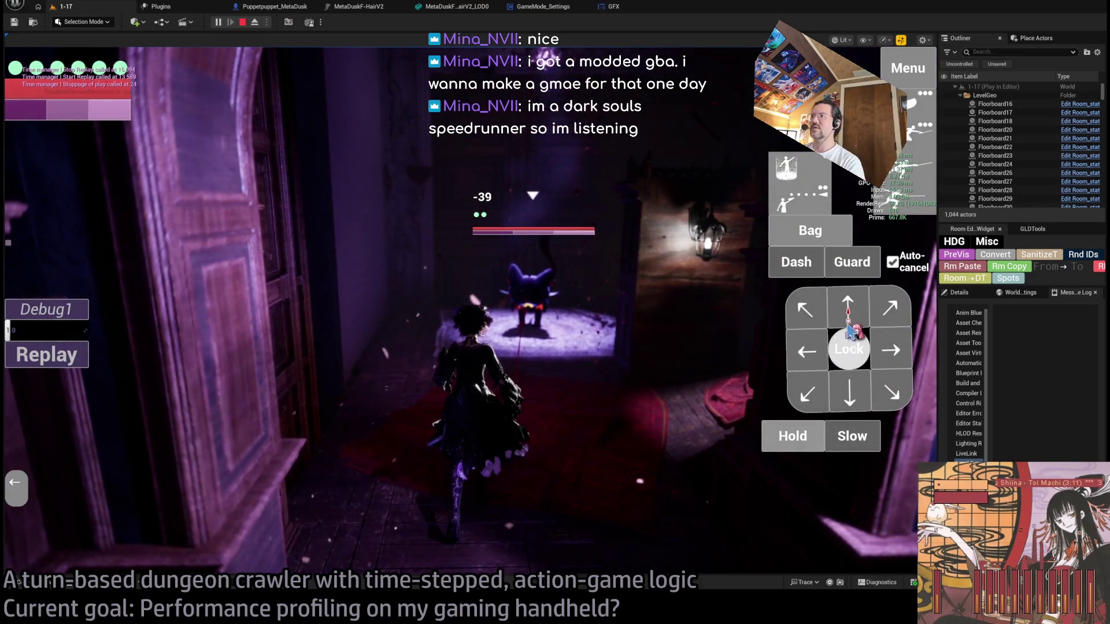
# - Re-lock the cat, queue a half-second forward step plus a Hold, and execute the turn
pyautogui.click(849, 291)
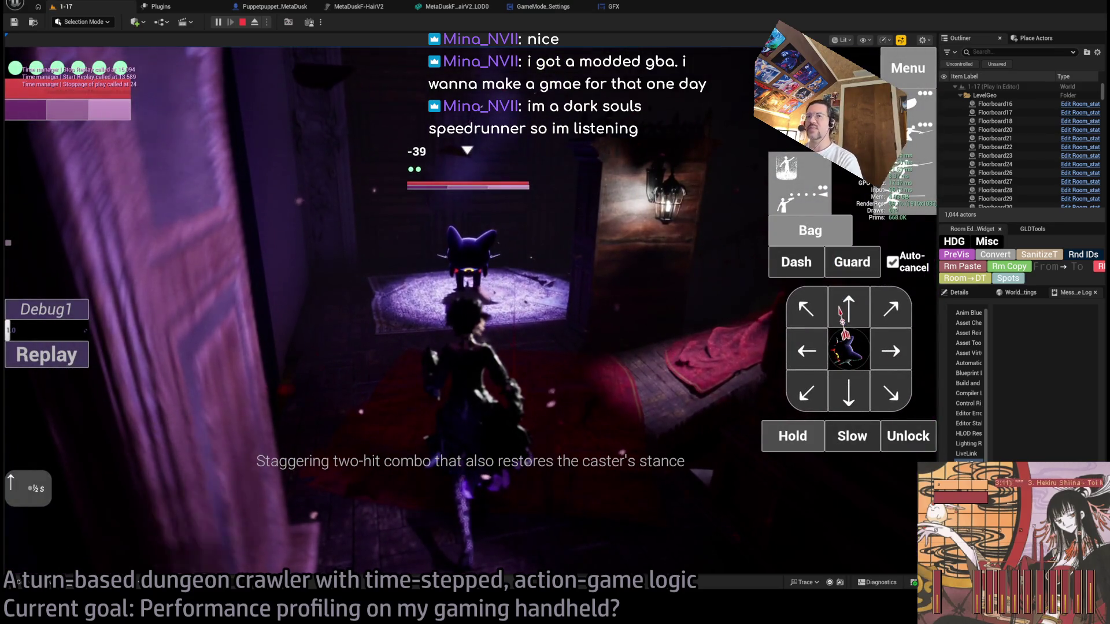
pyautogui.click(849, 306)
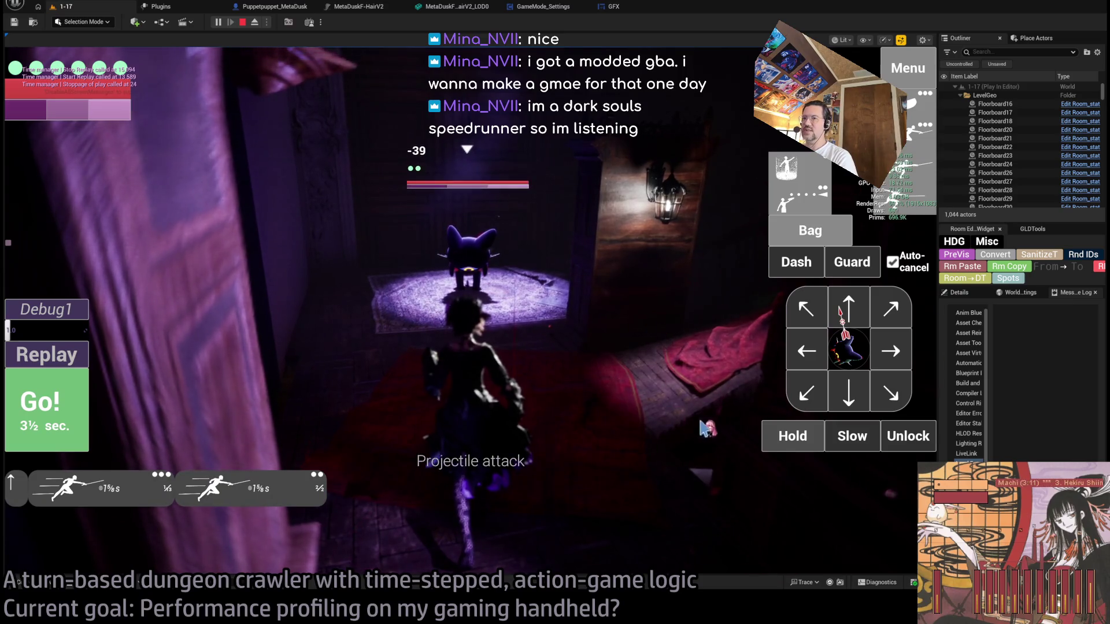
pyautogui.click(786, 440)
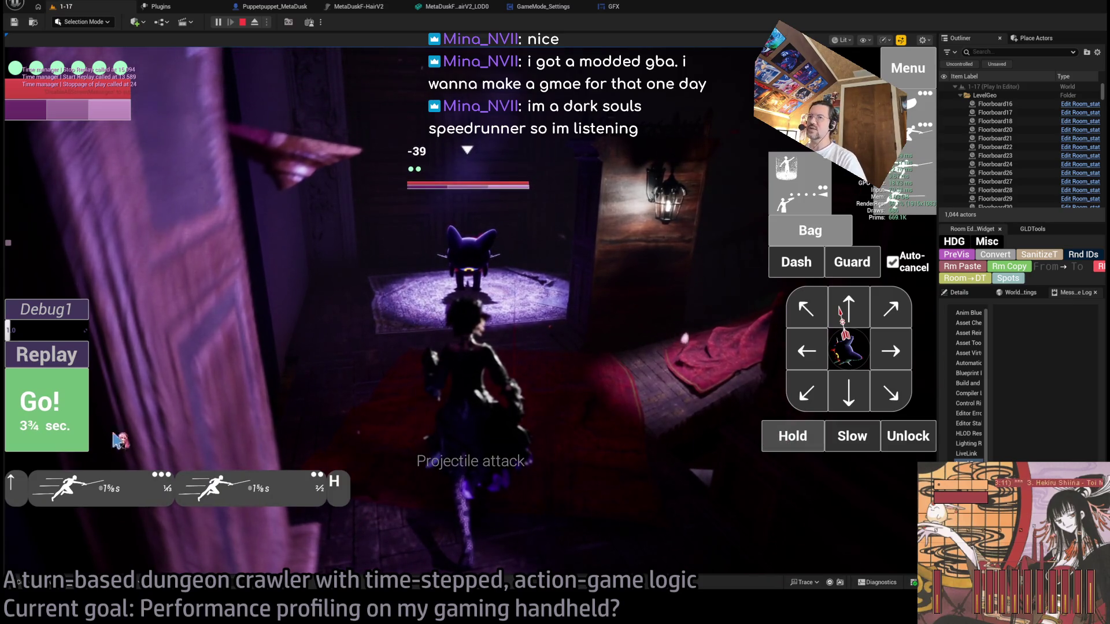
pyautogui.click(70, 406)
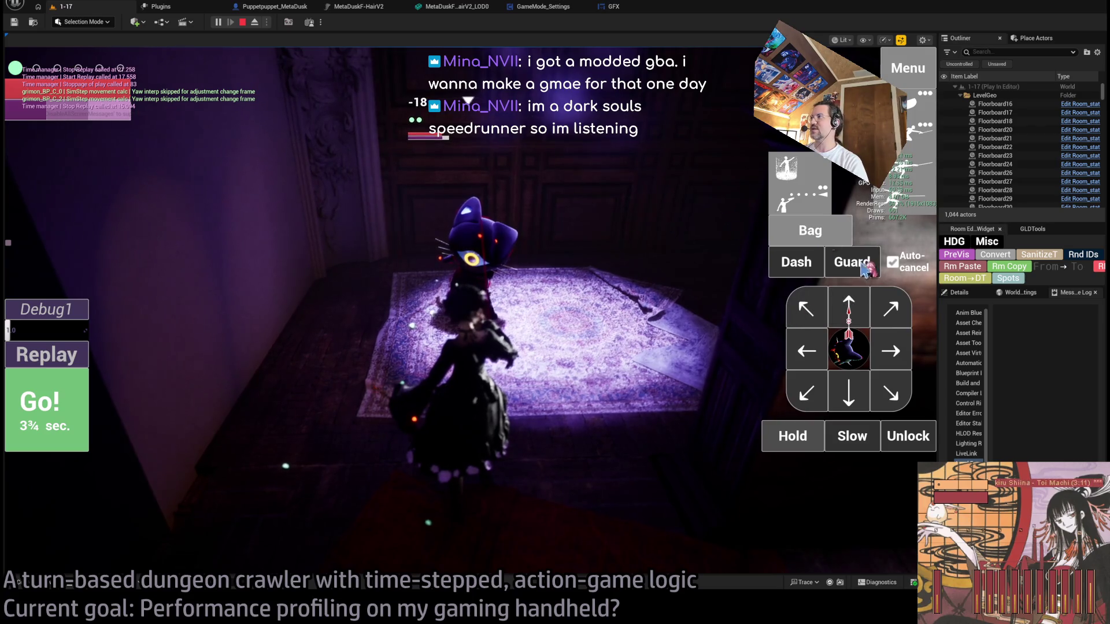
# - Queue an up move with three attacks, play two turns, and replay the turn several times
pyautogui.click(848, 350)
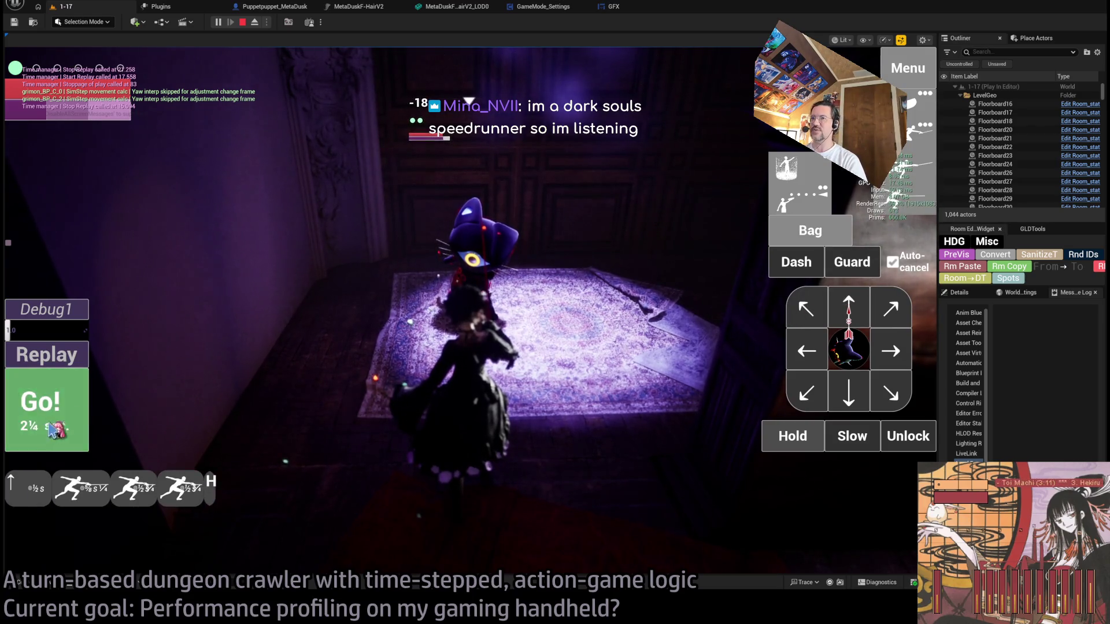
pyautogui.press('space')
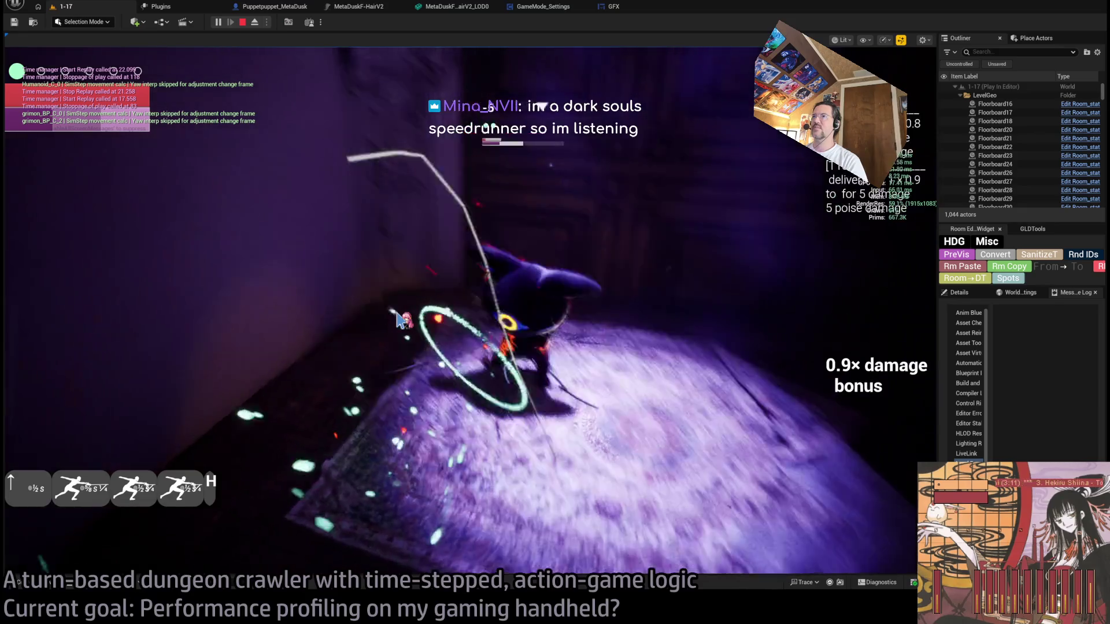
pyautogui.press('space')
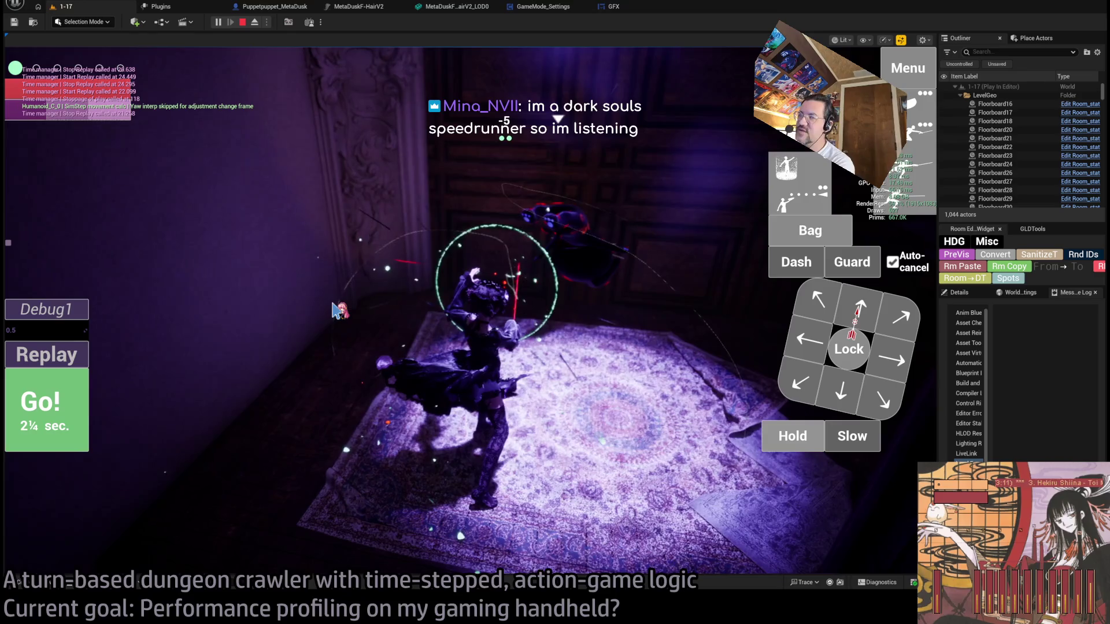
pyautogui.click(70, 359)
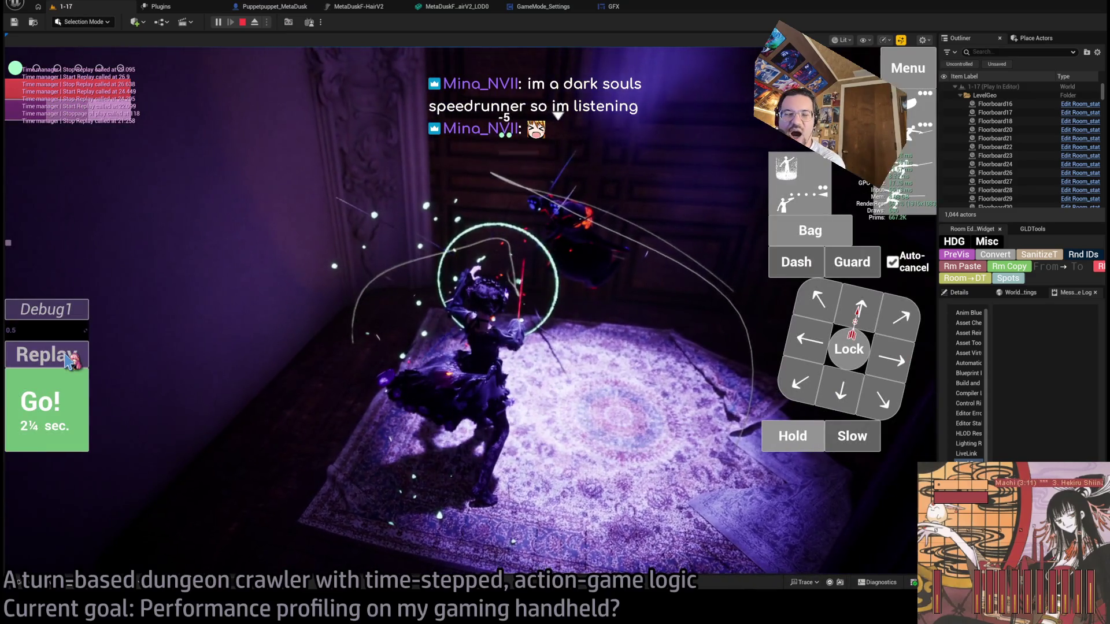
pyautogui.click(71, 359)
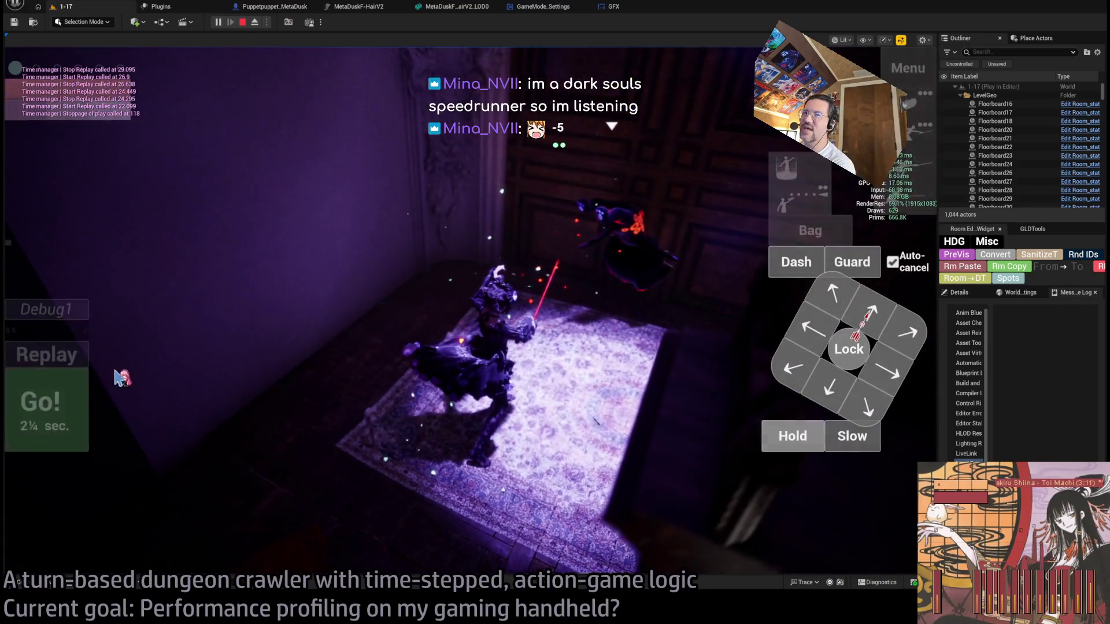
pyautogui.click(78, 367)
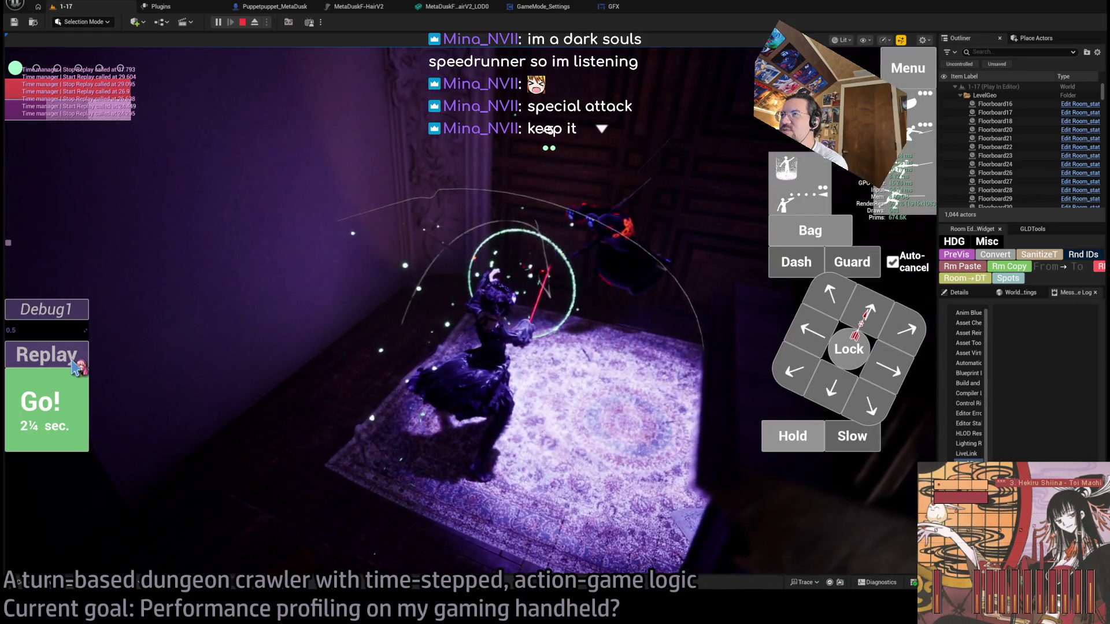
# - Set Debug1 to 1.0, then play out the next action and another move
pyautogui.click(46, 330)
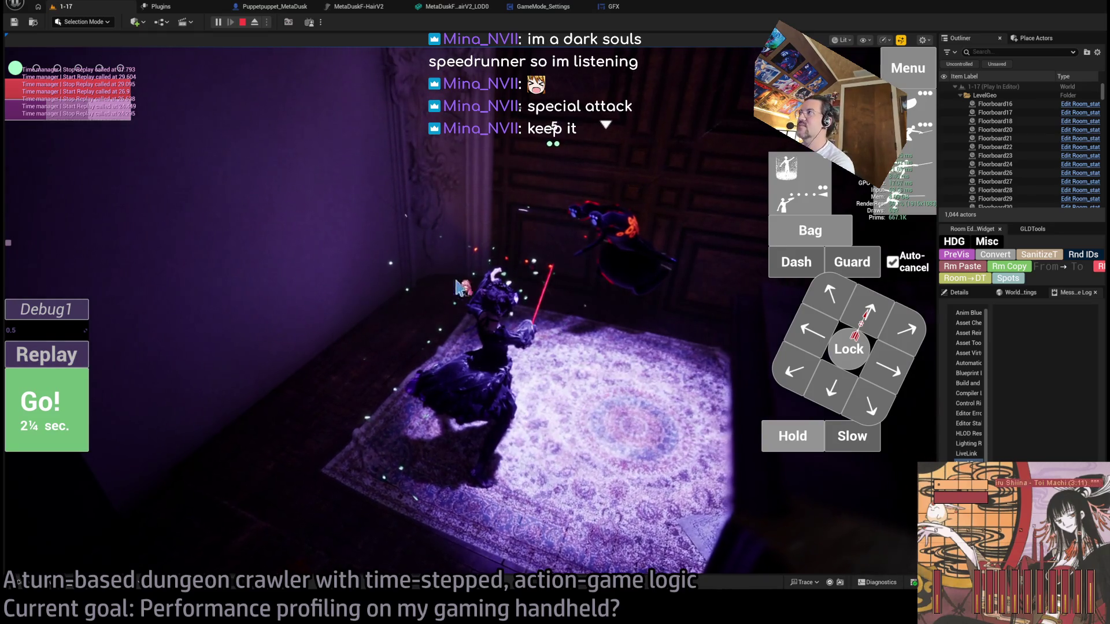
pyautogui.write('1.0')
pyautogui.press('Return')
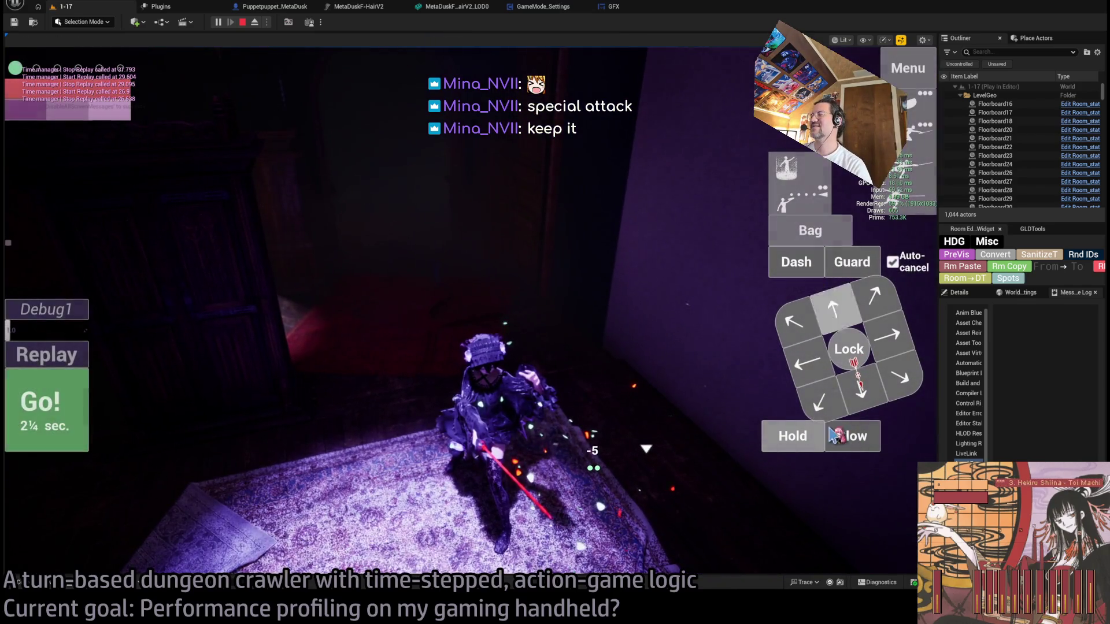
pyautogui.click(833, 436)
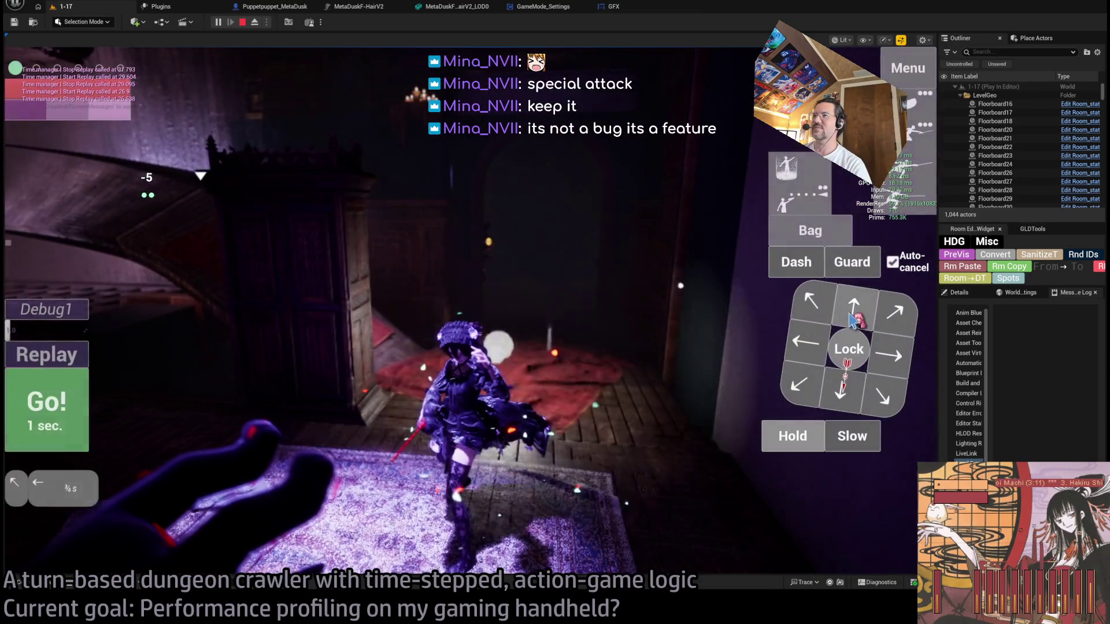
pyautogui.click(883, 326)
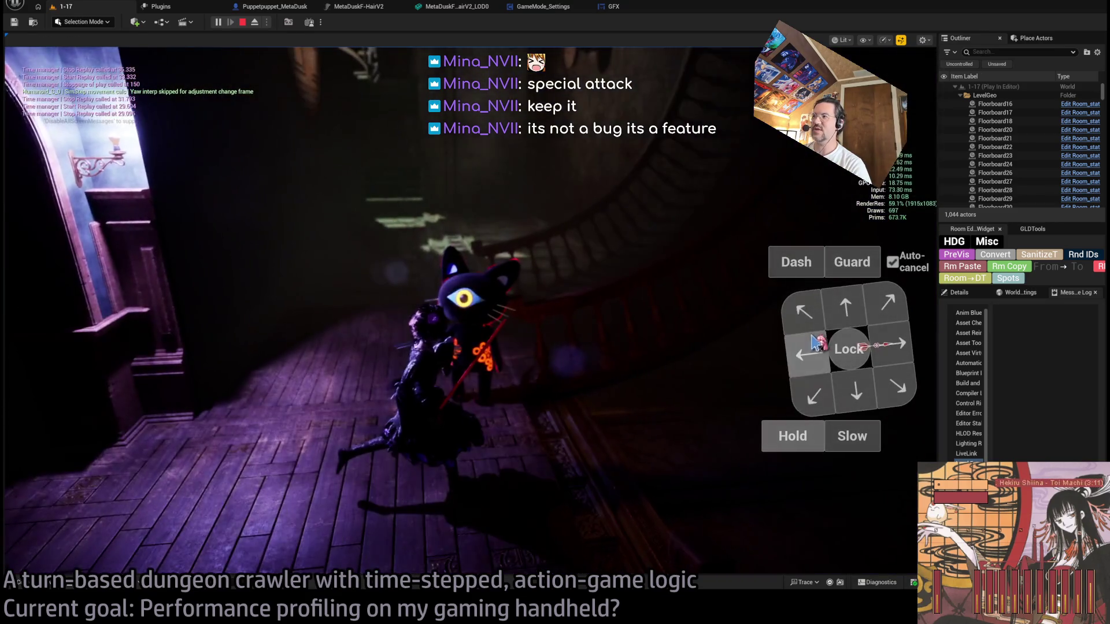
# - Queue two downward moves, replay the staircase turn, and stop the Play-in-Editor session
pyautogui.press('Down')
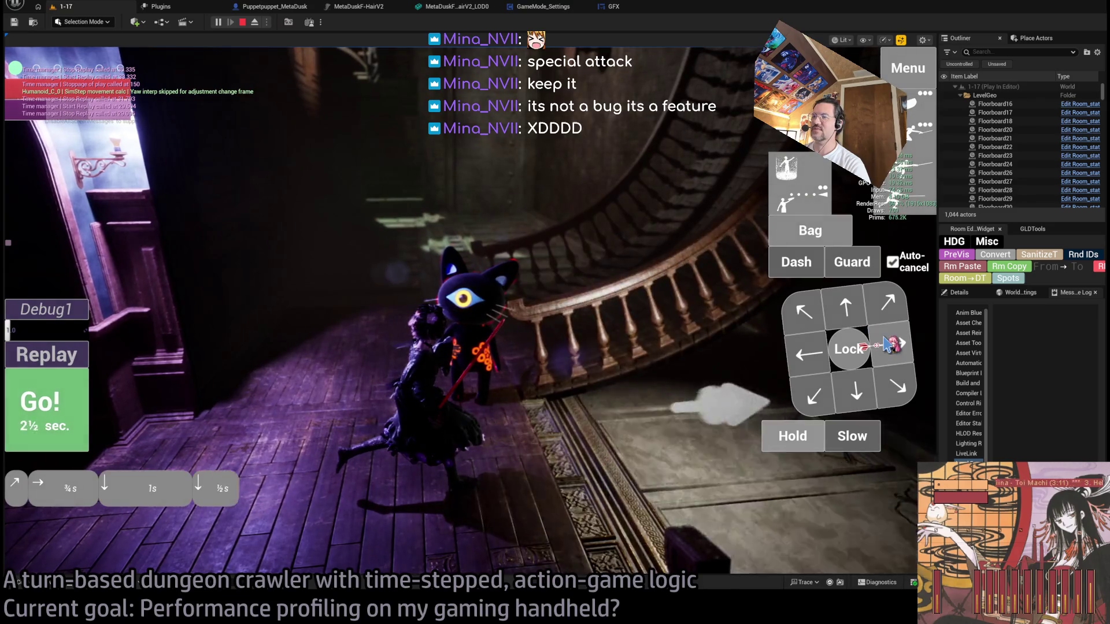
pyautogui.press('Down')
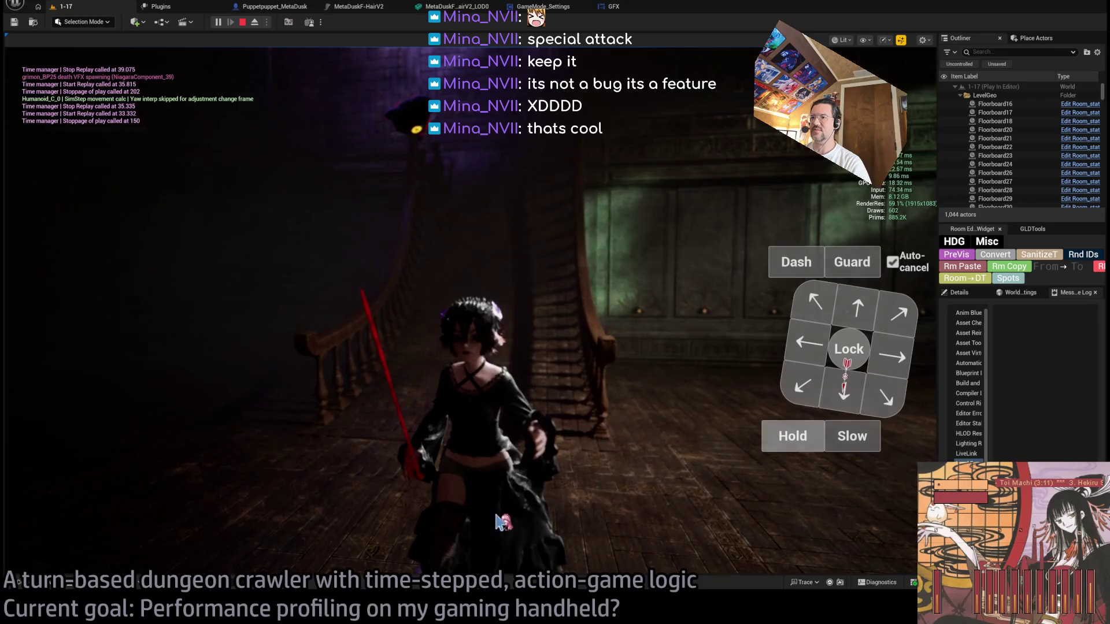
pyautogui.click(65, 421)
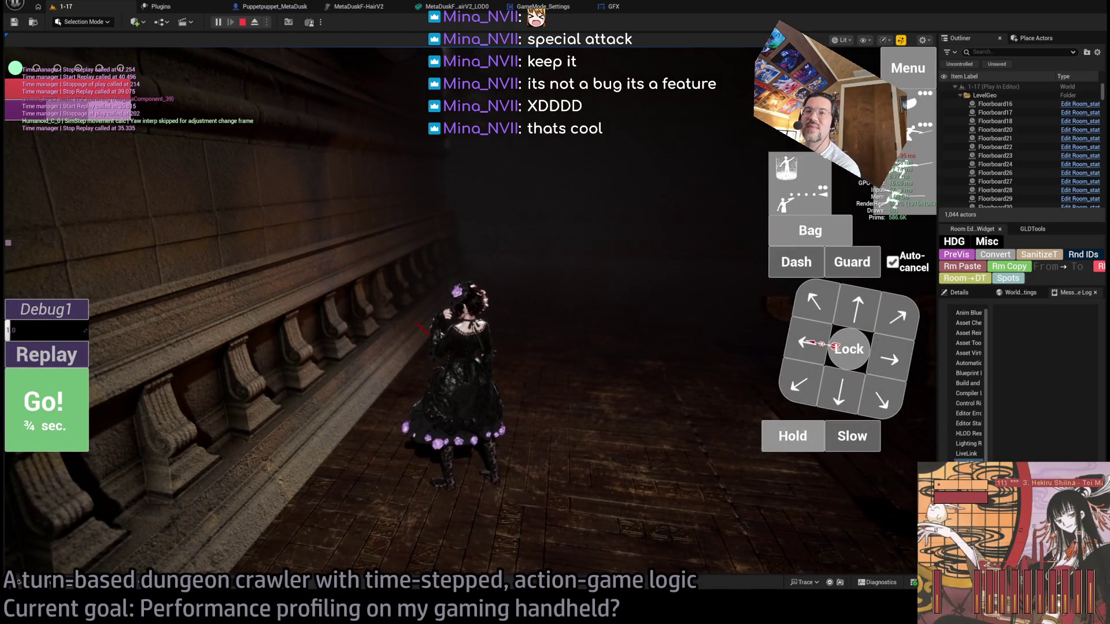
pyautogui.click(242, 22)
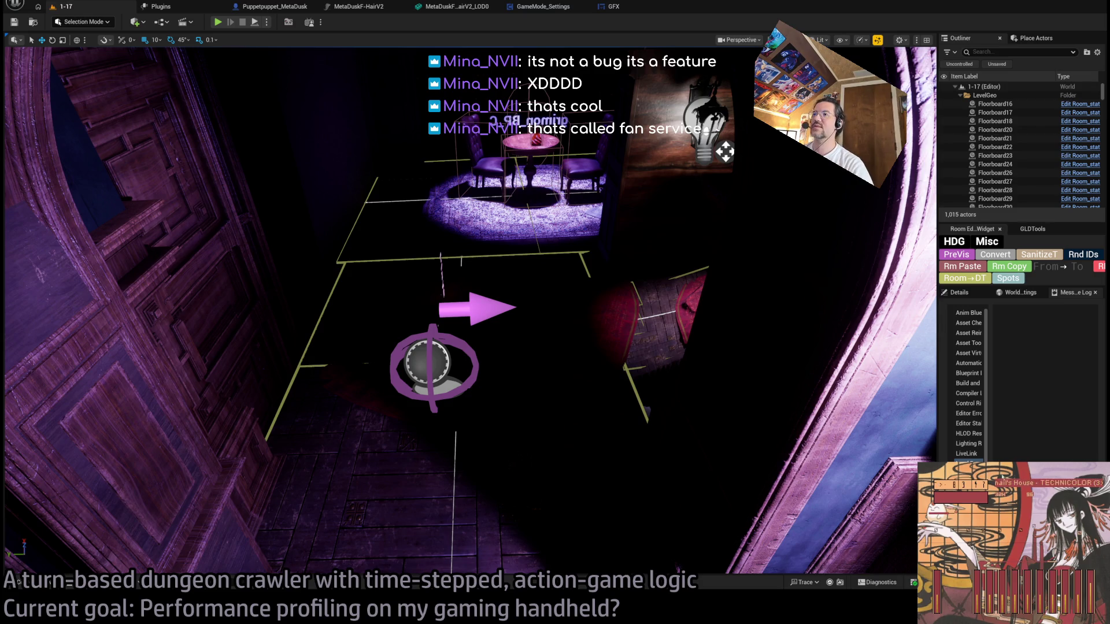
# - Fly the camera toward the wall sconce and down to the archway, then open Plugins
pyautogui.moveTo(467, 245); pyautogui.dragTo(567, 264)
pyautogui.moveTo(555, 312)
pyautogui.mouseDown()
pyautogui.moveTo(543, 347)
pyautogui.moveTo(532, 324)
pyautogui.moveTo(541, 347)
pyautogui.moveTo(552, 335)
pyautogui.moveTo(544, 323)
pyautogui.moveTo(532, 338)
pyautogui.moveTo(544, 326)
pyautogui.mouseUp()
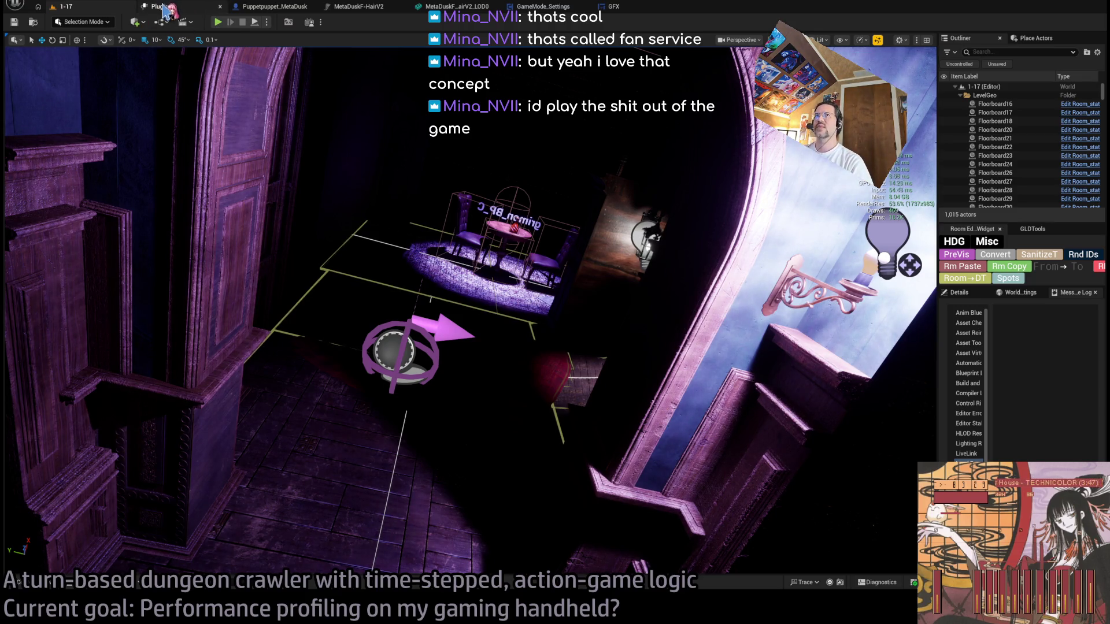
pyautogui.click(166, 9)
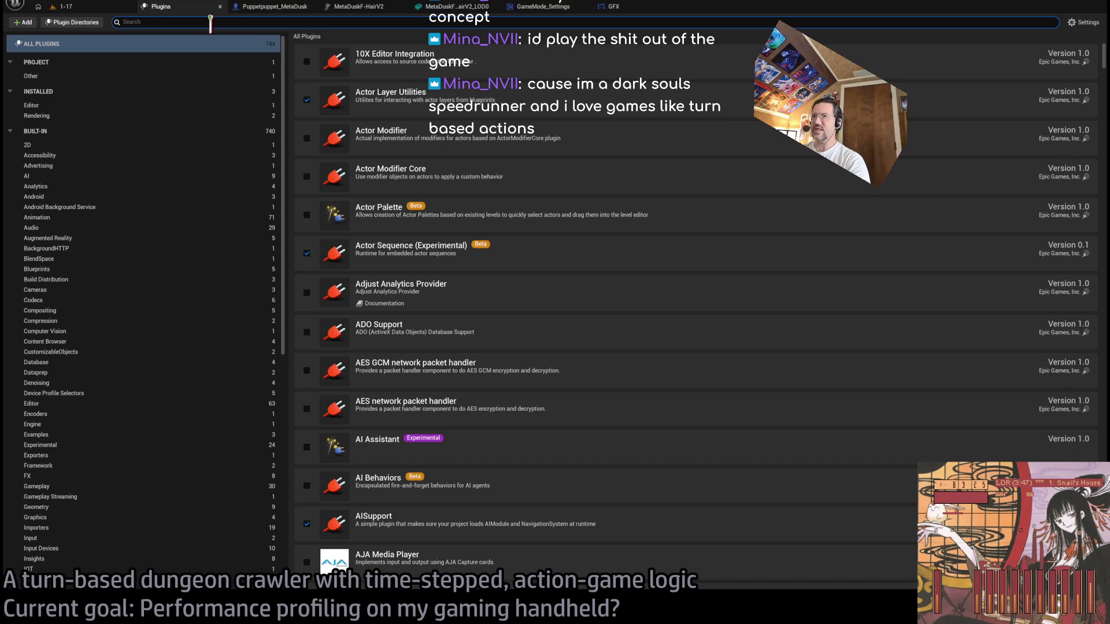
pyautogui.write('N')
# - Clear the plugin search and filter the Plugins list to AMD FSR
pyautogui.press('BackSpace')
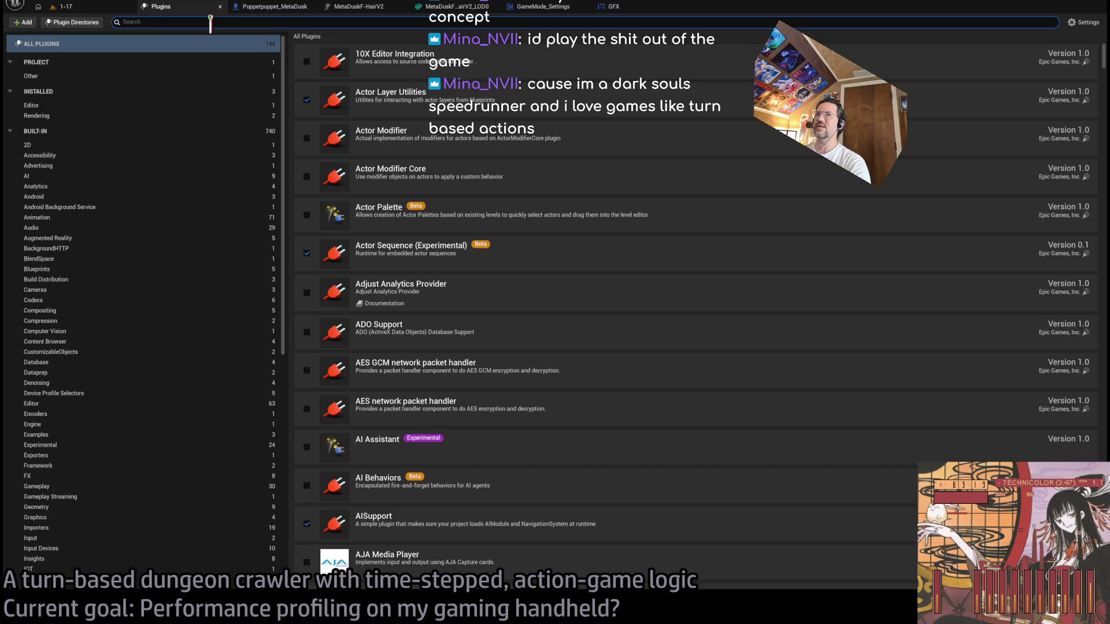
pyautogui.write('K')
pyautogui.press('BackSpace')
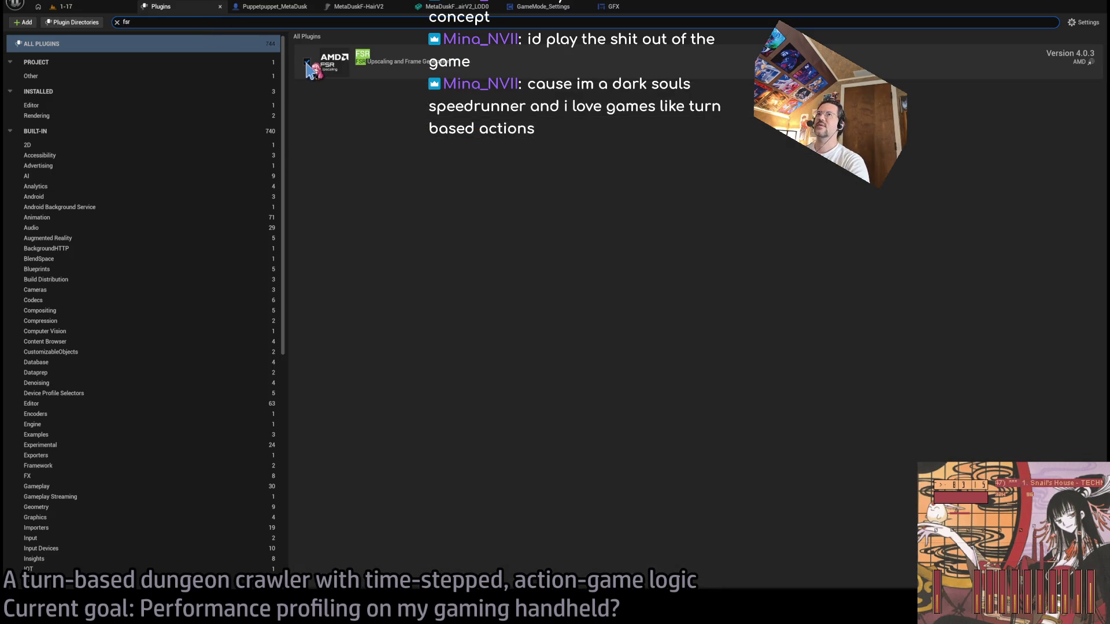
pyautogui.write('fsr')
pyautogui.click(306, 61)
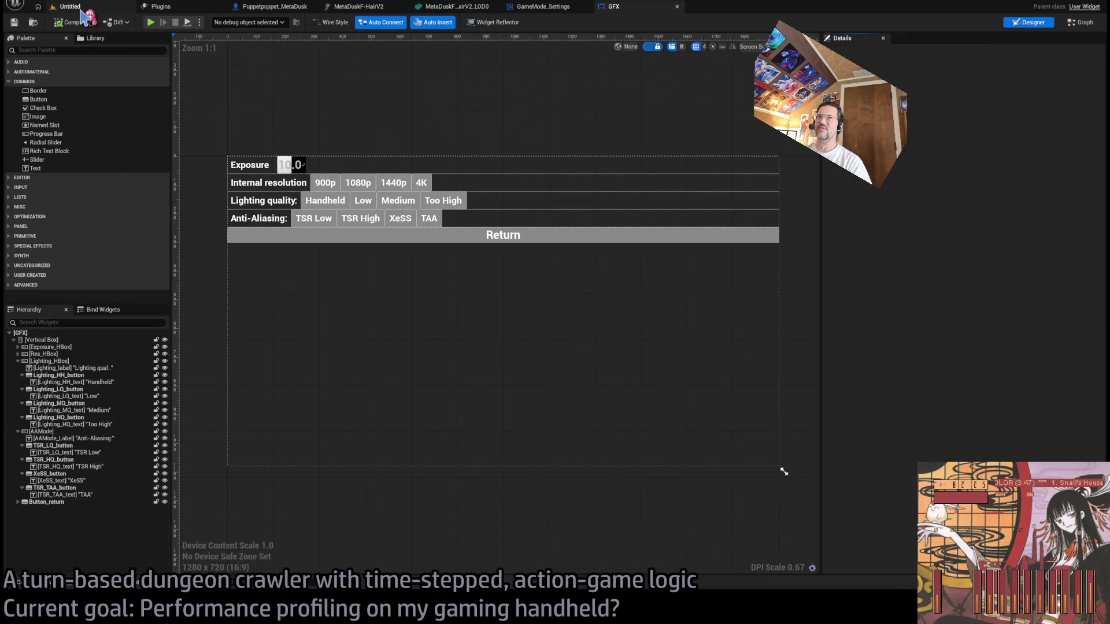
# - Switch back to the 1-17 level tab and let its 1,015 actors load
pyautogui.click(80, 10)
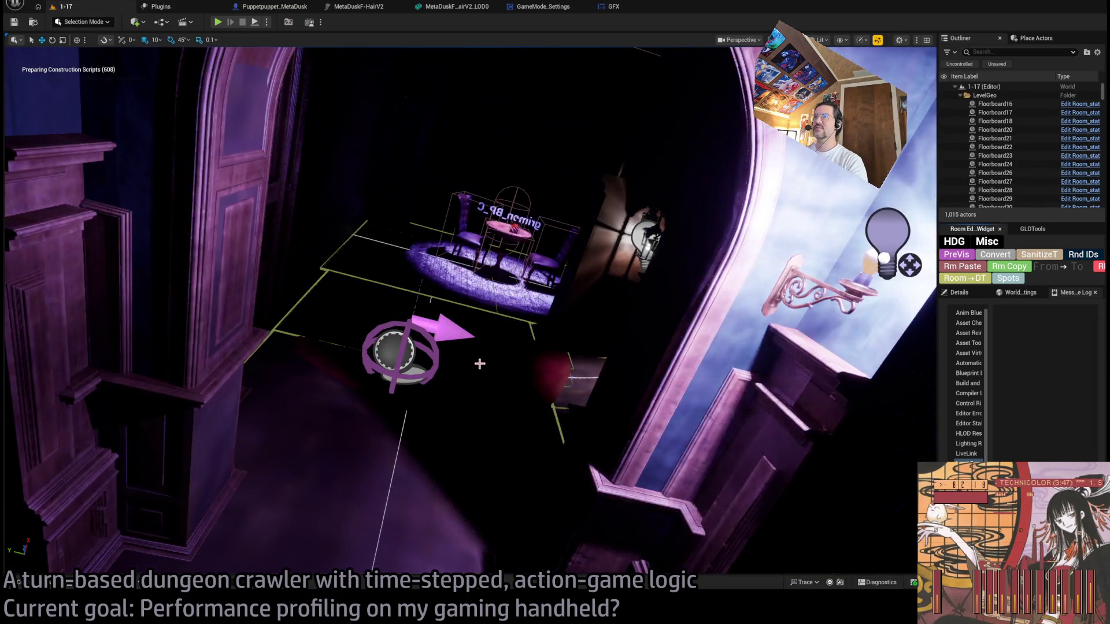
# - Fly the camera down over the room toward the purple brick wall and curved staircase
pyautogui.moveTo(478, 365)
pyautogui.mouseDown()
pyautogui.moveTo(479, 405)
pyautogui.moveTo(466, 361)
pyautogui.moveTo(376, 338)
pyautogui.mouseUp()
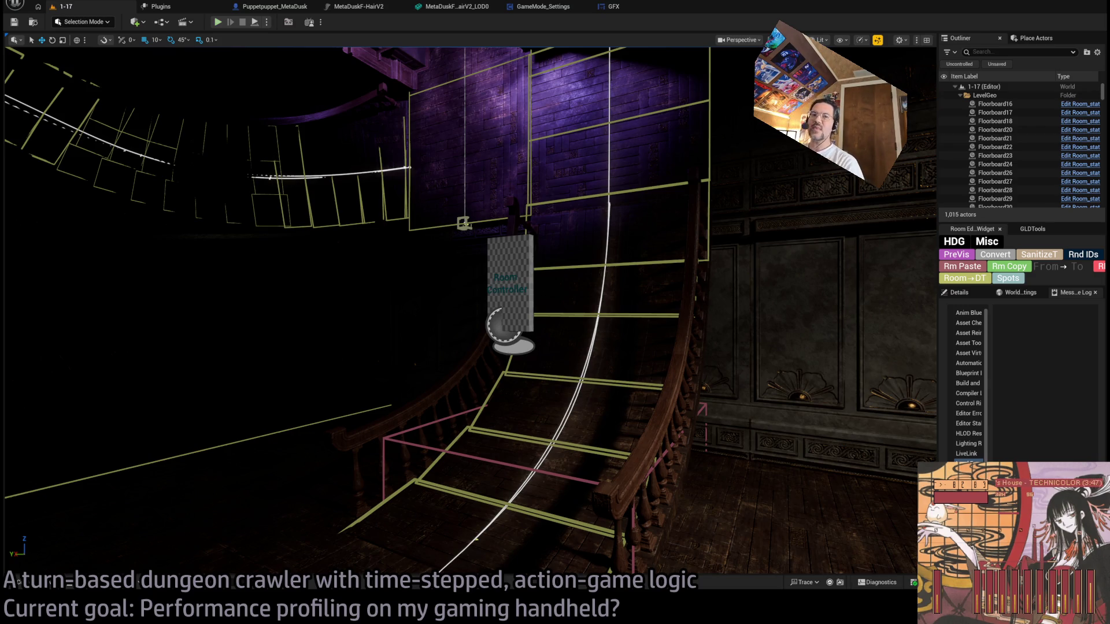
pyautogui.moveTo(196, 52); pyautogui.dragTo(200, 49)
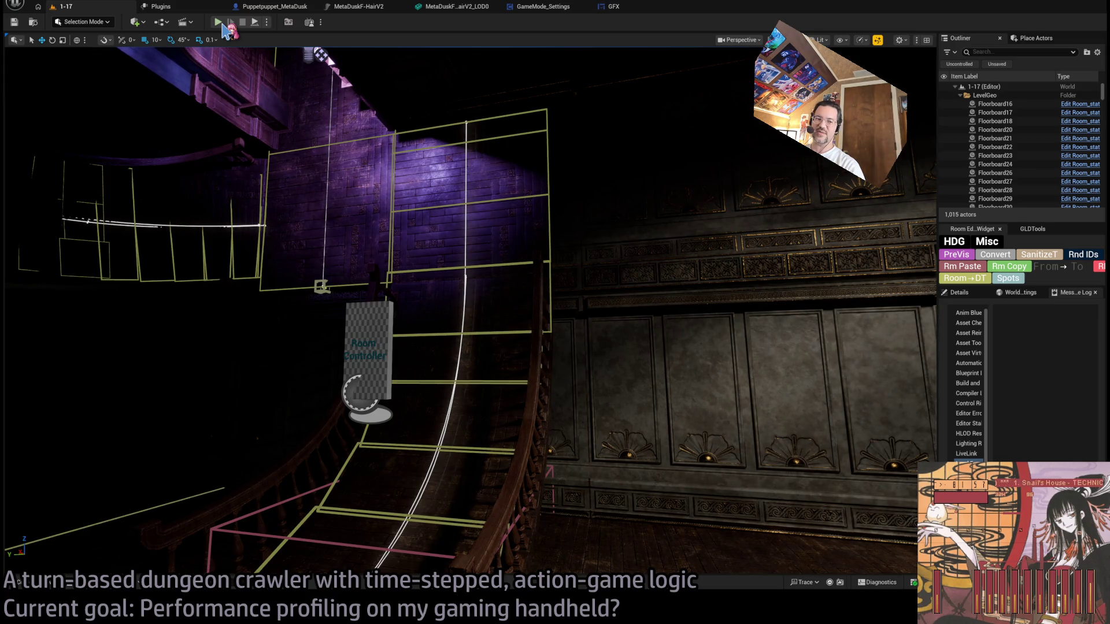
# - Play level 1-17, execute an up-right then up move toward the lit table, and widen the side panels
pyautogui.click(217, 22)
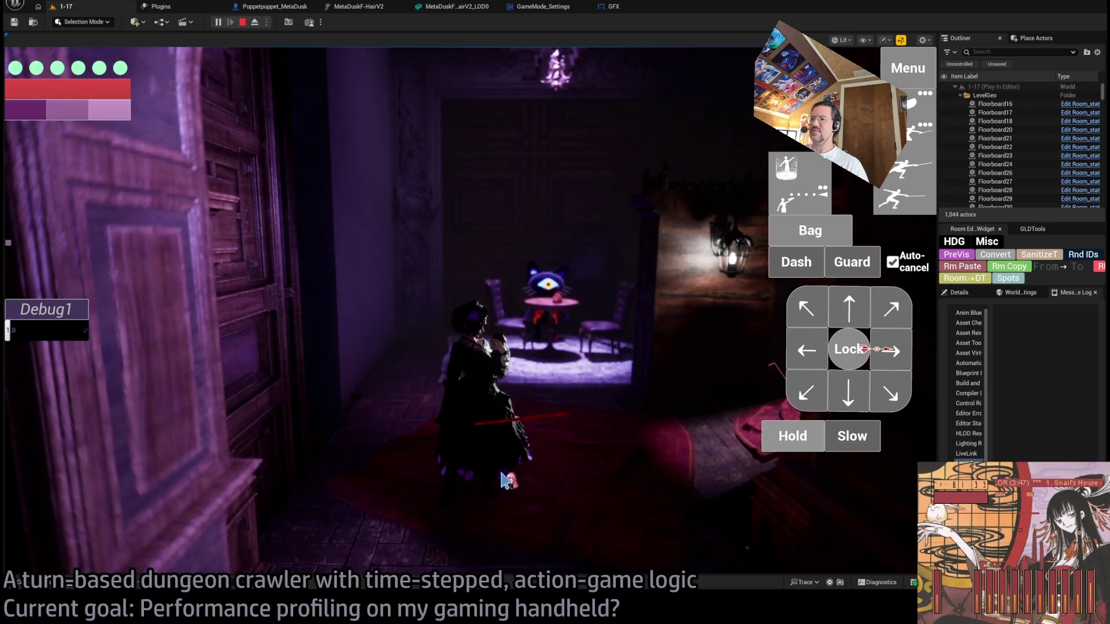
pyautogui.press('e')
pyautogui.press('w')
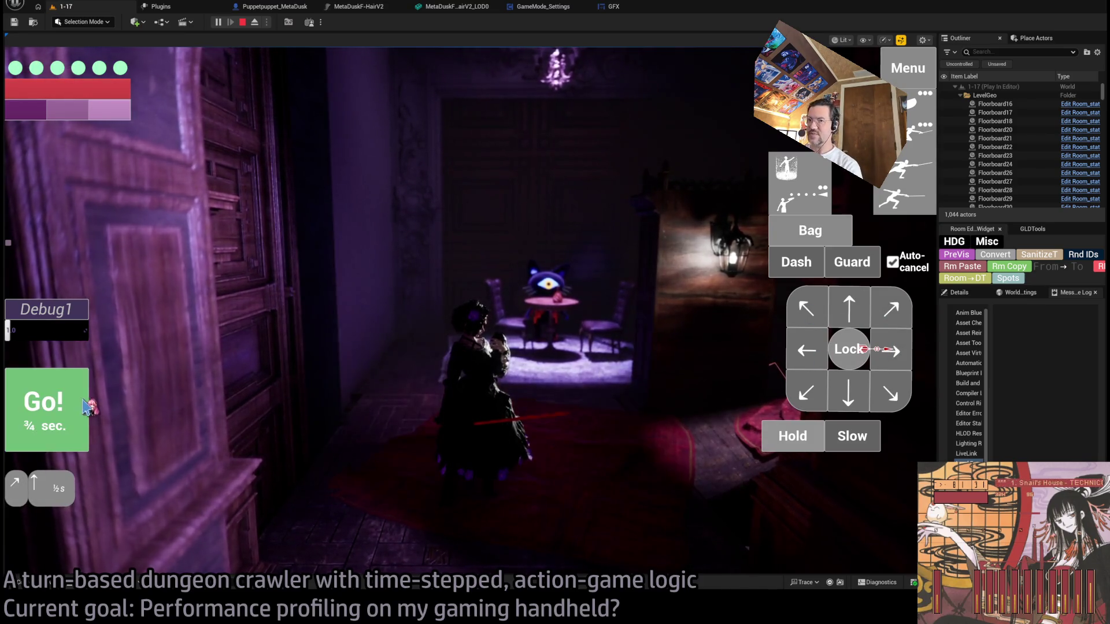
pyautogui.press('space')
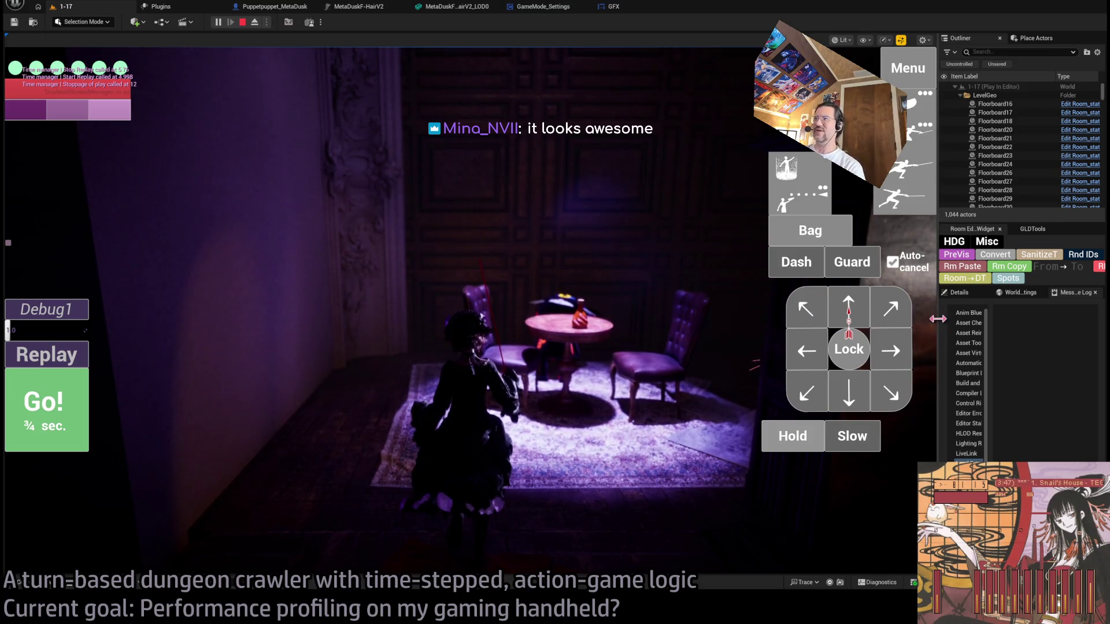
pyautogui.moveTo(936, 324); pyautogui.dragTo(312, 324)
# - Refocus the running game and drag the splitter right to restore the wide game view
pyautogui.click(272, 370)
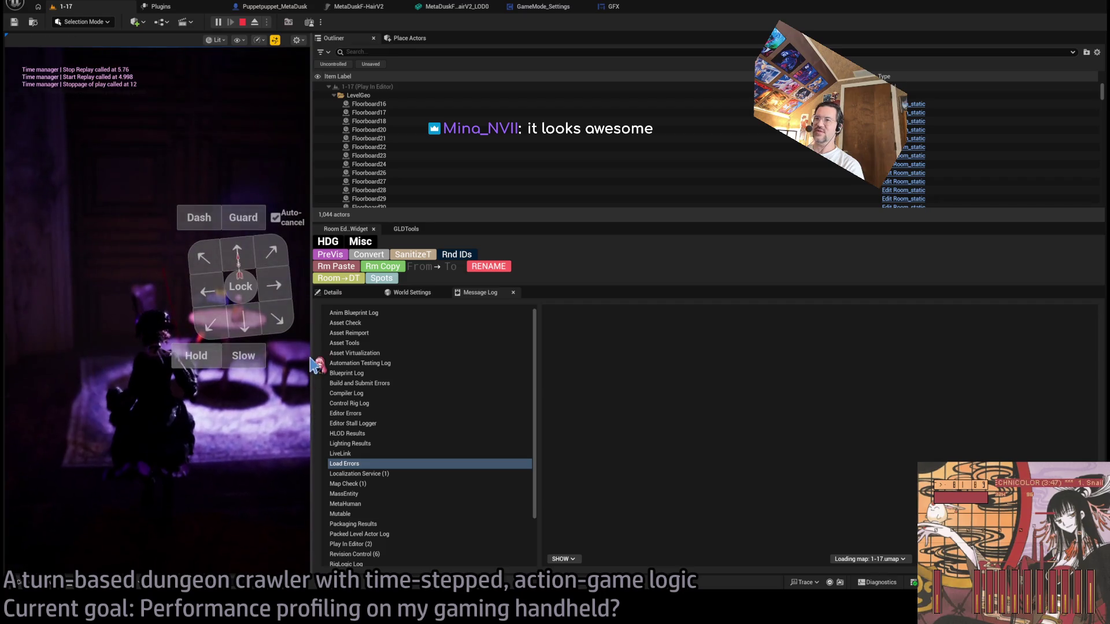
pyautogui.moveTo(414, 358)
pyautogui.mouseDown()
pyautogui.moveTo(925, 355)
pyautogui.moveTo(893, 356)
pyautogui.mouseUp()
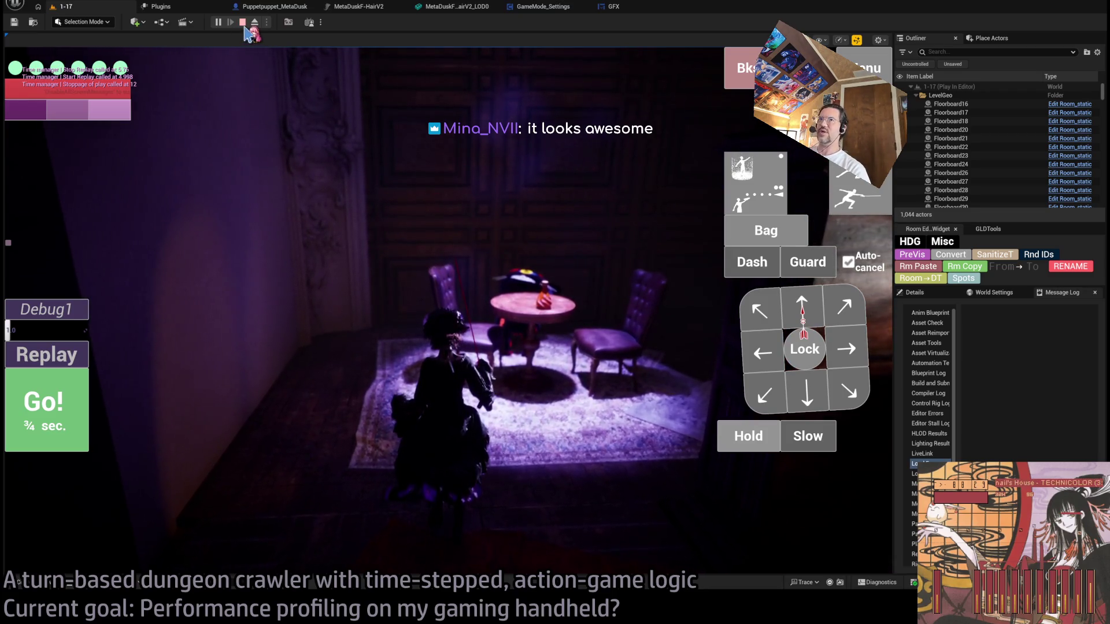
pyautogui.click(244, 24)
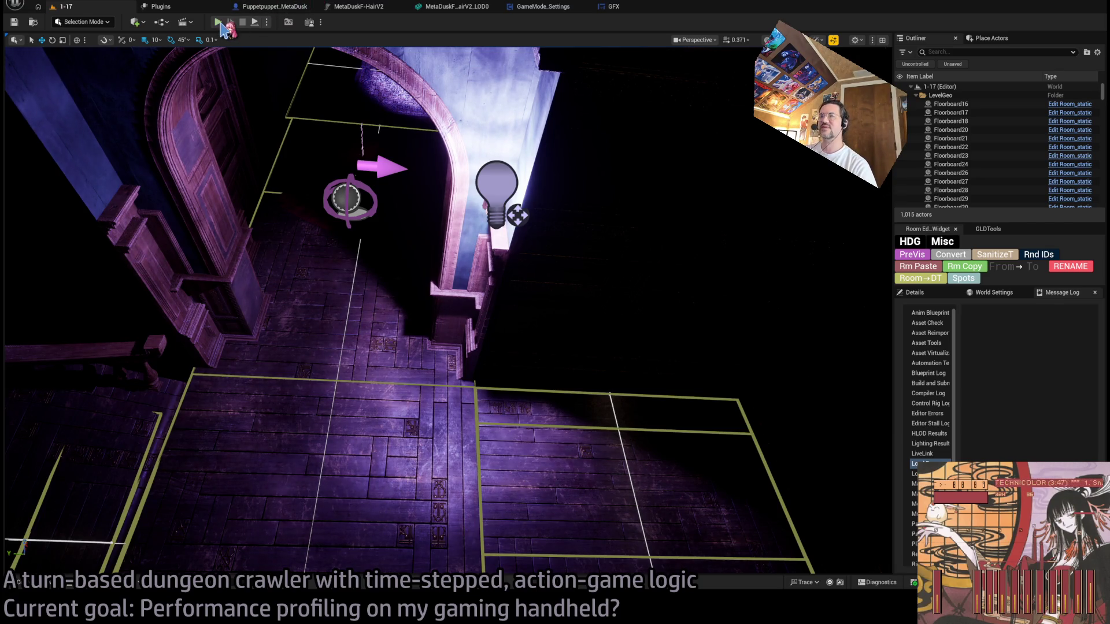
pyautogui.hotkey('alt', 'p')
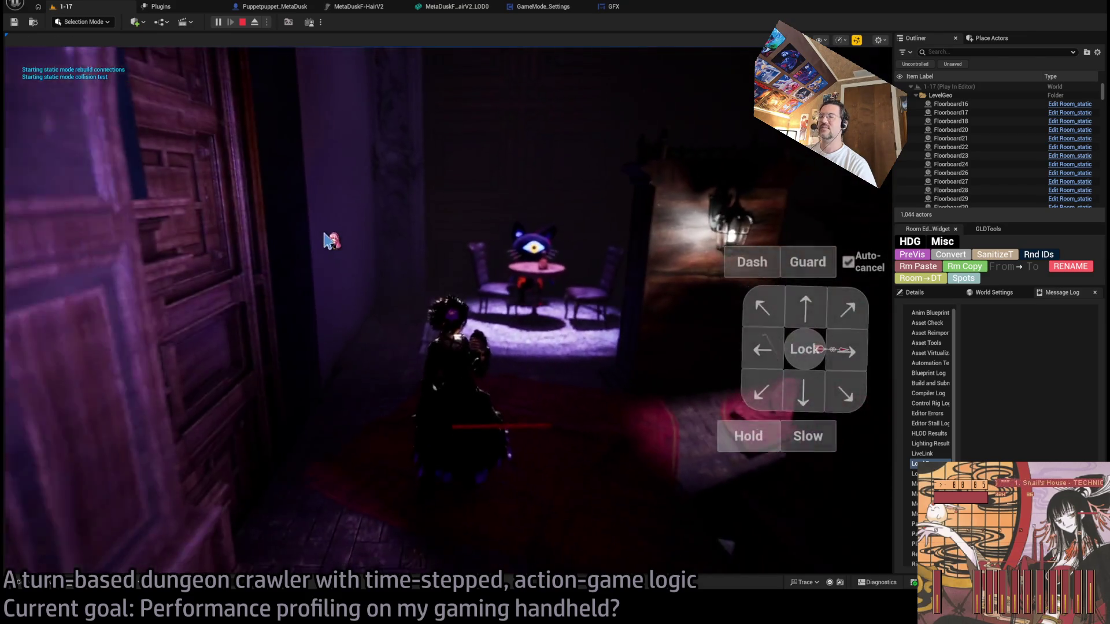
pyautogui.click(243, 23)
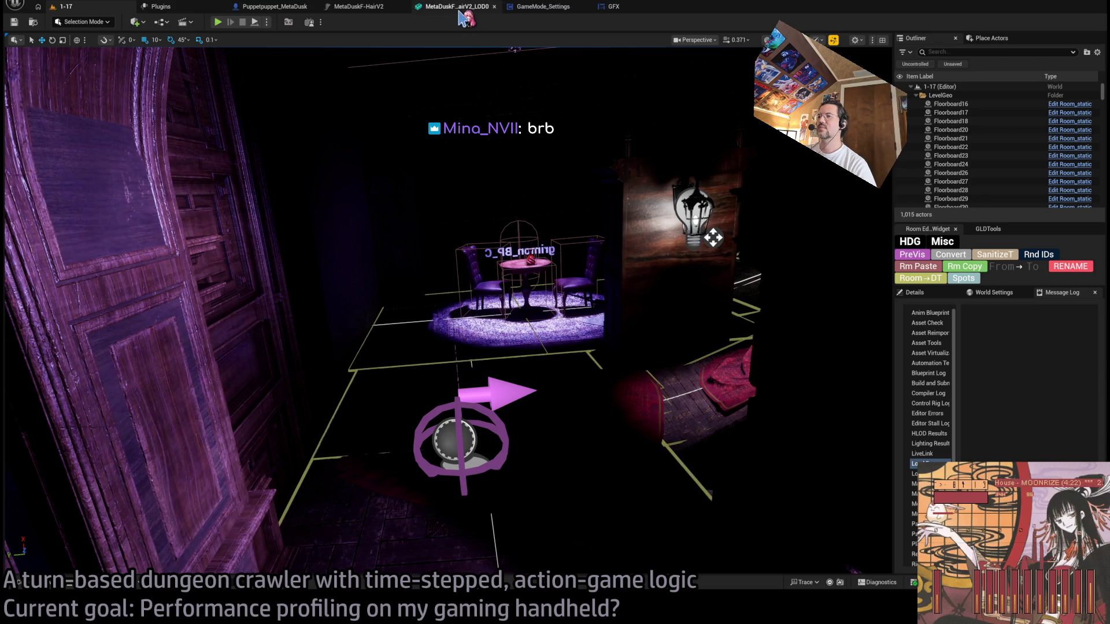
# - Flip through the open asset tabs and view Puppetpuppet_MetaDusk's LOD overrides graph and EventGraph
pyautogui.click(460, 9)
pyautogui.click(359, 7)
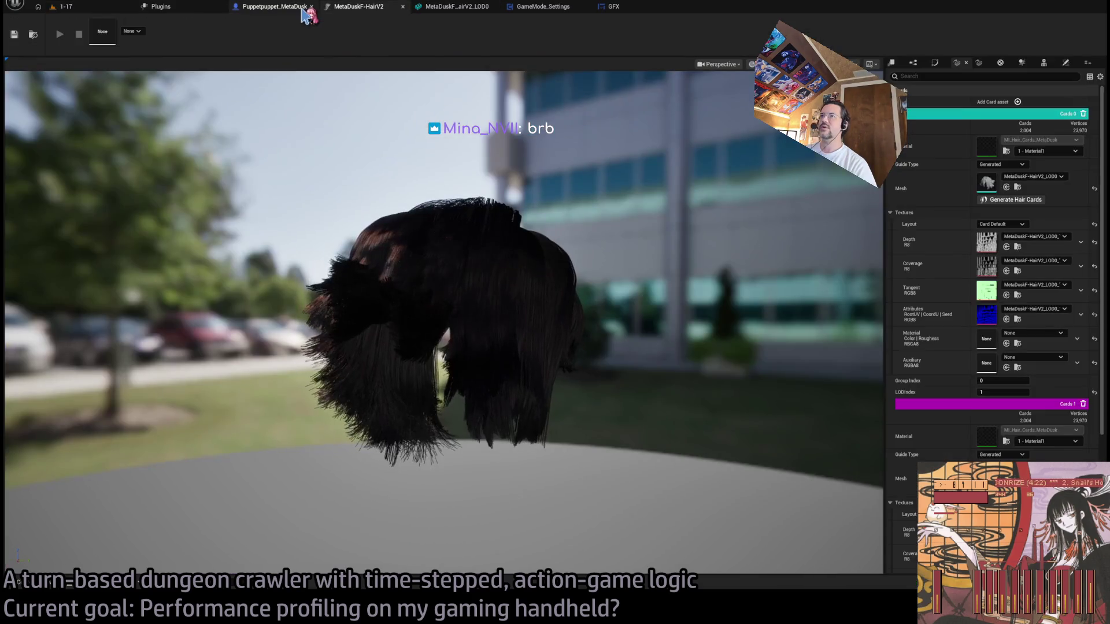
pyautogui.click(271, 7)
pyautogui.click(104, 7)
pyautogui.click(274, 7)
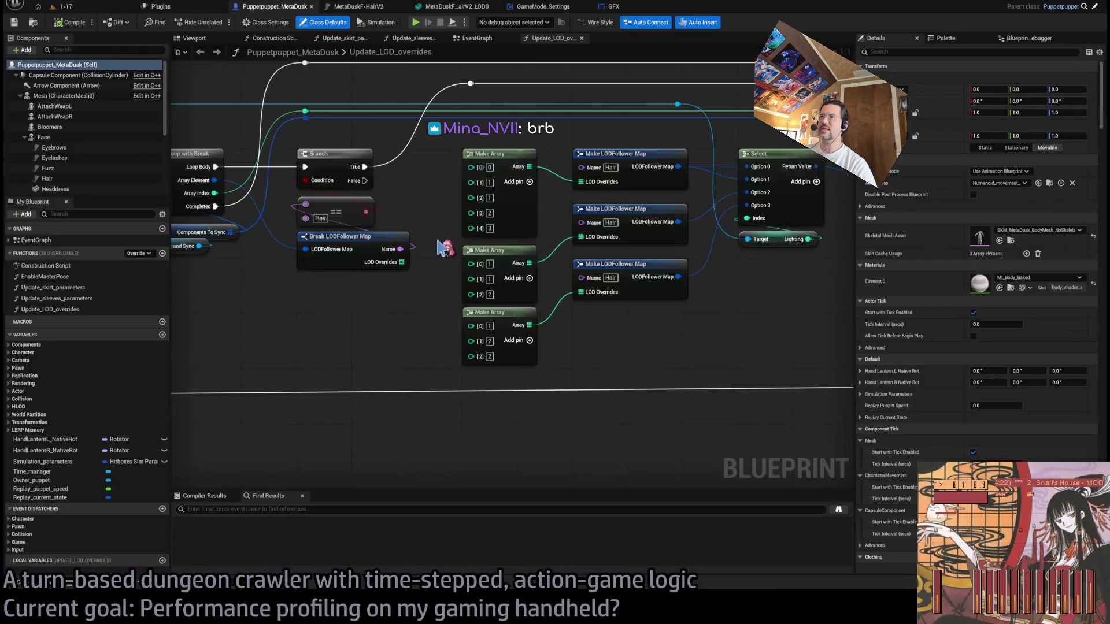
pyautogui.scroll(-5, 527, 283)
pyautogui.moveTo(527, 283); pyautogui.dragTo(481, 254)
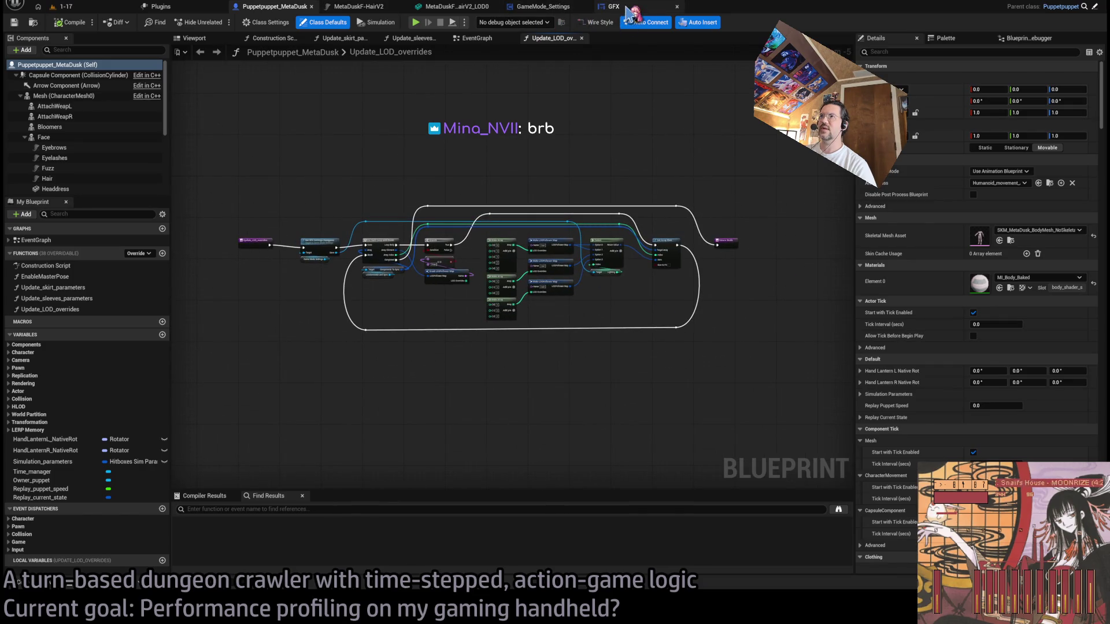
pyautogui.click(475, 40)
pyautogui.moveTo(444, 162)
pyautogui.mouseDown()
pyautogui.moveTo(441, 185)
pyautogui.moveTo(499, 101)
pyautogui.mouseUp()
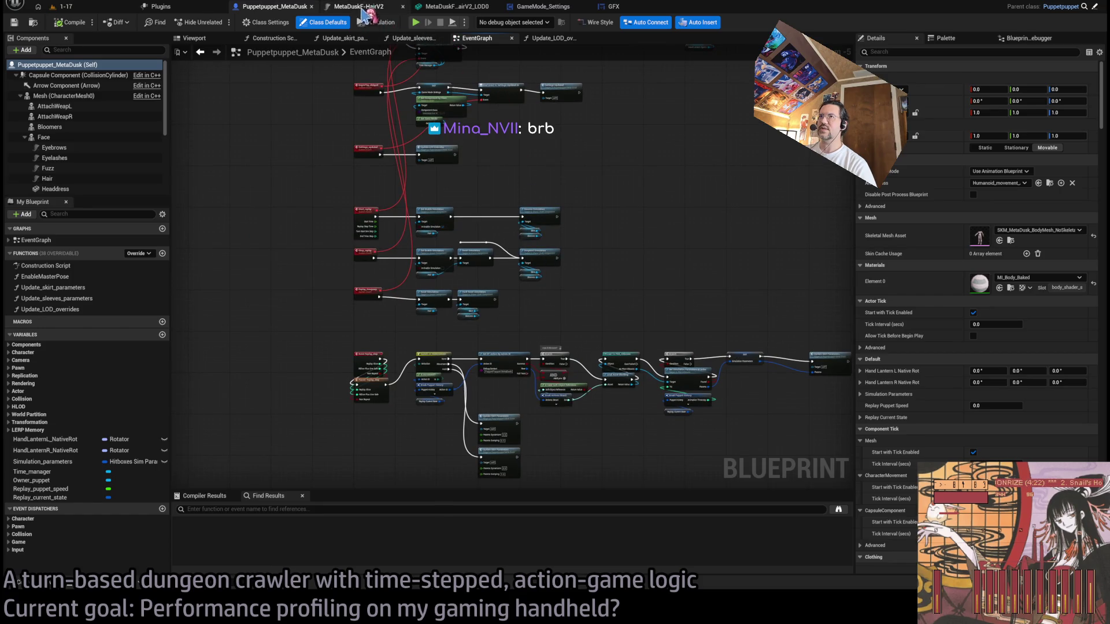
# - Switch to GameMode_Settings and frame its Get Megapixels nodes at 1:1 zoom
pyautogui.click(540, 6)
pyautogui.scroll(-4, 499, 208)
pyautogui.moveTo(499, 208)
pyautogui.mouseDown()
pyautogui.moveTo(516, 239)
pyautogui.moveTo(482, 261)
pyautogui.mouseUp()
pyautogui.scroll(5, 421, 304)
pyautogui.scroll(-1, 421, 304)
pyautogui.scroll(1, 596, 283)
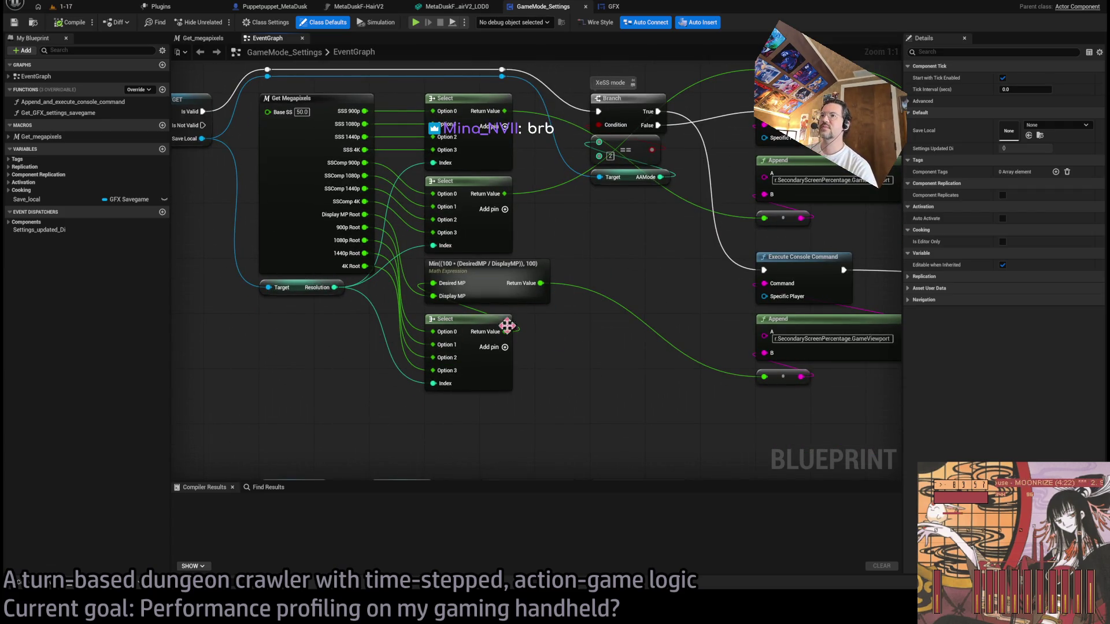
# - Zoom in and out across the GameMode_Settings screen-percentage graph
pyautogui.scroll(-1, 506, 324)
pyautogui.scroll(1, 594, 396)
pyautogui.scroll(-1, 423, 279)
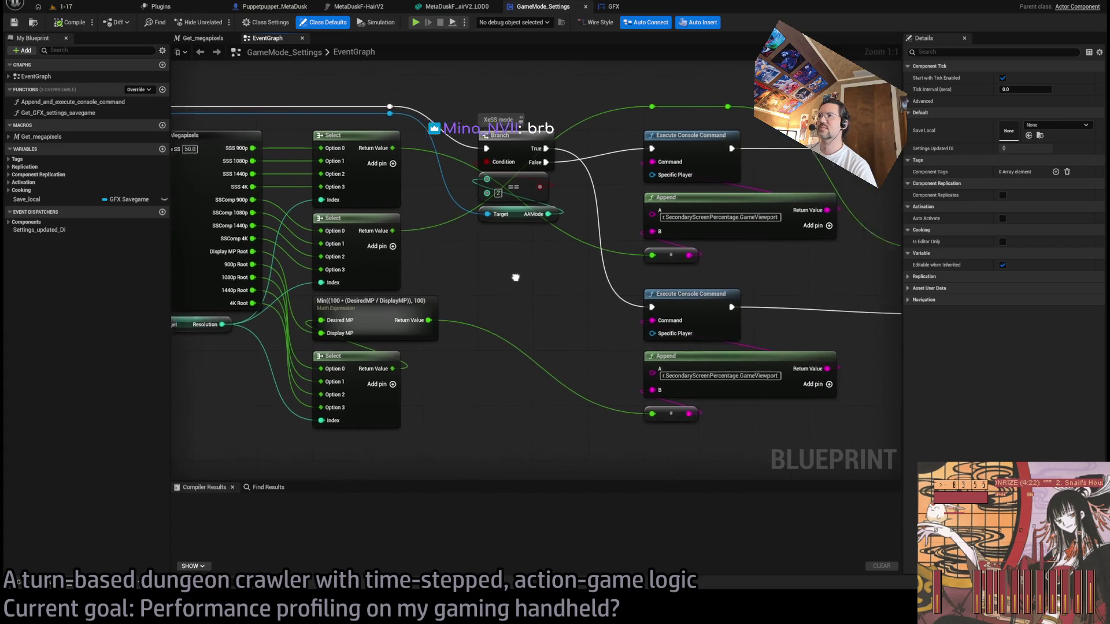
pyautogui.scroll(1, 562, 310)
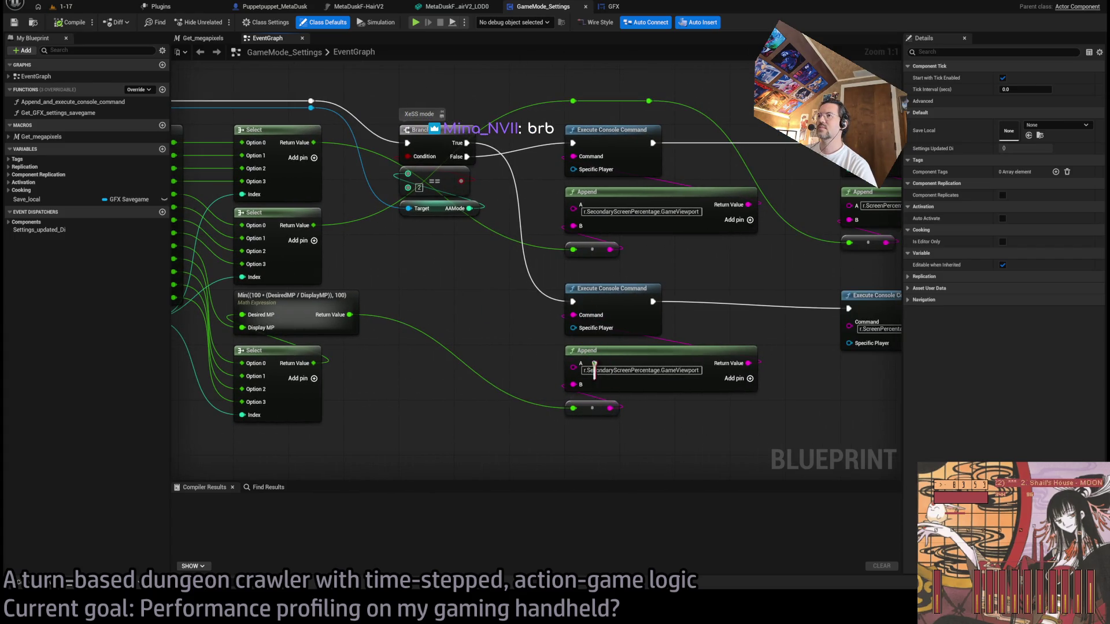
pyautogui.scroll(-3, 595, 364)
pyautogui.scroll(3, 532, 351)
pyautogui.scroll(-1, 440, 262)
pyautogui.scroll(1, 458, 260)
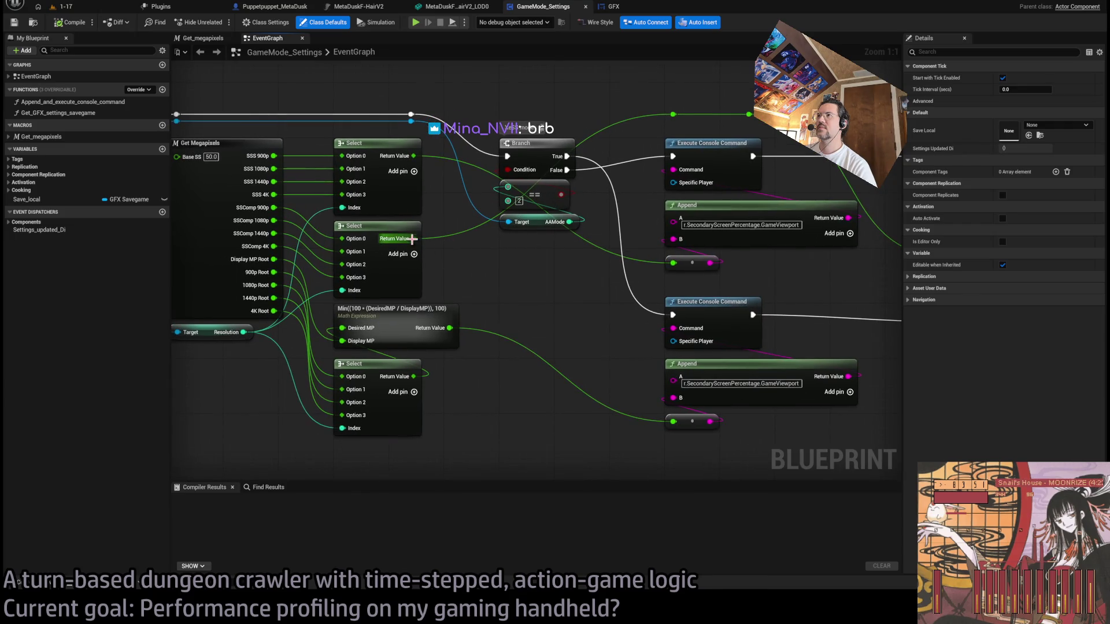
pyautogui.scroll(-1, 555, 300)
pyautogui.scroll(1, 426, 270)
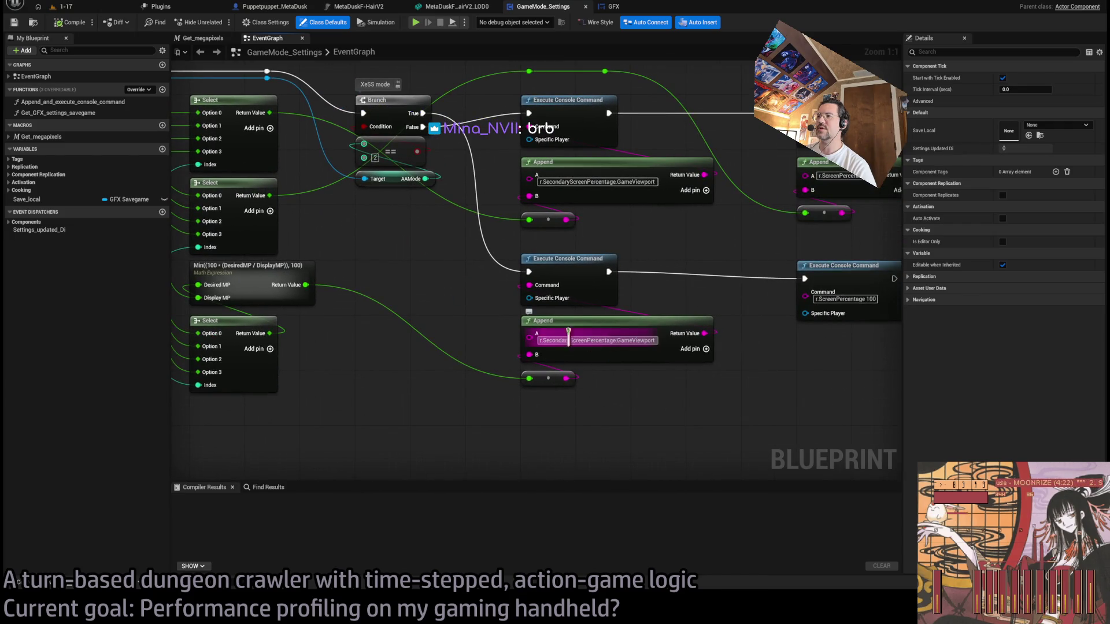
pyautogui.scroll(-2, 523, 310)
pyautogui.scroll(2, 445, 333)
pyautogui.scroll(-1, 463, 376)
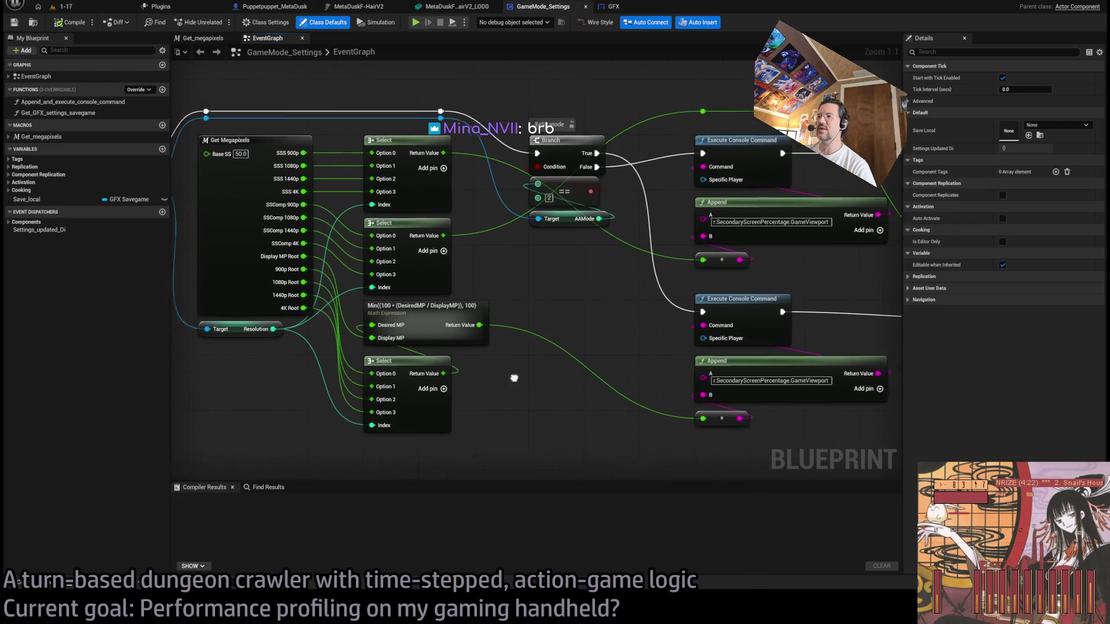
pyautogui.scroll(1, 513, 377)
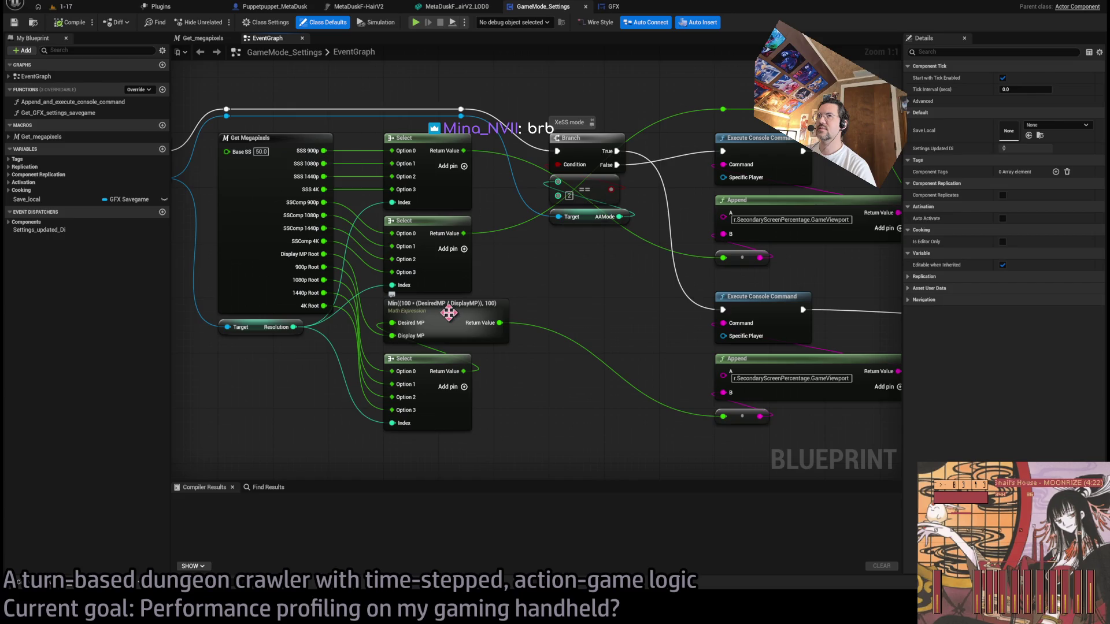
# - Inspect the Get Megapixels node, then return to level 1-17 and start playing it
pyautogui.click(281, 174)
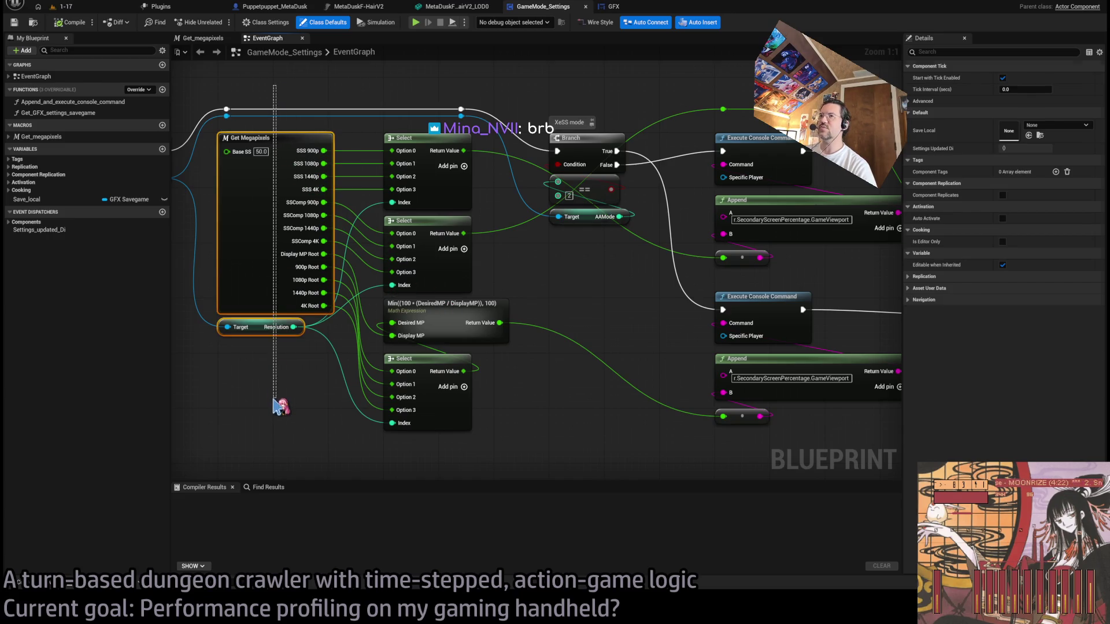
pyautogui.click(278, 399)
pyautogui.click(291, 156)
pyautogui.click(289, 388)
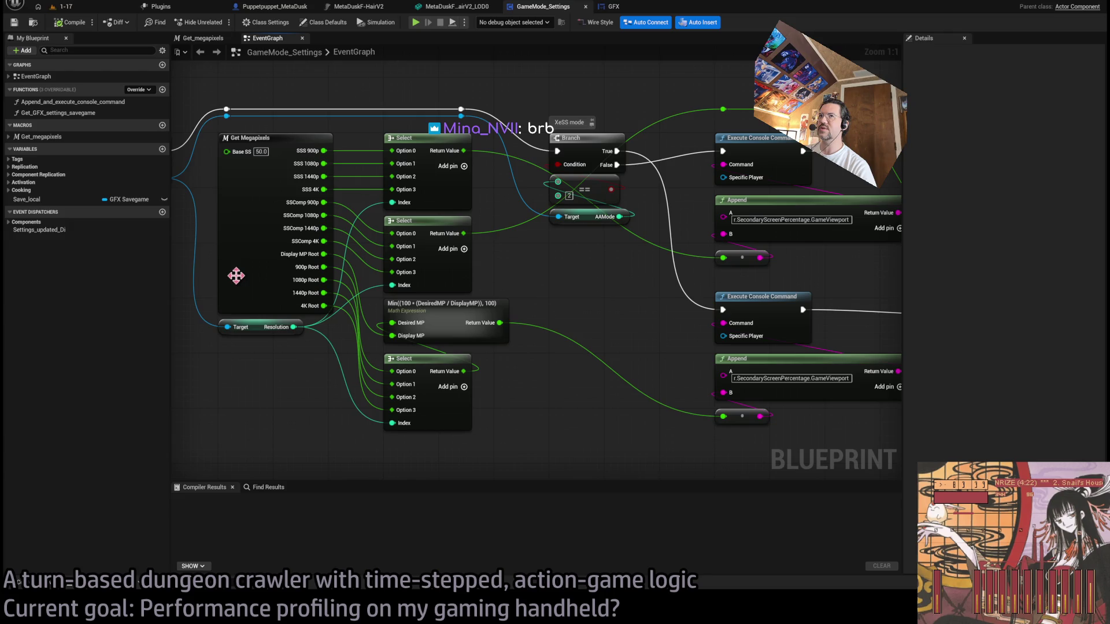
pyautogui.click(110, 11)
pyautogui.click(218, 23)
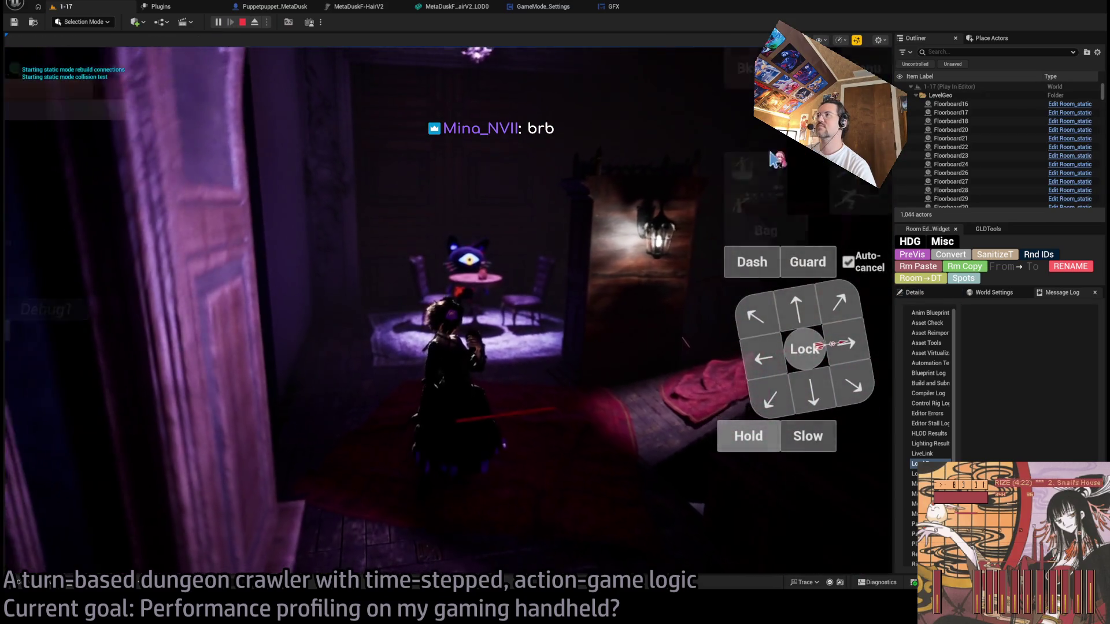
# - Turn on the stat unit frame-timing overlay from the in-game console
pyautogui.press('`')
pyautogui.write('stat nu')
pyautogui.press('BackSpace')
pyautogui.press('BackSpace')
pyautogui.write('unit')
pyautogui.press('Return')
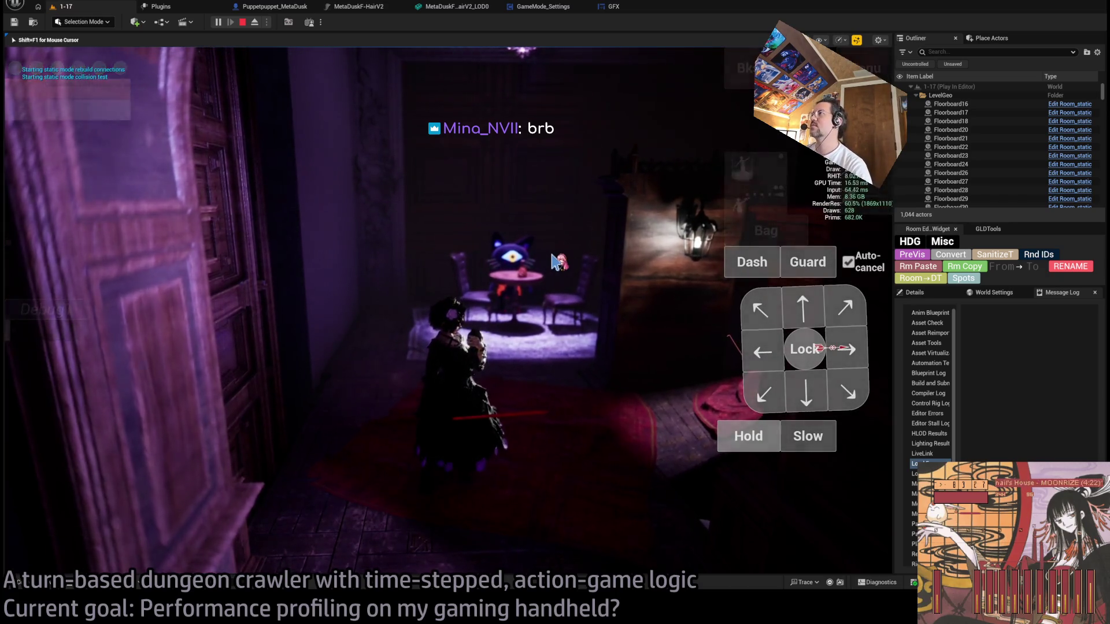
# - In the graphics settings choose 900p, TSR Low, about 50.4% render resolution and Medium lighting
pyautogui.press('Escape')
pyautogui.click(176, 99)
pyautogui.click(155, 152)
pyautogui.click(316, 161)
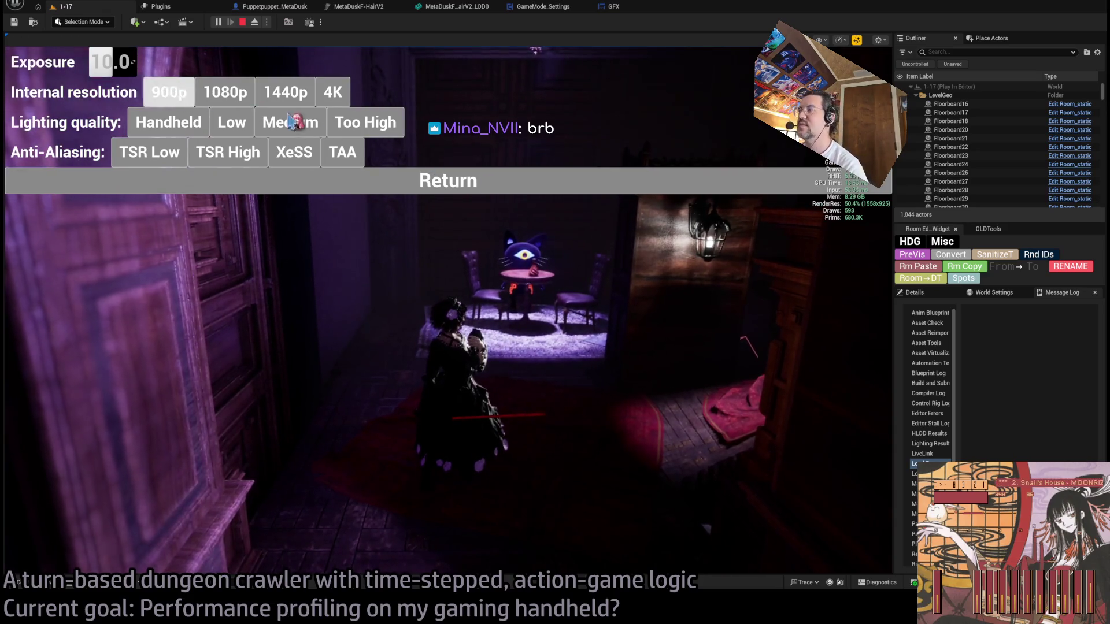
pyautogui.click(292, 122)
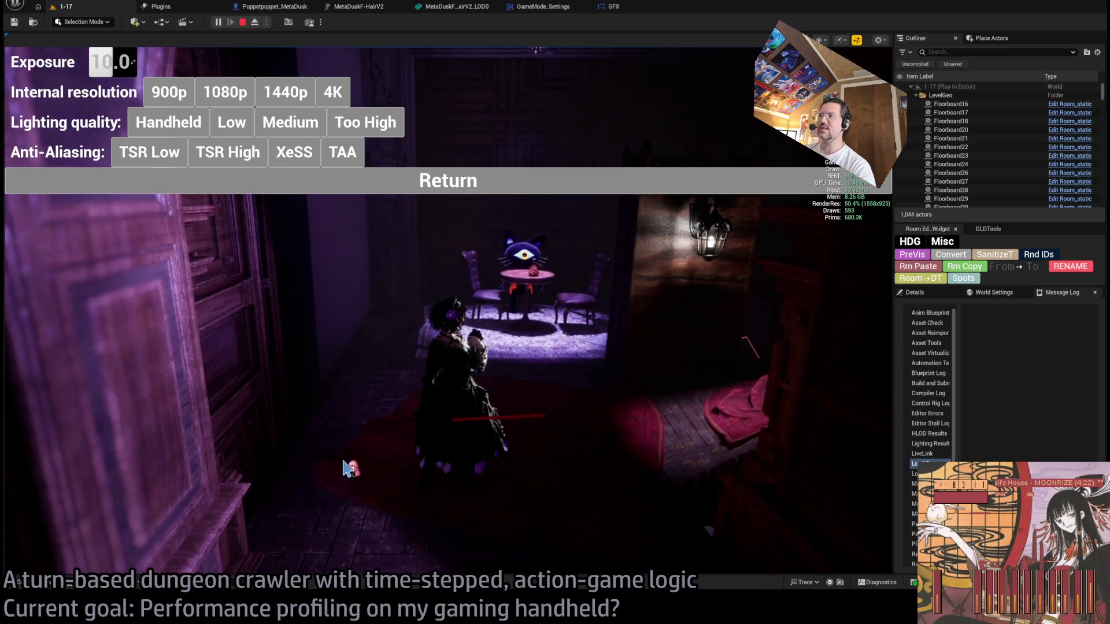
pyautogui.press('Escape')
# - Revisit the GFX and GameMode_Settings tabs, then open Intel XeSS 2.2.1's developer page from Plugins
pyautogui.click(614, 6)
pyautogui.click(562, 10)
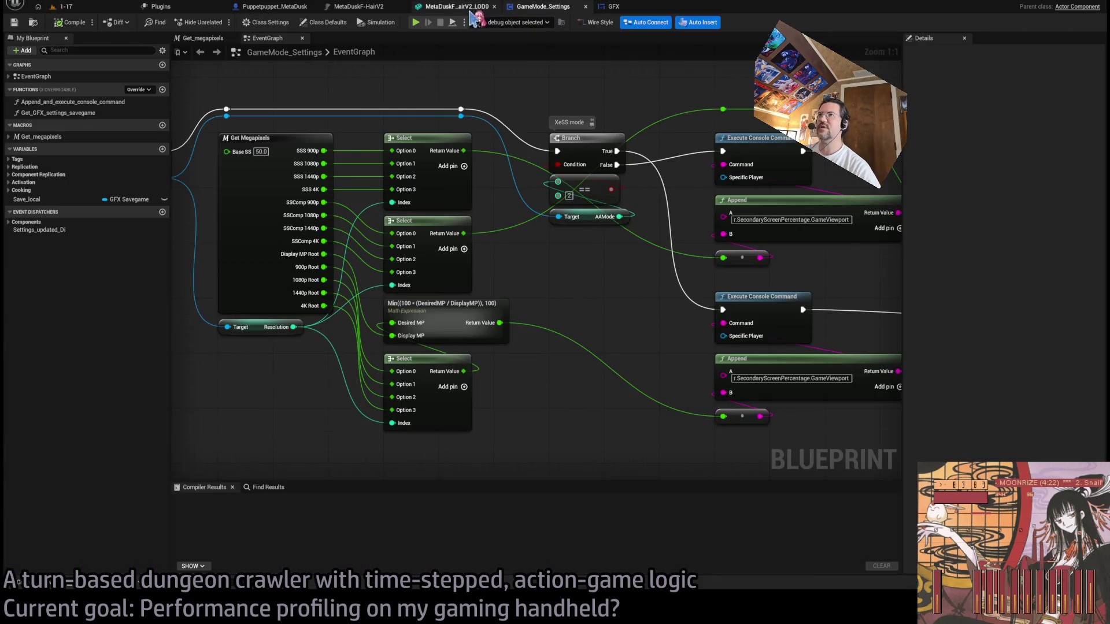
pyautogui.moveTo(577, 310); pyautogui.dragTo(550, 303)
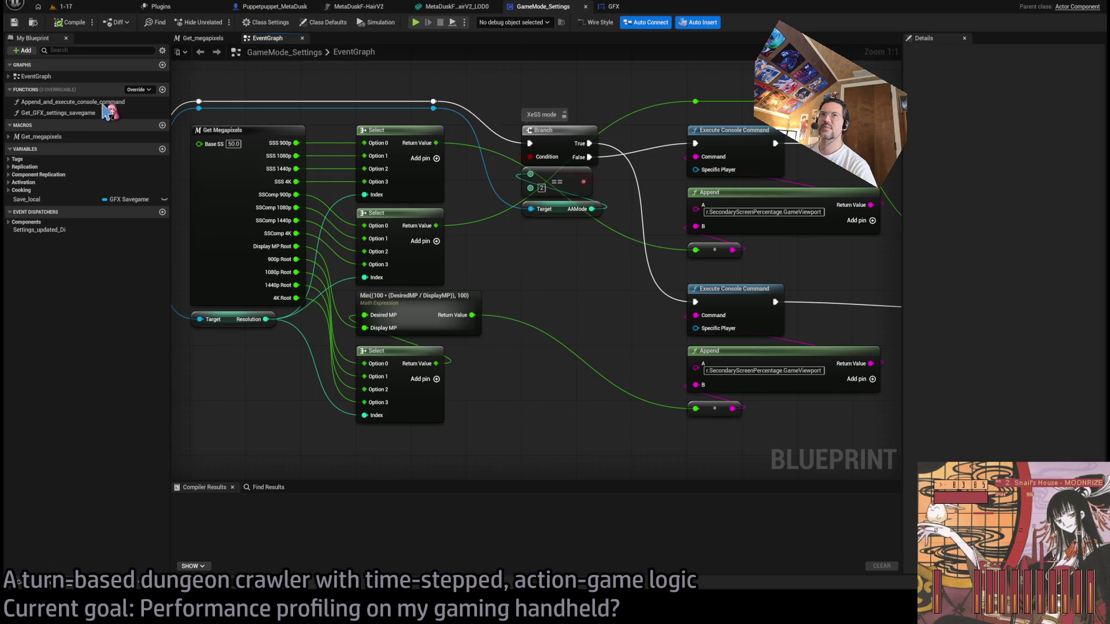
pyautogui.click(157, 6)
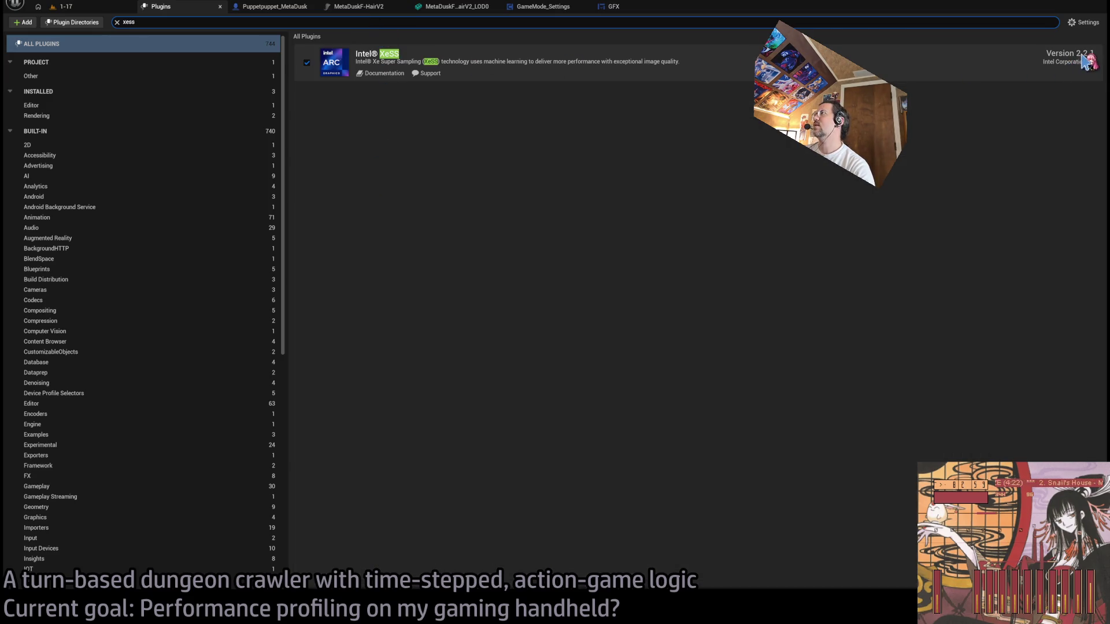
pyautogui.click(1074, 65)
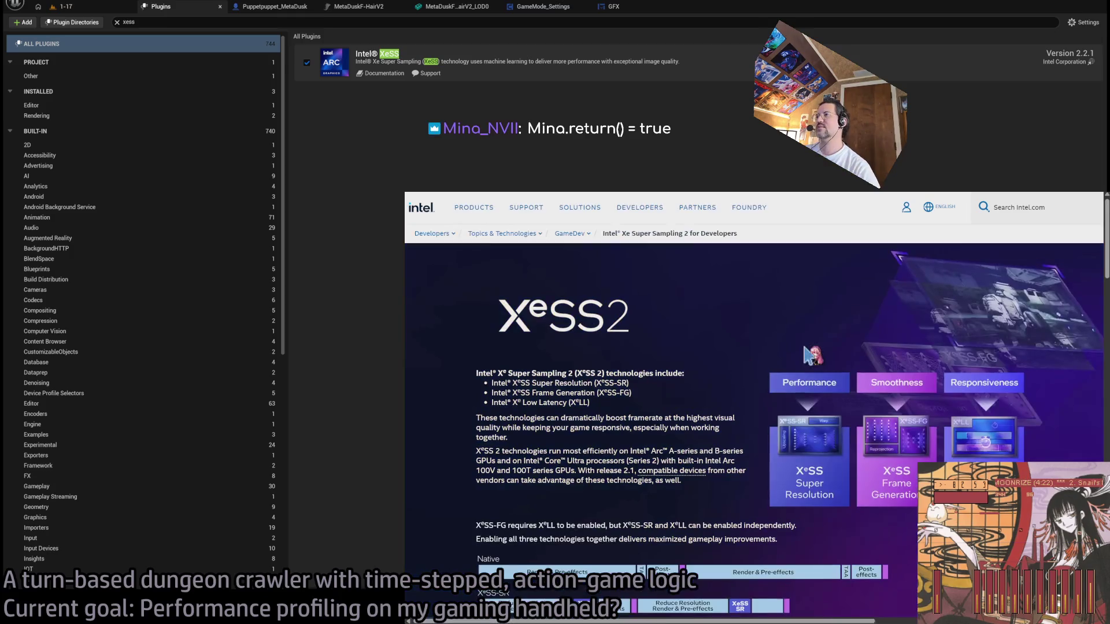
# - Go to the XeSS Downloads section and open the Unreal Engine plugin's GitHub repository
pyautogui.scroll(-10, 715, 364)
pyautogui.scroll(6, 723, 363)
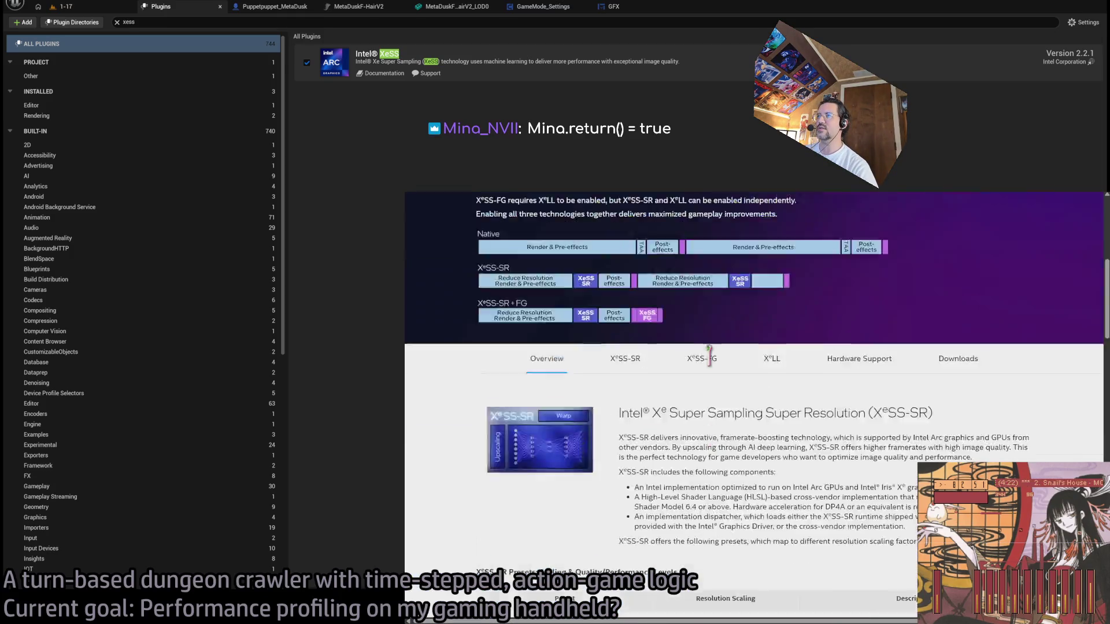
pyautogui.click(958, 440)
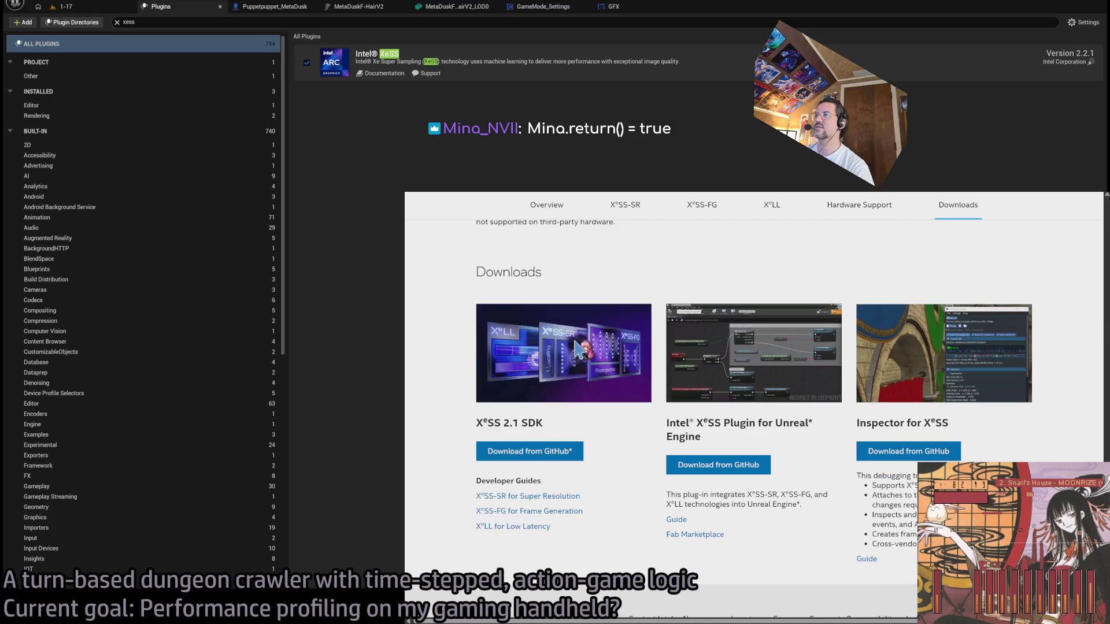
pyautogui.click(741, 471)
# - Open the v2.3.0 release notes and highlight the What's Changed bullets, including the XeLL fix
pyautogui.scroll(-3, 865, 473)
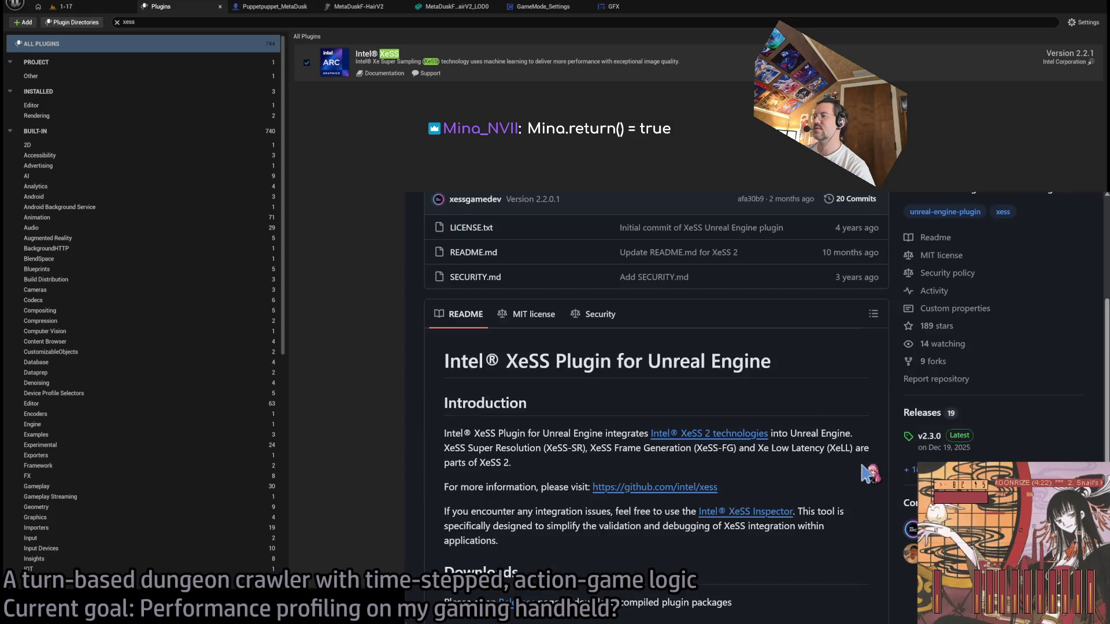
pyautogui.click(927, 445)
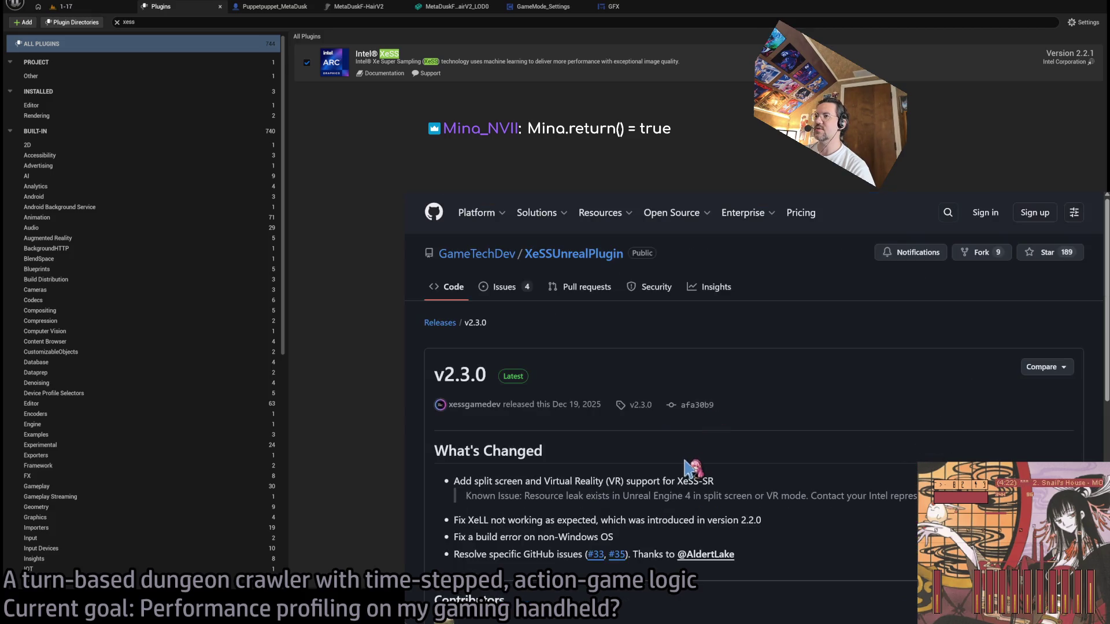
pyautogui.scroll(-2, 598, 397)
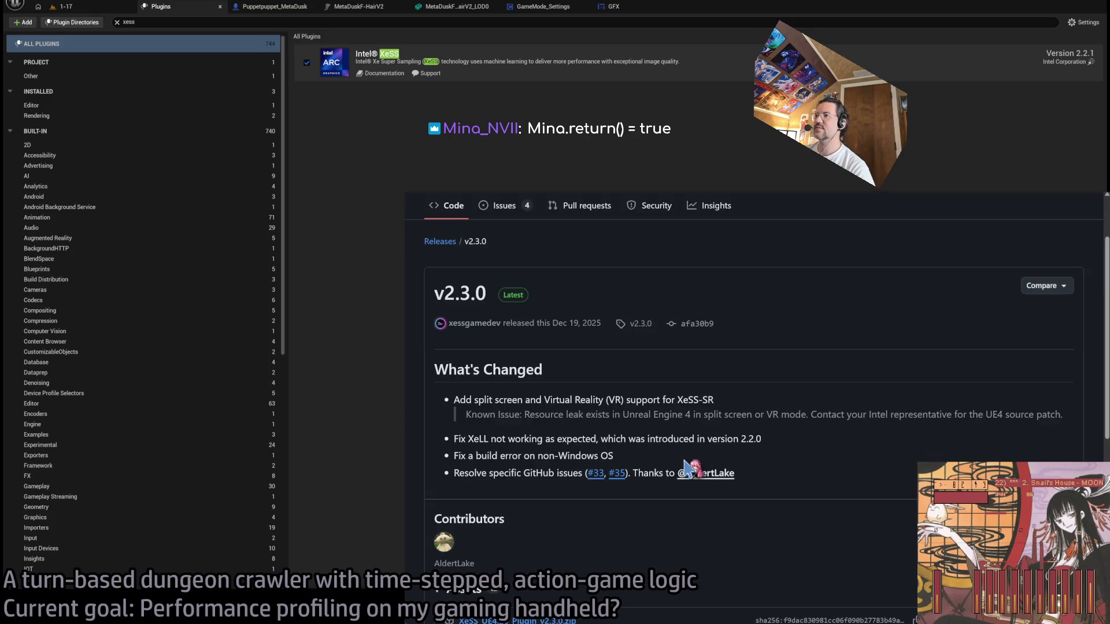
pyautogui.tripleClick(554, 440)
pyautogui.tripleClick(710, 461)
pyautogui.moveTo(710, 461); pyautogui.dragTo(705, 404)
pyautogui.click(791, 457)
# - Highlight the plugin zip list and expand Assets to see each engine version's download
pyautogui.scroll(-5, 608, 494)
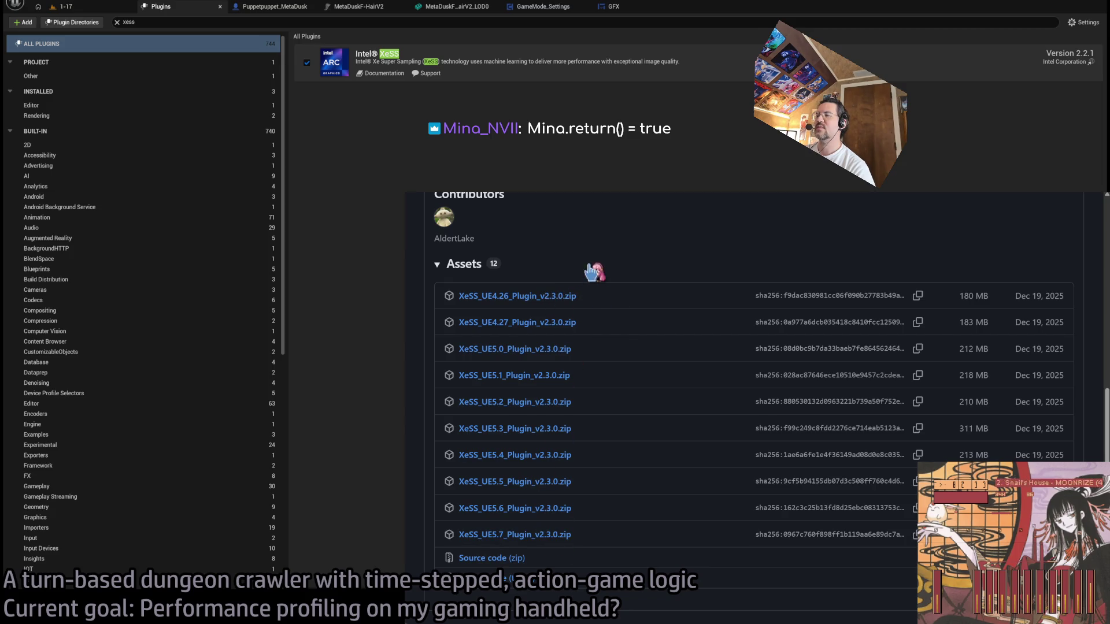
pyautogui.moveTo(595, 270); pyautogui.dragTo(576, 553)
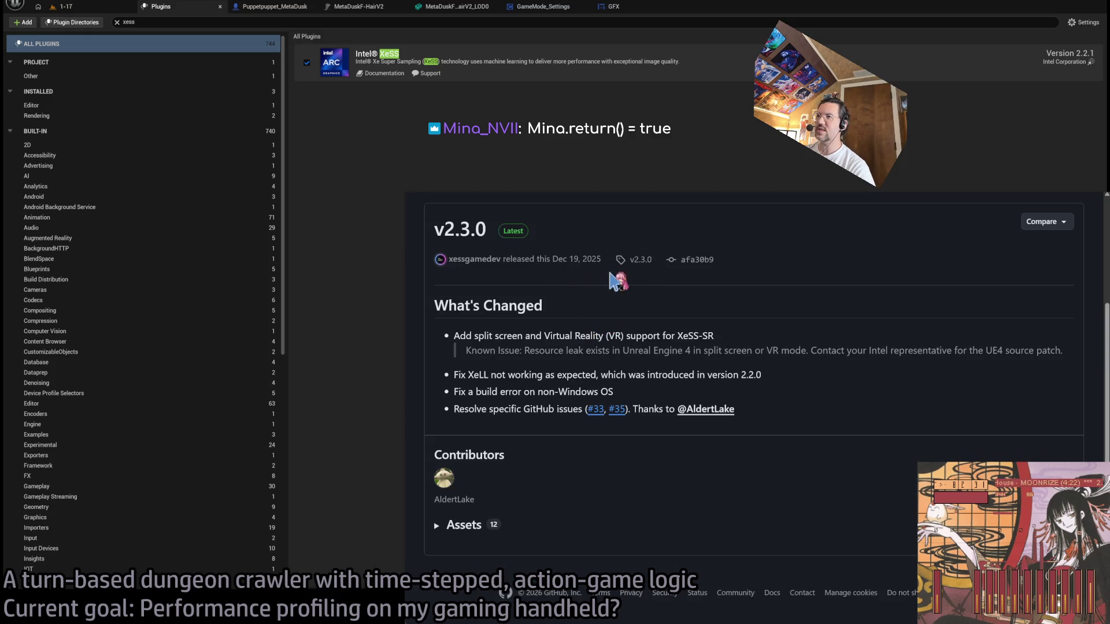
pyautogui.click(457, 526)
pyautogui.scroll(-4, 621, 361)
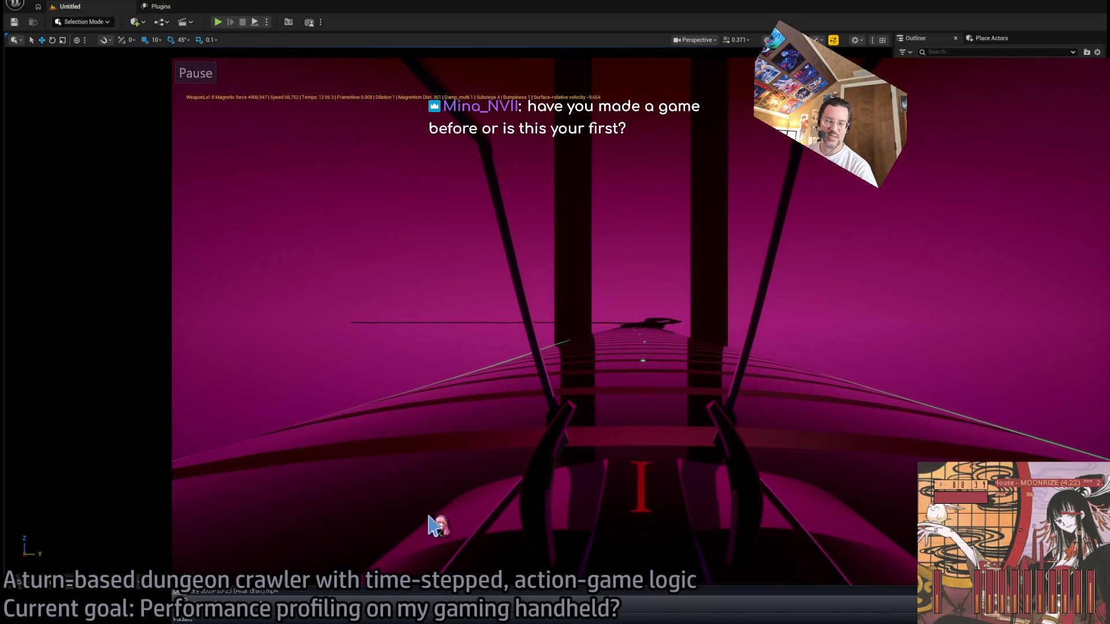
pyautogui.click(486, 526)
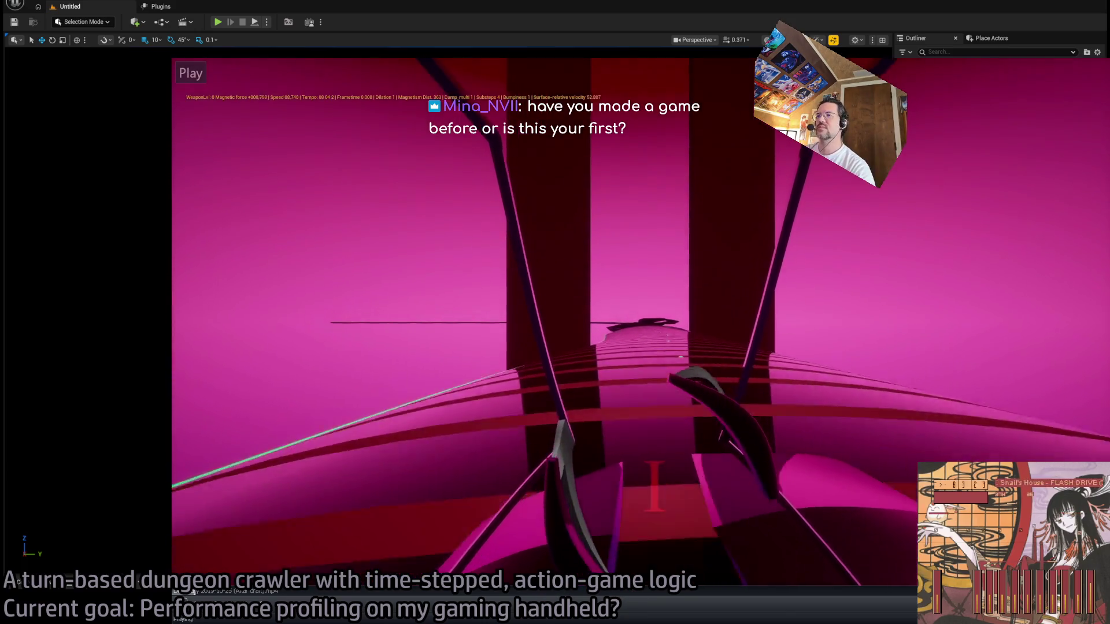
pyautogui.scroll(8, 543, 321)
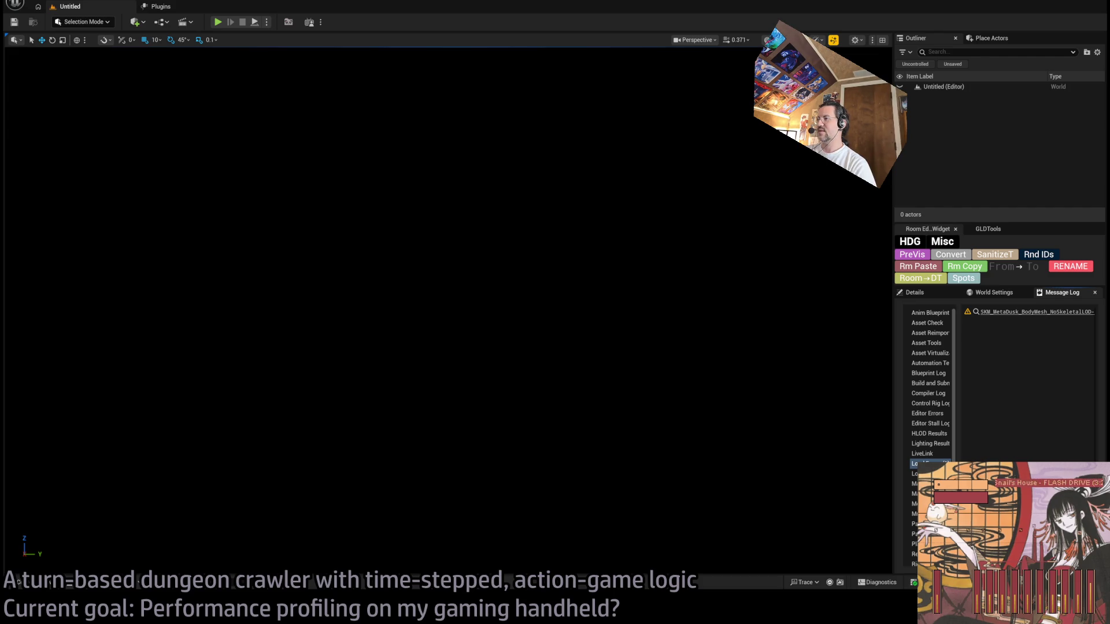
pyautogui.click(901, 618)
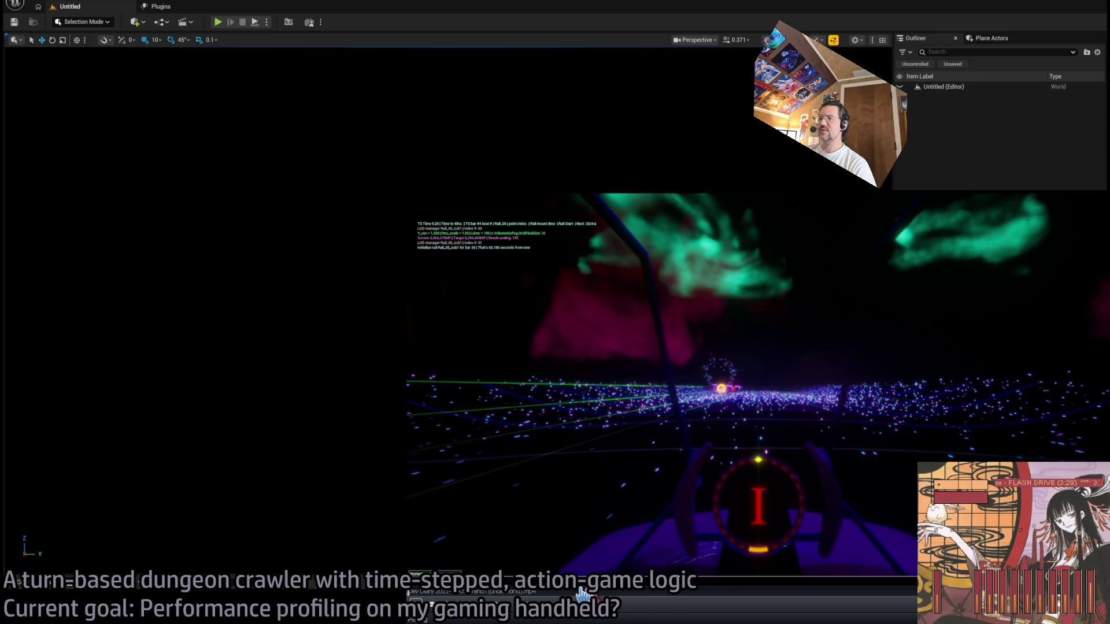
pyautogui.press('space')
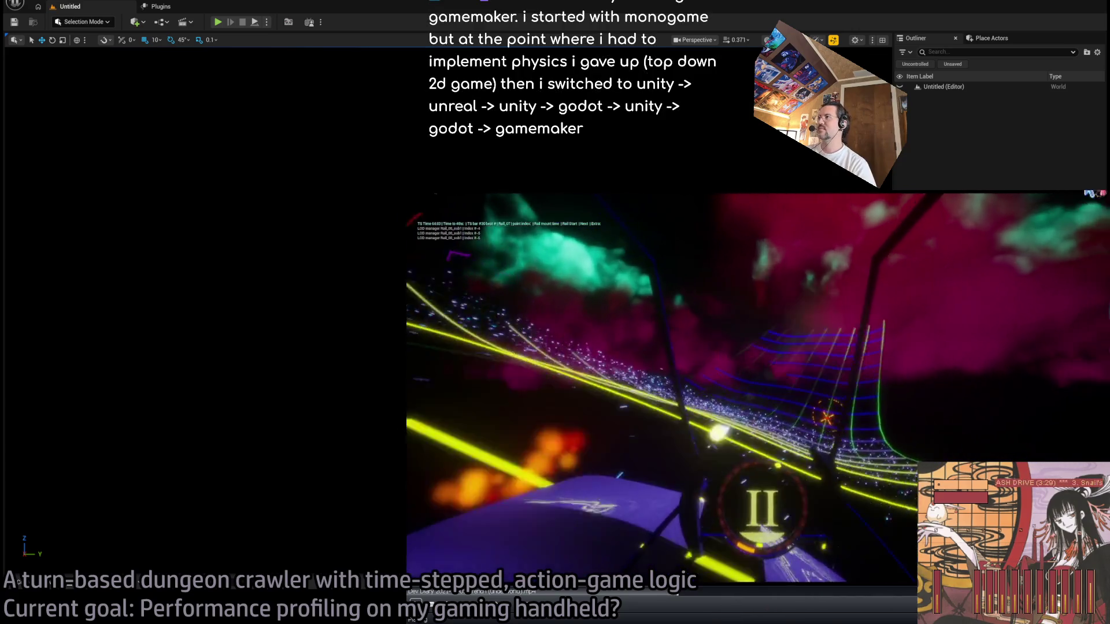
pyautogui.scroll(1, 1098, 210)
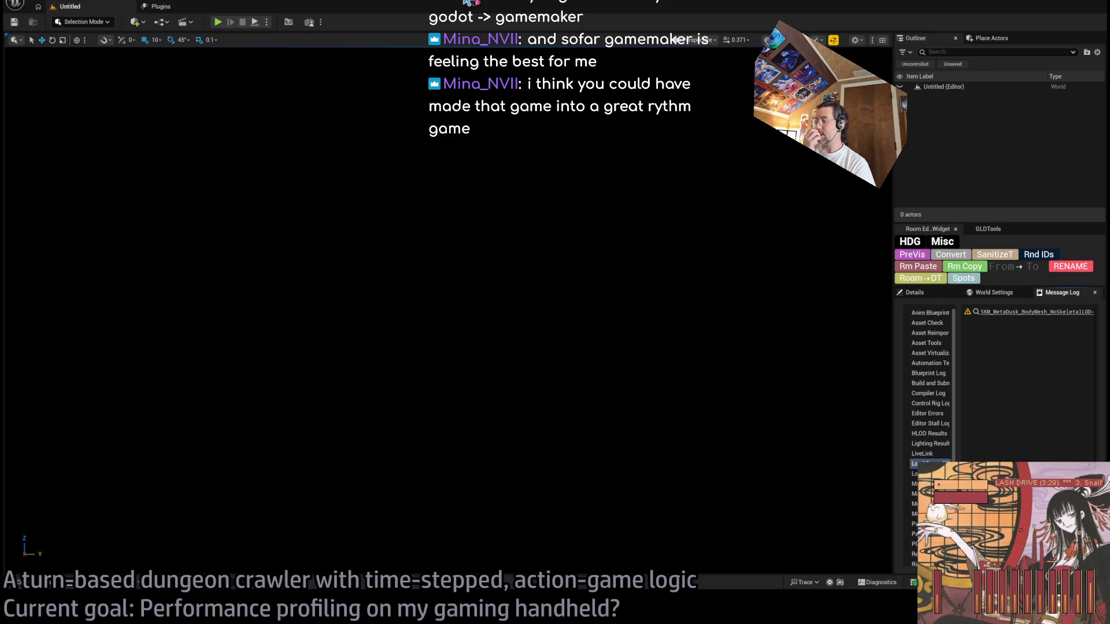
# - Tilt the viewport up toward the ceiling and walls of the curved staircase hall
pyautogui.moveTo(552, 266)
pyautogui.mouseDown()
pyautogui.moveTo(531, 358)
pyautogui.moveTo(514, 318)
pyautogui.moveTo(531, 295)
pyautogui.moveTo(526, 324)
pyautogui.mouseUp()
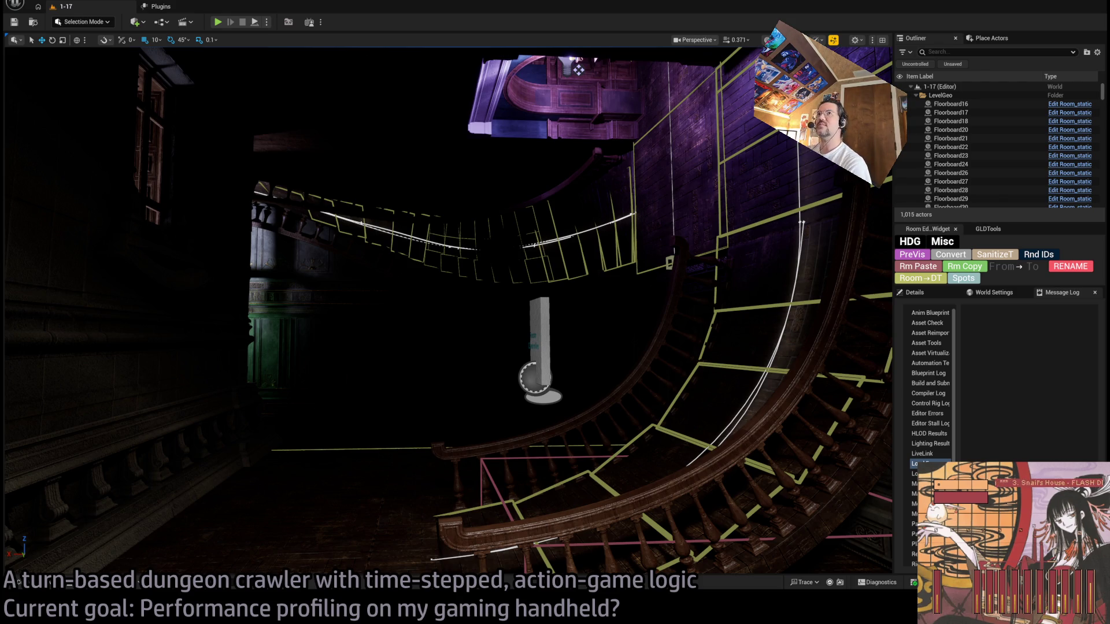
# - Fly the viewport into the Exit W1 1x1 room, then back to frame the table and staircase
pyautogui.press('w')
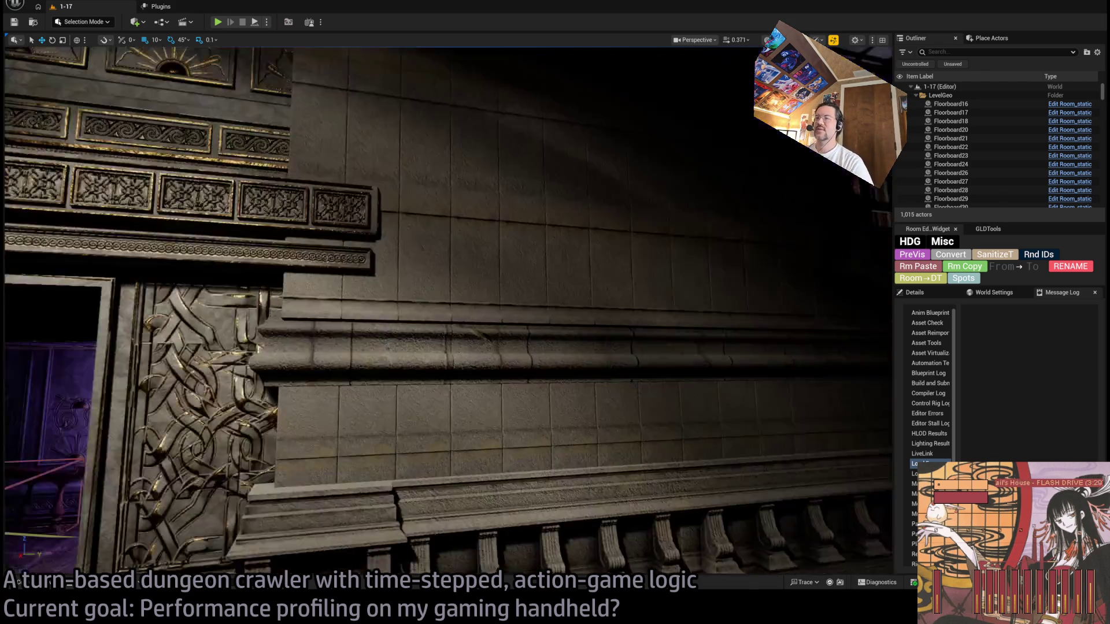
pyautogui.press('s')
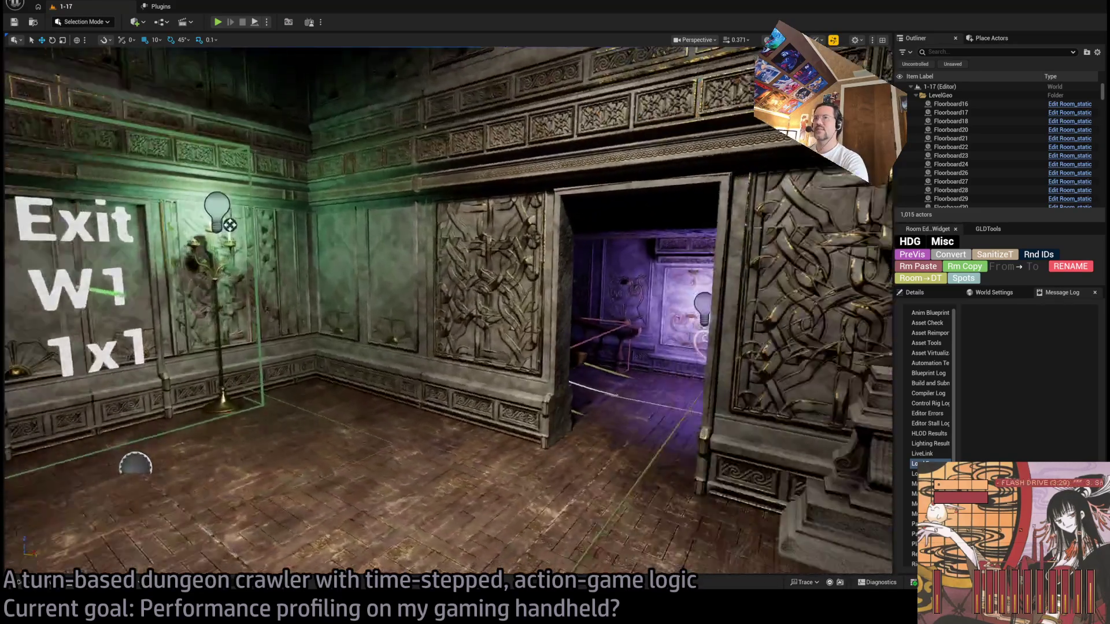
pyautogui.press('d')
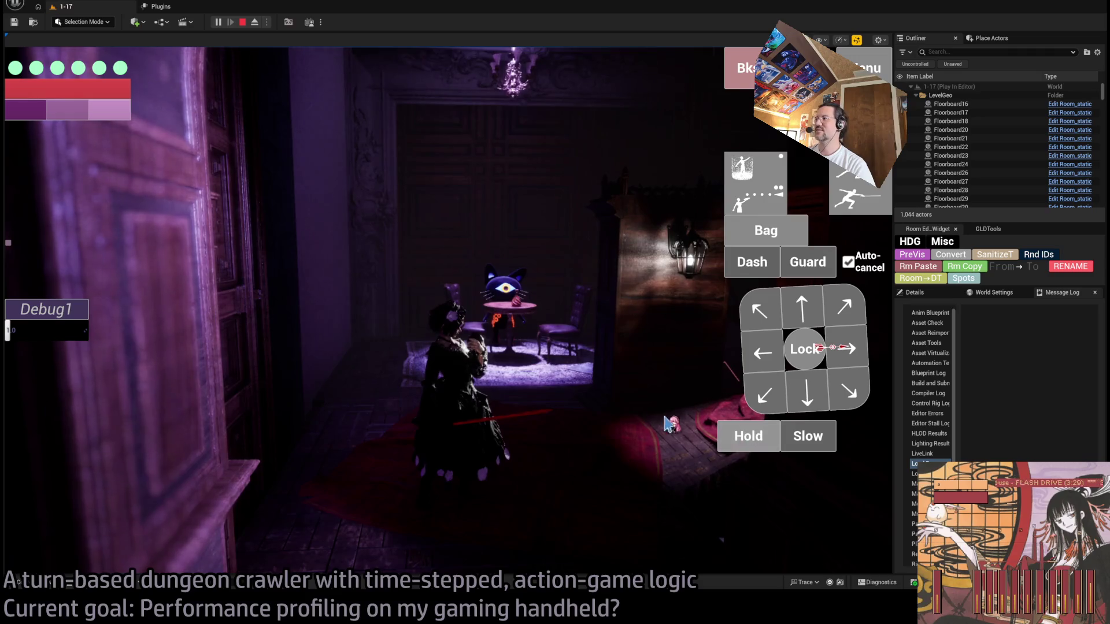
# - Stop play, confirm the Intel XeSS plugin shows version 2.3.0, and close the Plugins tab
pyautogui.press('Escape')
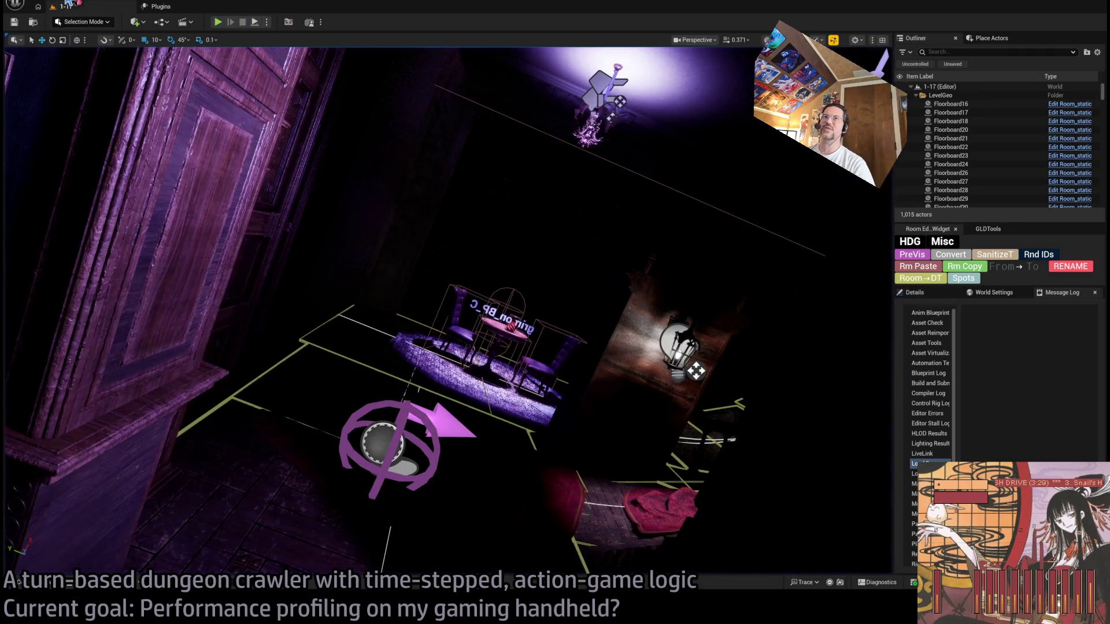
pyautogui.hotkey('ctrl', ',')
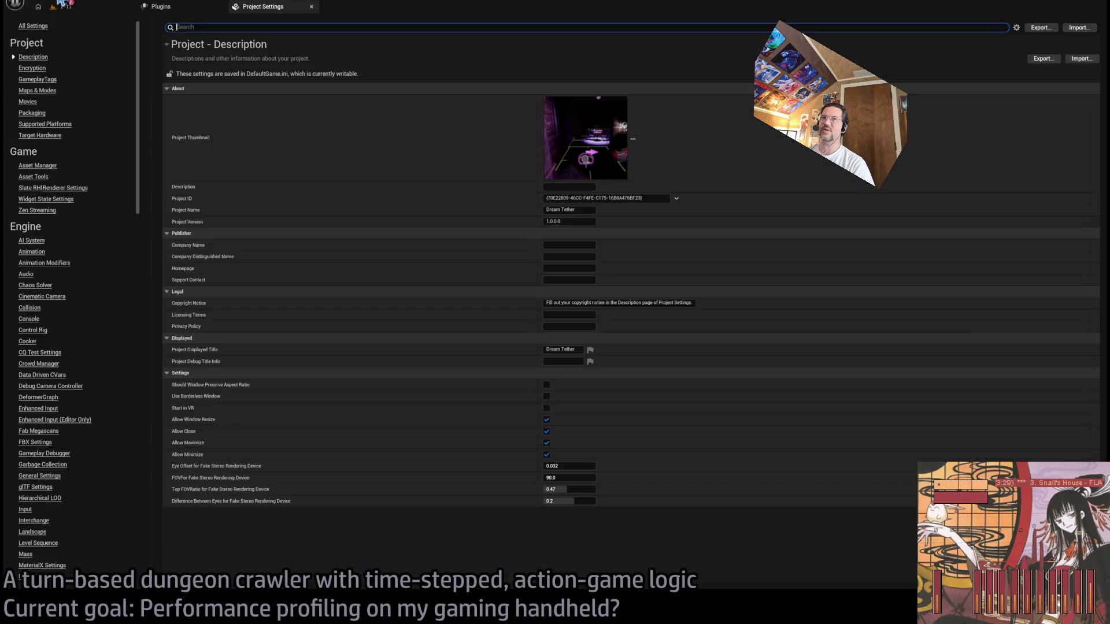
pyautogui.click(311, 6)
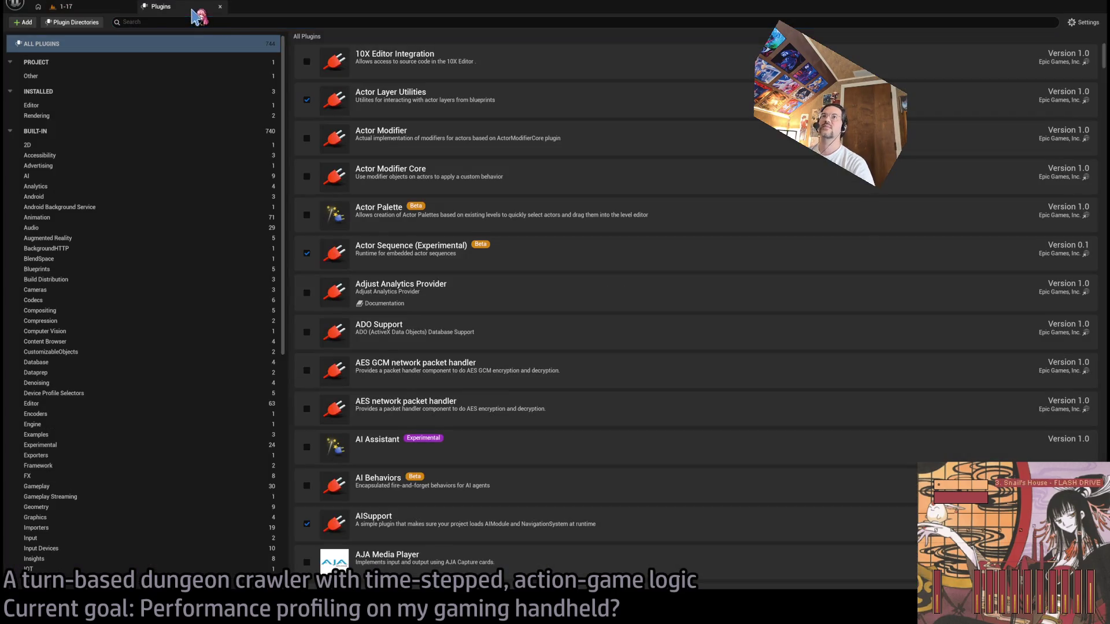
pyautogui.write('xess')
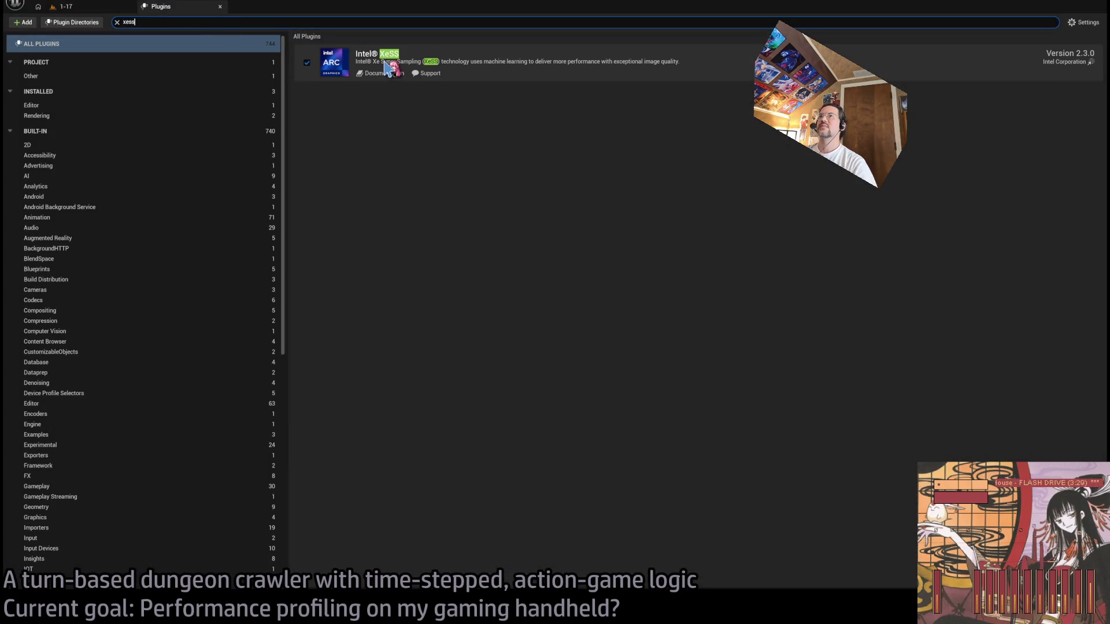
pyautogui.click(187, 10)
pyautogui.middleClick(186, 9)
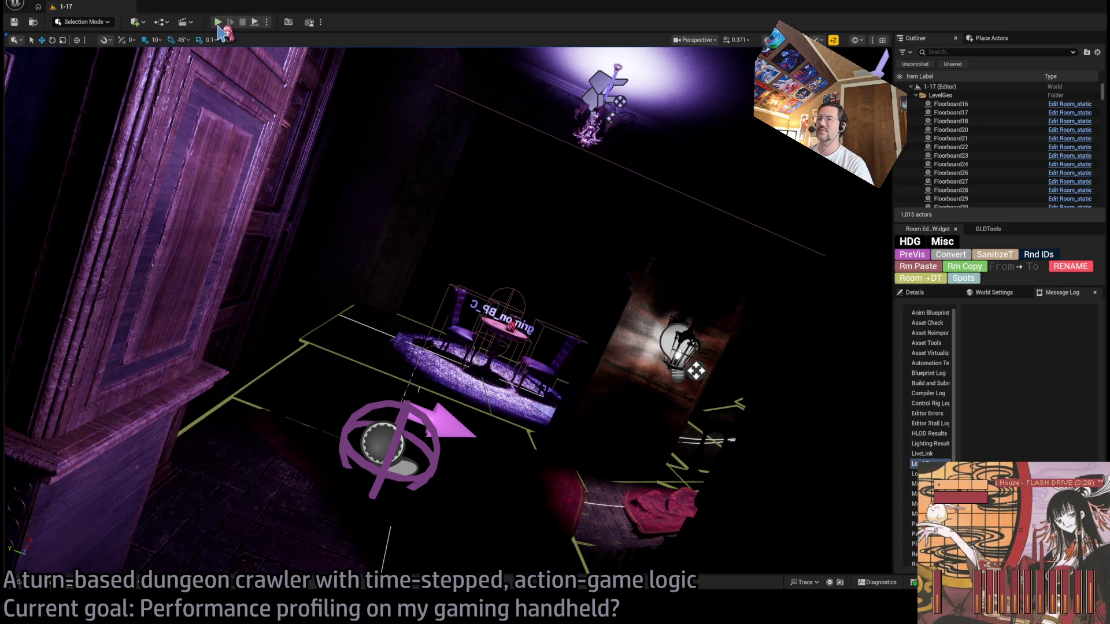
pyautogui.hotkey('alt', 'p')
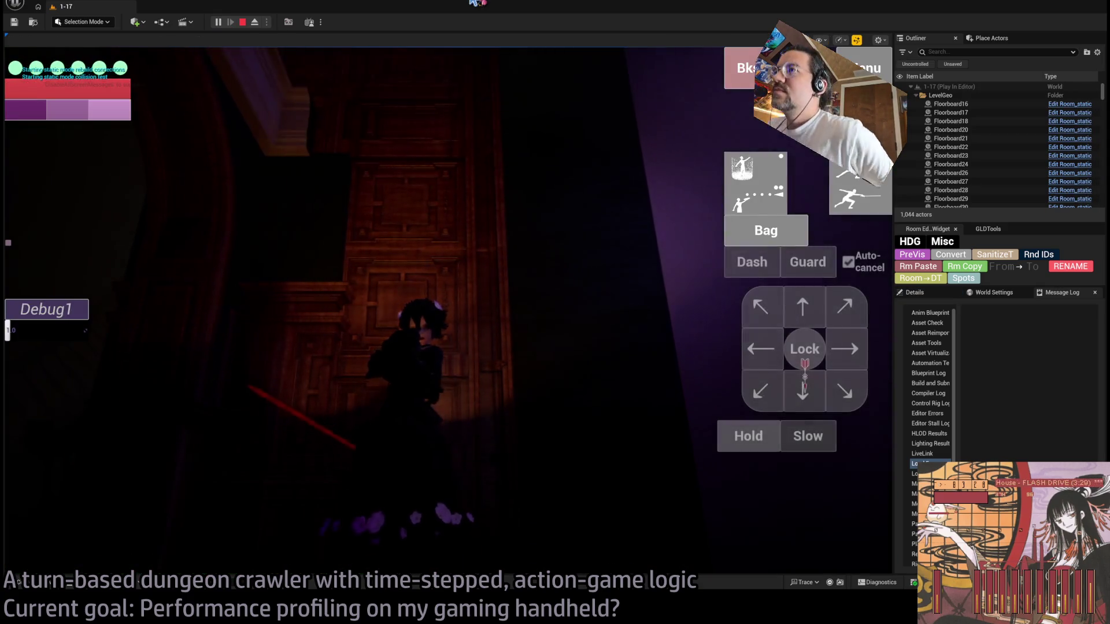
pyautogui.click(322, 352)
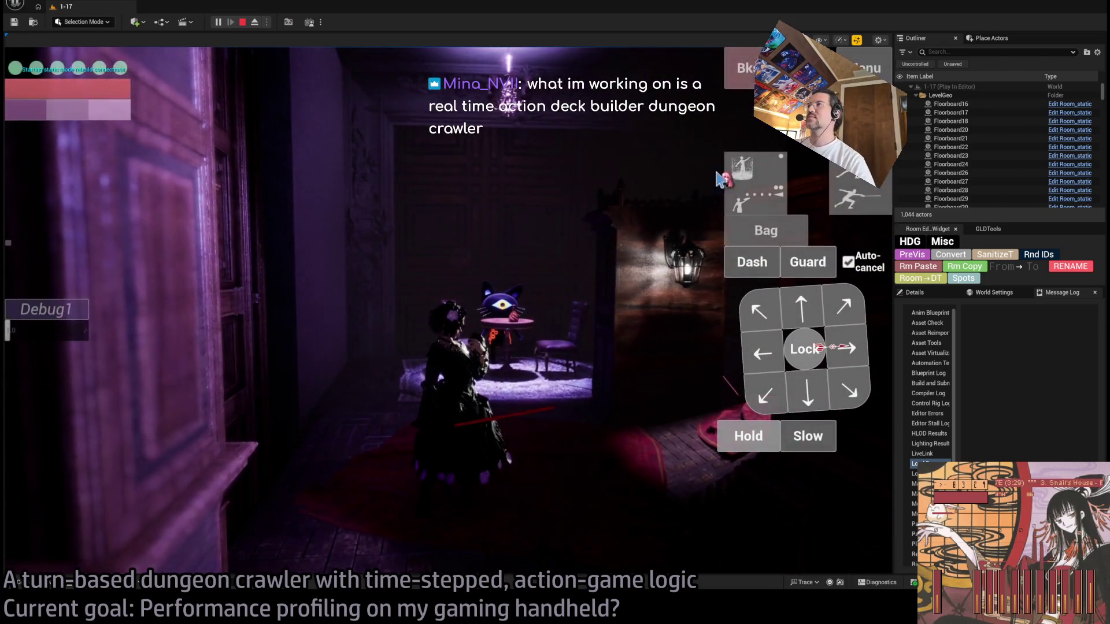
pyautogui.click(864, 68)
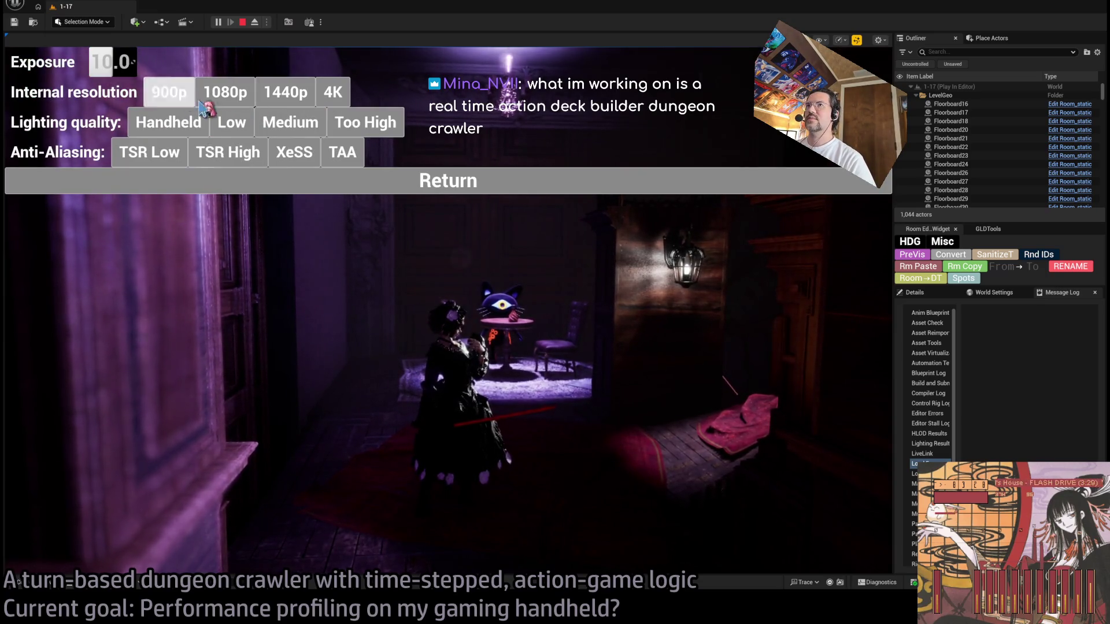
pyautogui.click(290, 122)
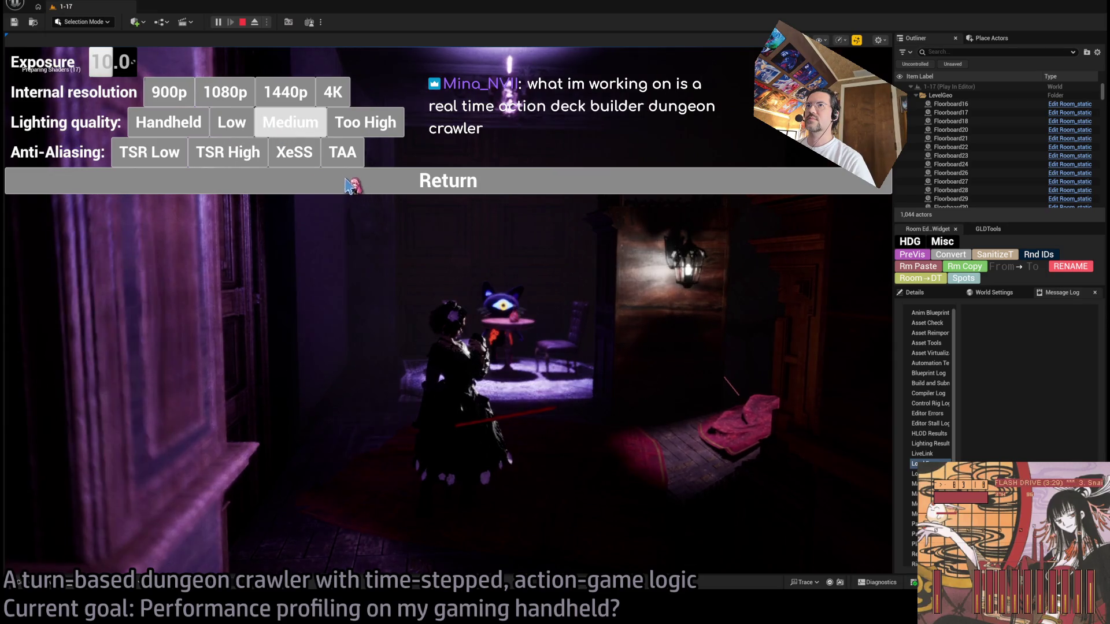
pyautogui.click(364, 189)
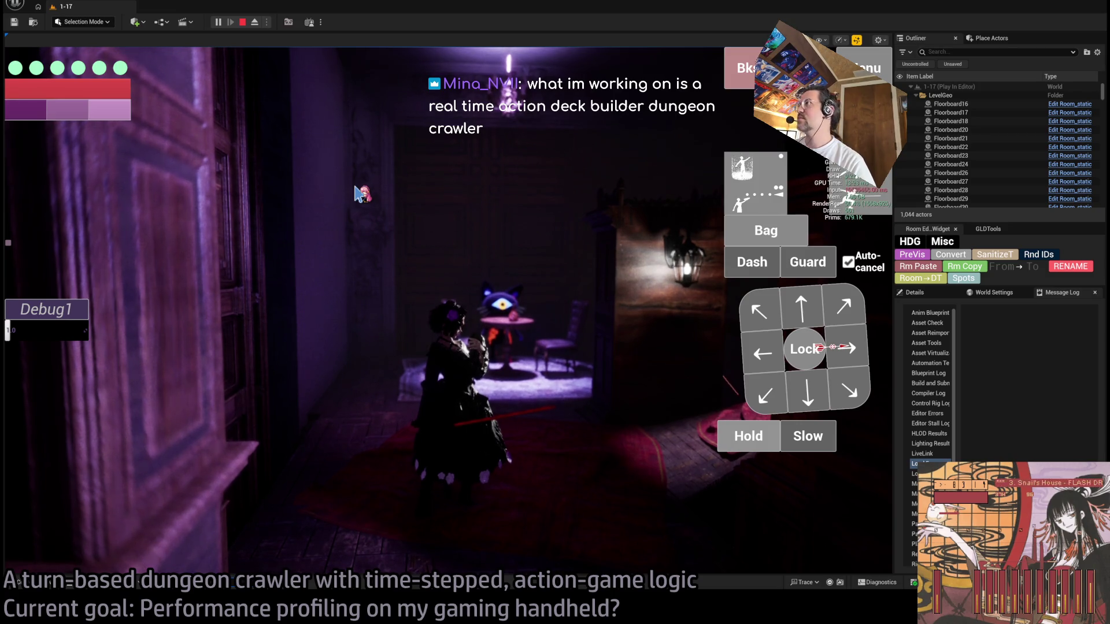
pyautogui.click(515, 347)
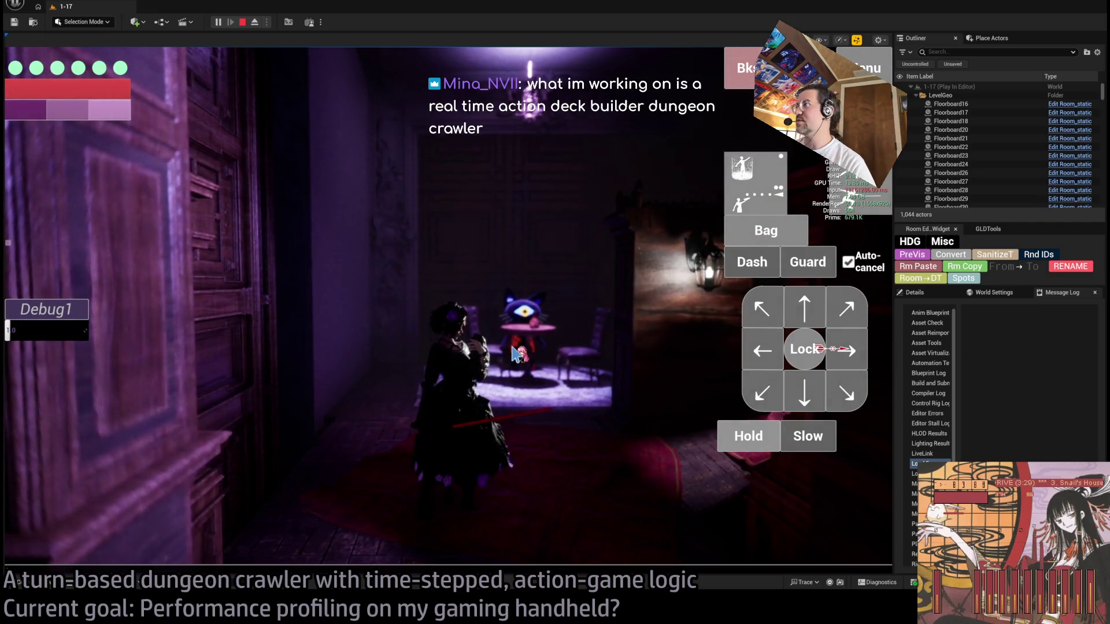
# - Apply r.XeSS.Quality 1 and then 2 from the console
pyautogui.press('`')
pyautogui.press('Up')
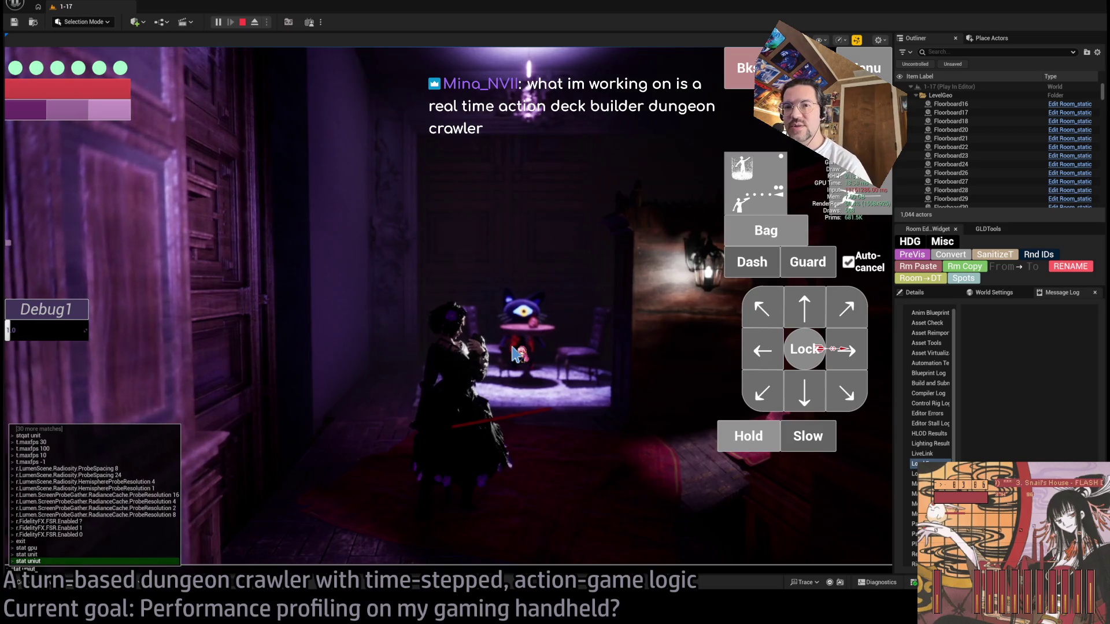
pyautogui.write('xe')
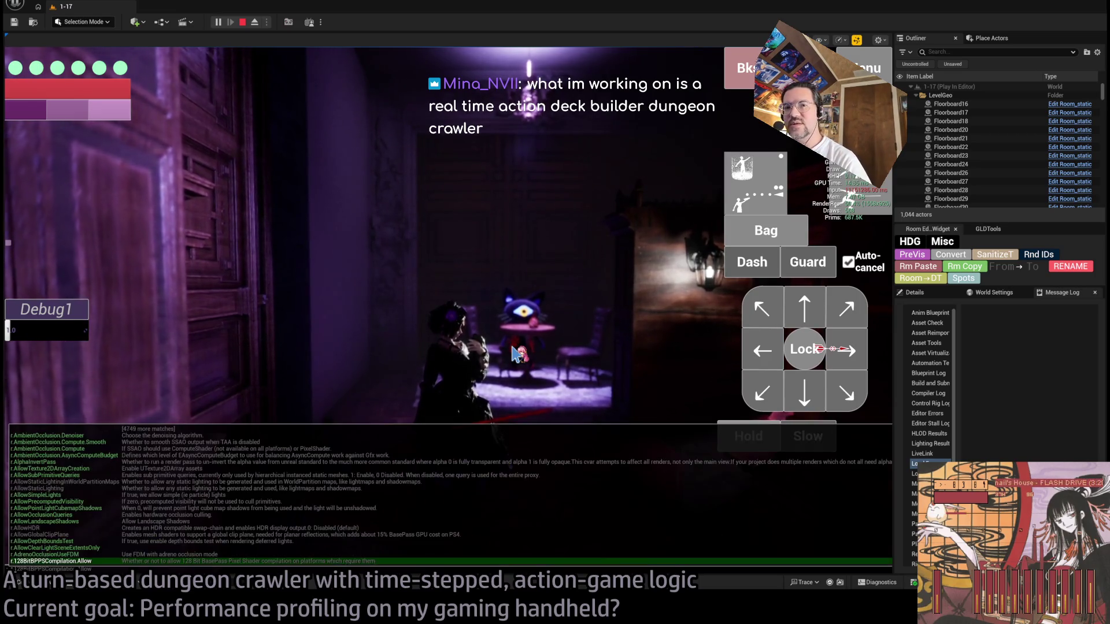
pyautogui.write('s')
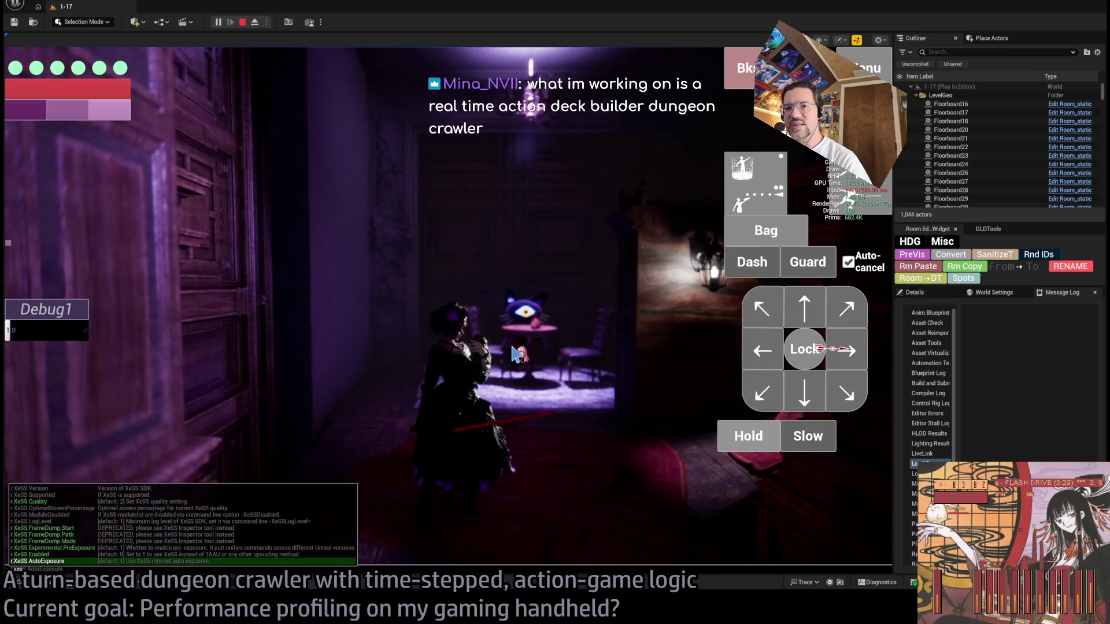
pyautogui.press('Up')
pyautogui.press('Up')
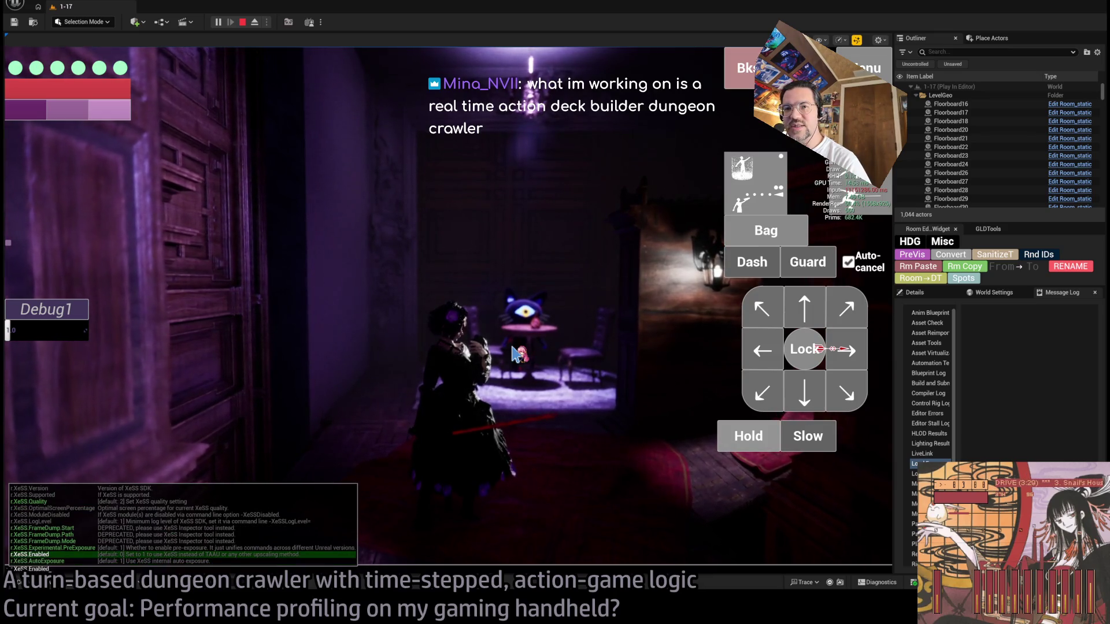
pyautogui.press('Up')
pyautogui.press('Up')
pyautogui.press('Up')
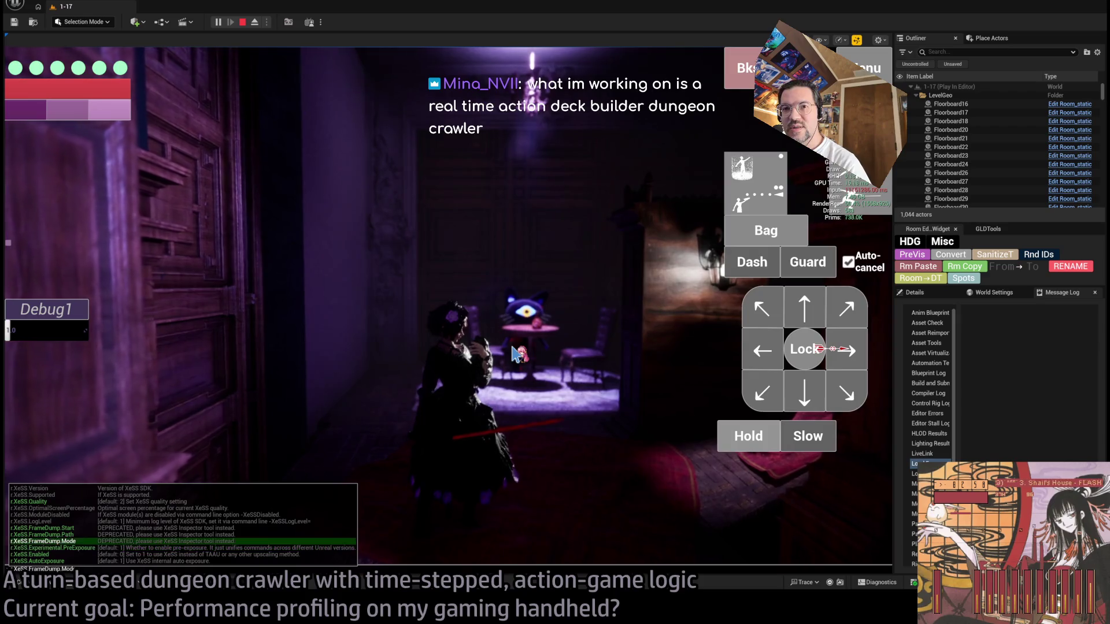
pyautogui.press('Tab')
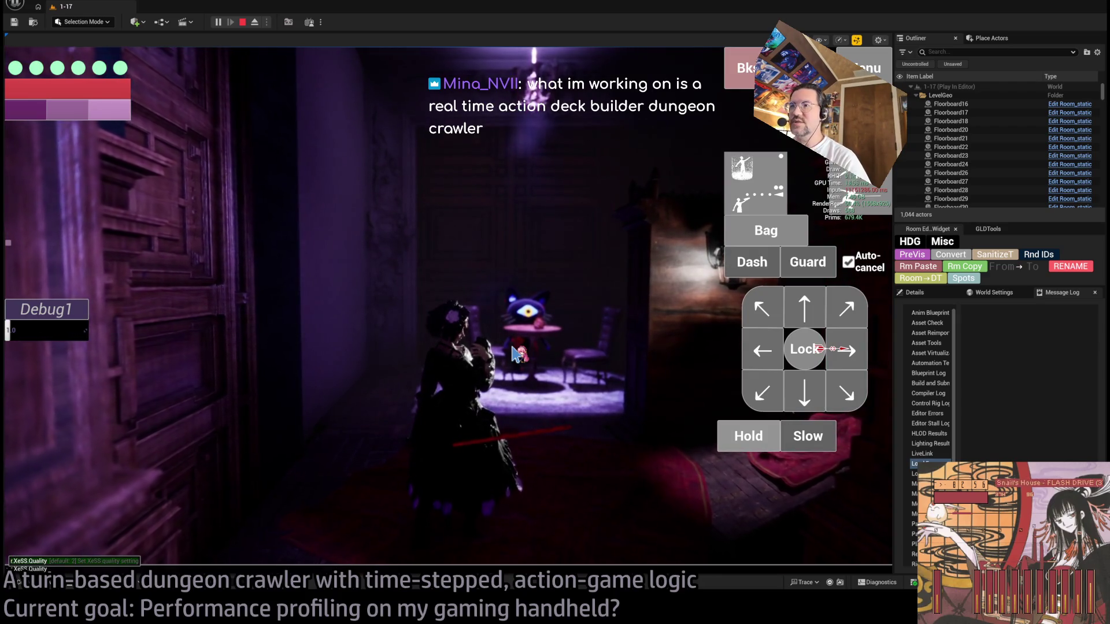
pyautogui.write('1')
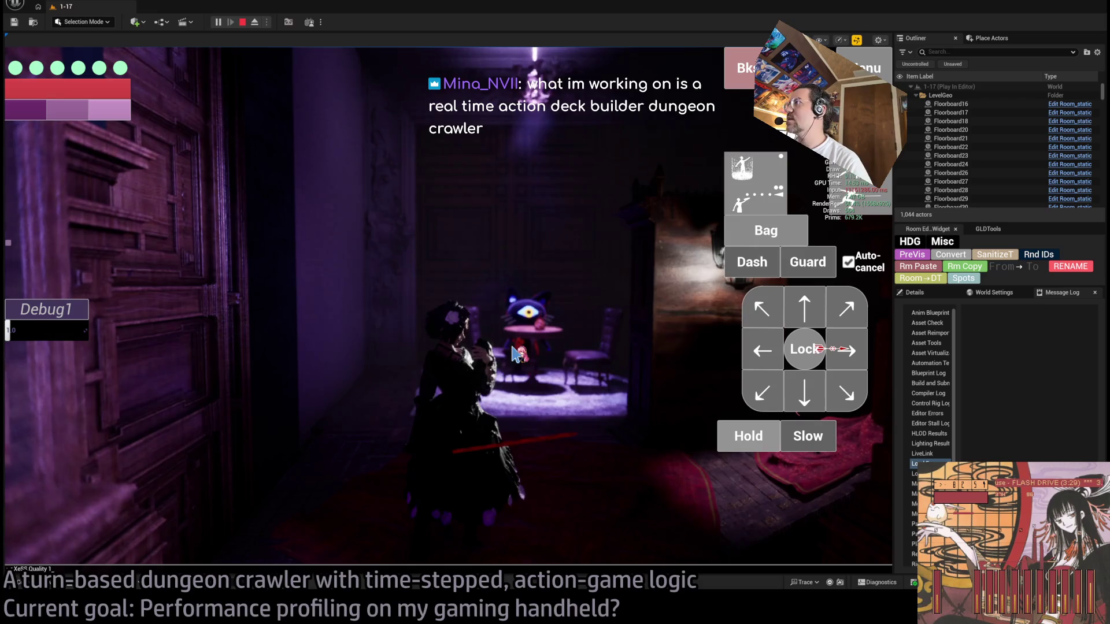
pyautogui.press('Return')
pyautogui.press('Up')
pyautogui.press('BackSpace')
pyautogui.write('2')
pyautogui.press('Return')
# - Switch r.XeSS.Quality to 4, then to 0
pyautogui.press('`')
pyautogui.press('Up')
pyautogui.press('BackSpace')
pyautogui.write('4')
pyautogui.press('Return')
pyautogui.press('`')
pyautogui.press('Up')
pyautogui.press('Return')
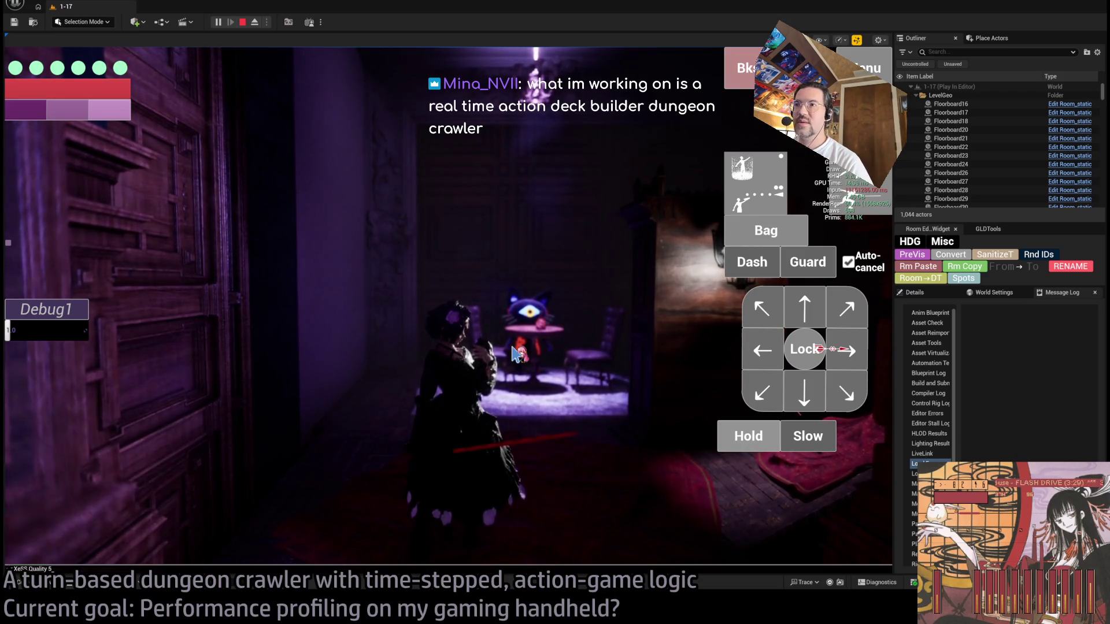
pyautogui.press('`')
pyautogui.press('Up')
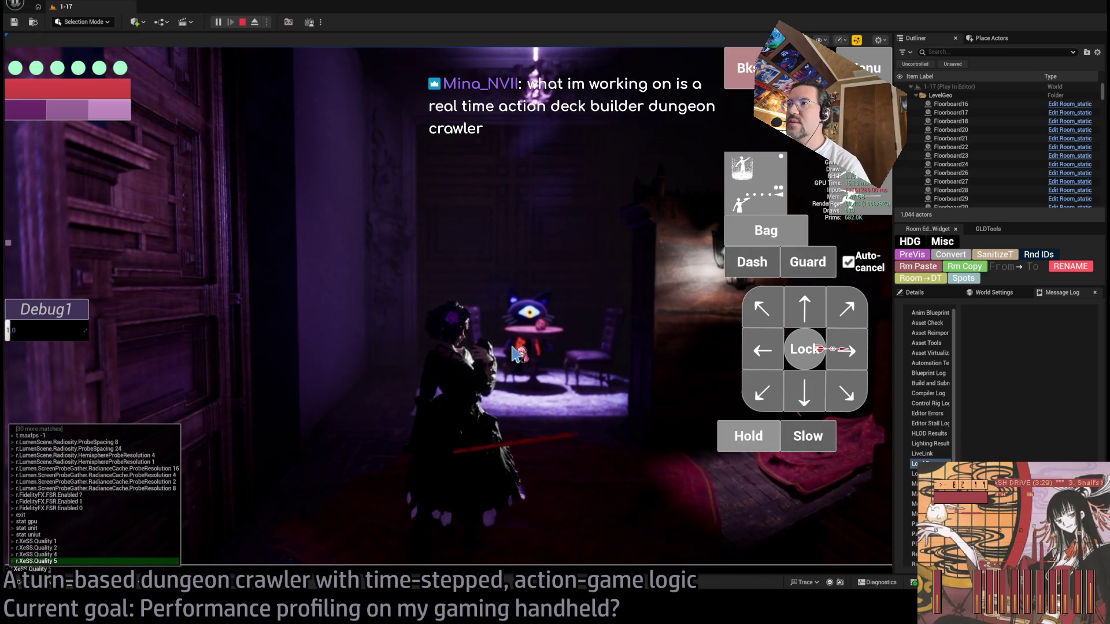
pyautogui.press('BackSpace')
pyautogui.write('0')
pyautogui.press('Return')
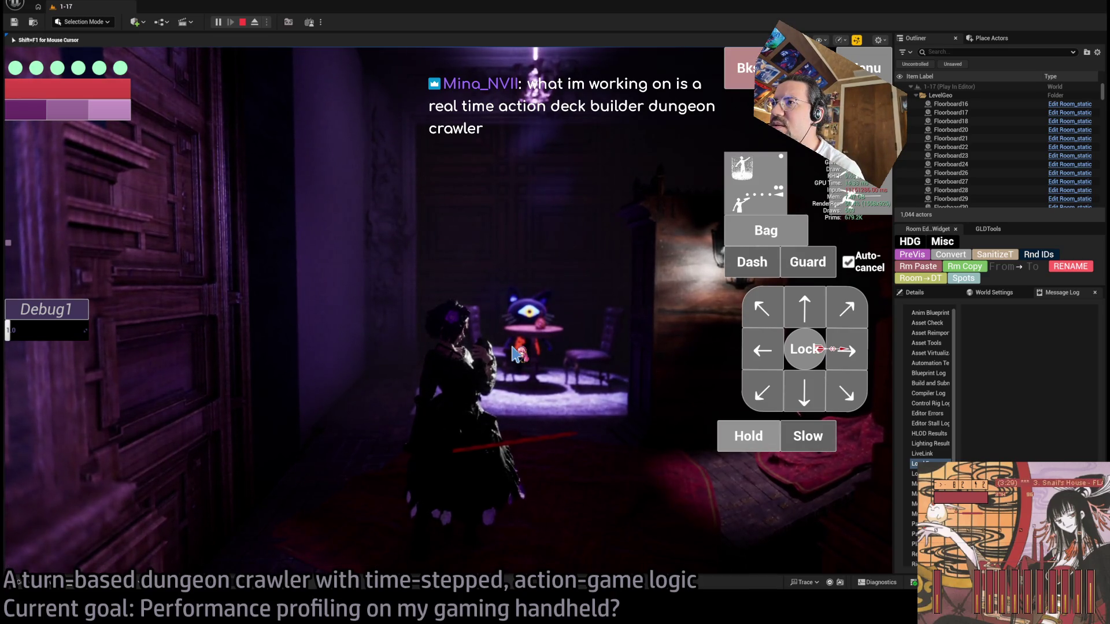
# - Set the game's render resolution to 4K in its graphics settings
pyautogui.press('`')
pyautogui.press('Up')
pyautogui.press('Escape')
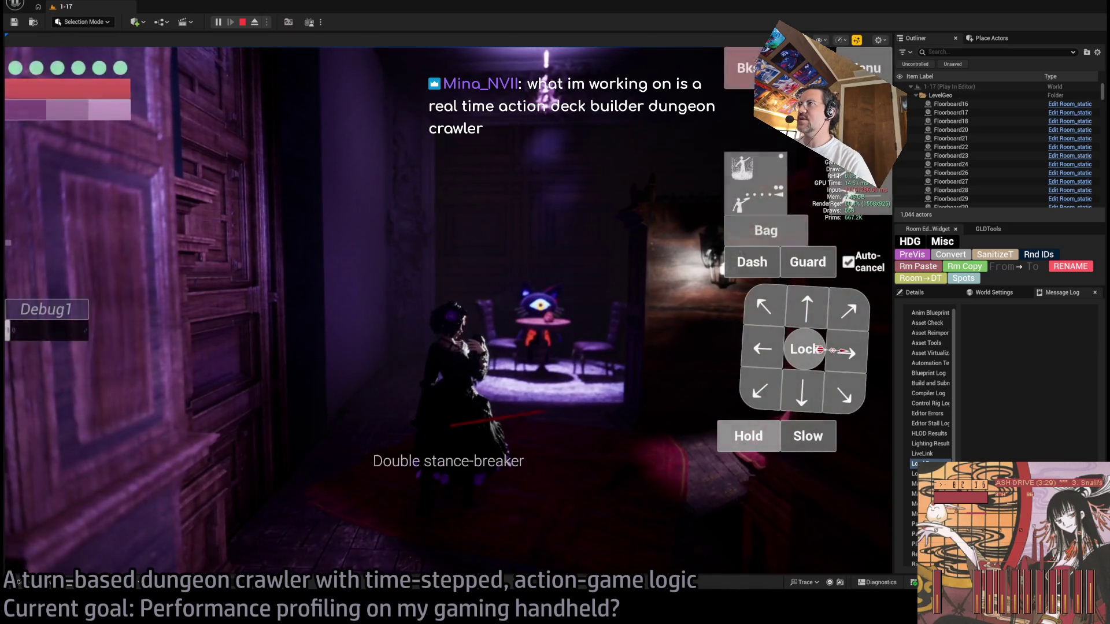
pyautogui.press('Escape')
pyautogui.click(335, 92)
pyautogui.click(506, 186)
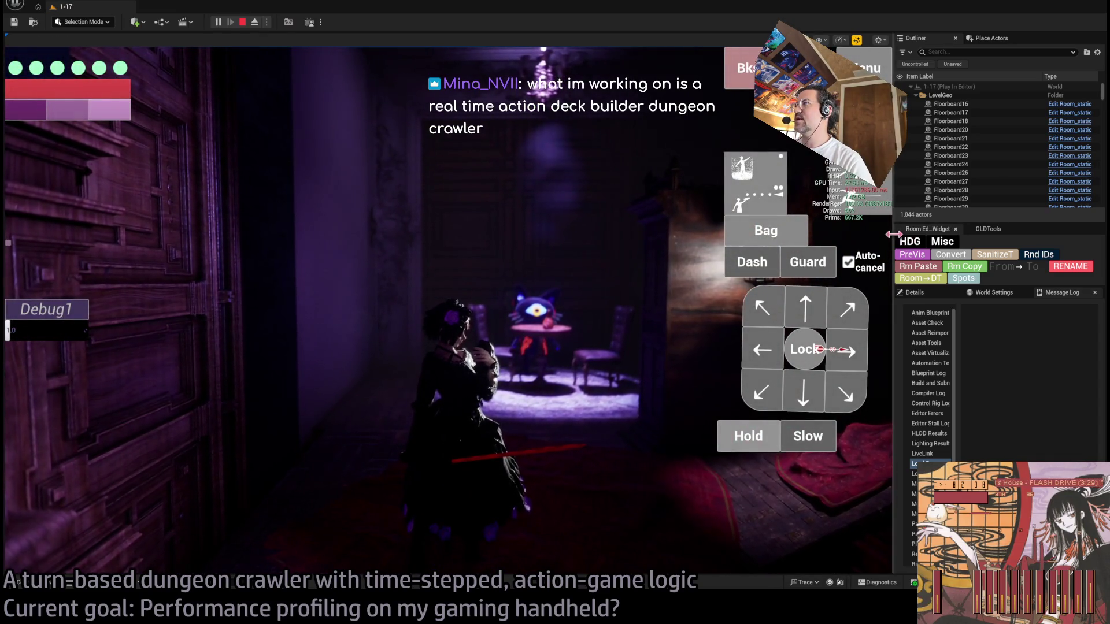
pyautogui.moveTo(893, 234); pyautogui.dragTo(893, 235)
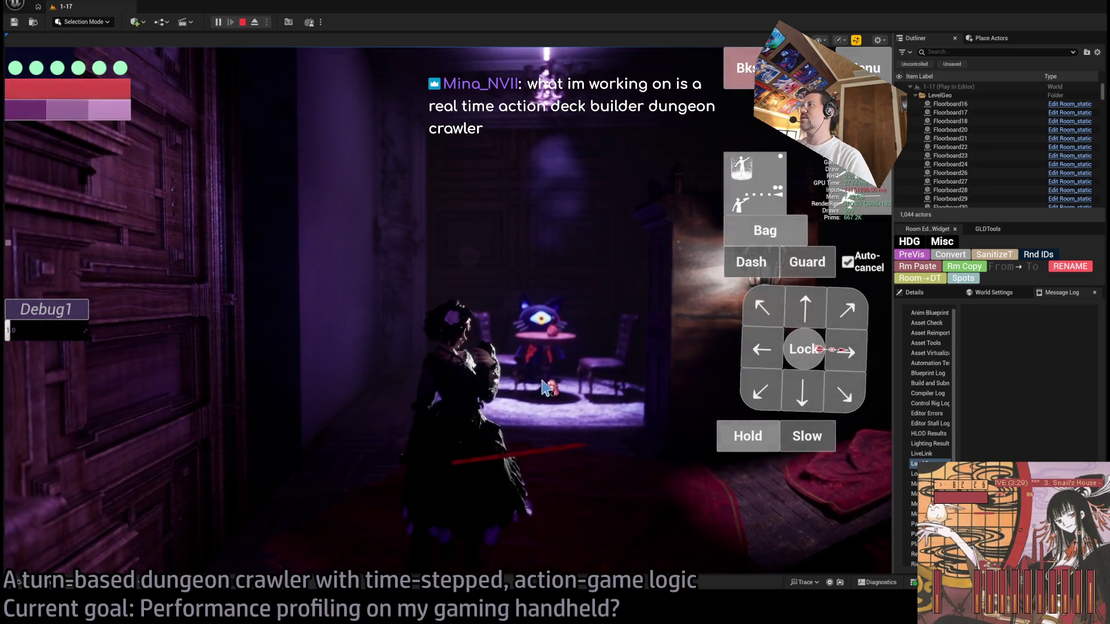
# - Apply XeSS quality level 3 from the console
pyautogui.press('`')
pyautogui.press('`')
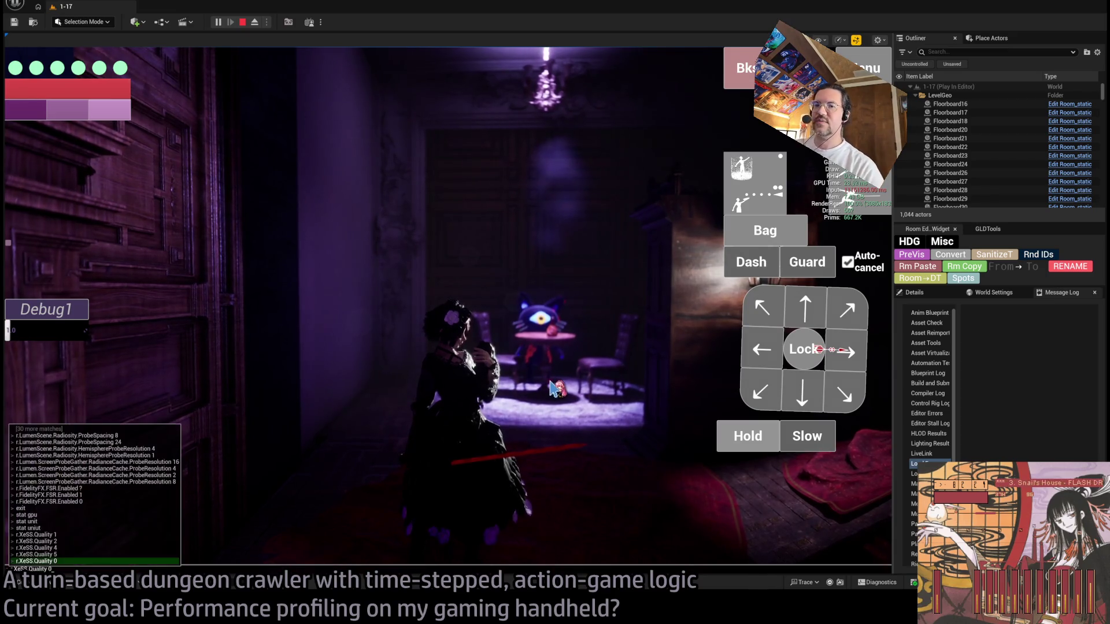
pyautogui.press('`')
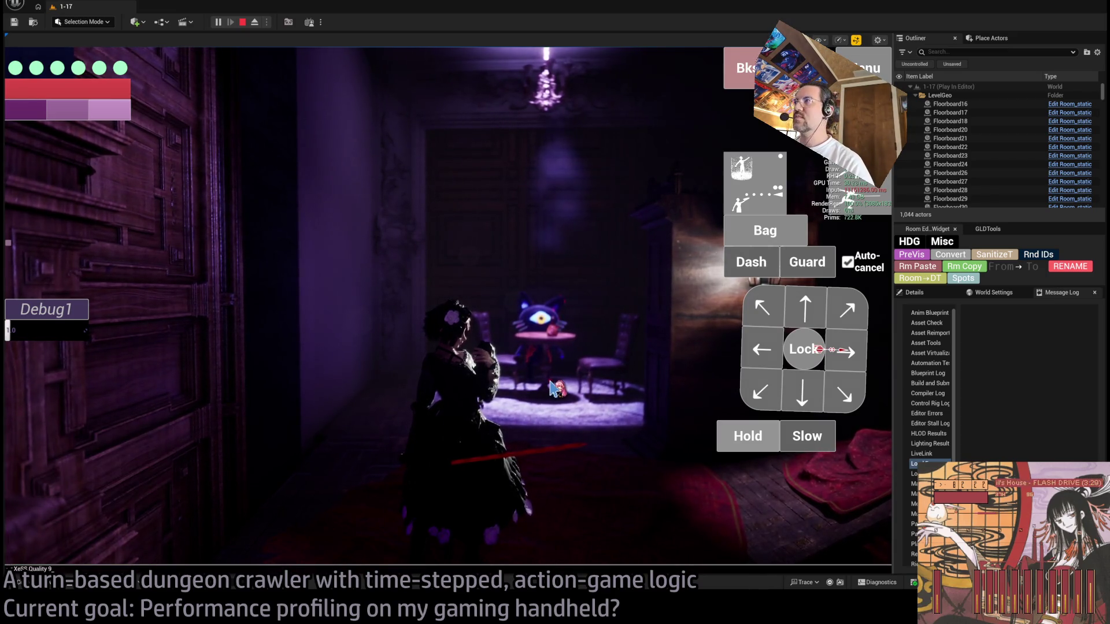
pyautogui.press('`')
pyautogui.press('`')
pyautogui.press('`')
pyautogui.press('`')
pyautogui.press('`')
pyautogui.press('`')
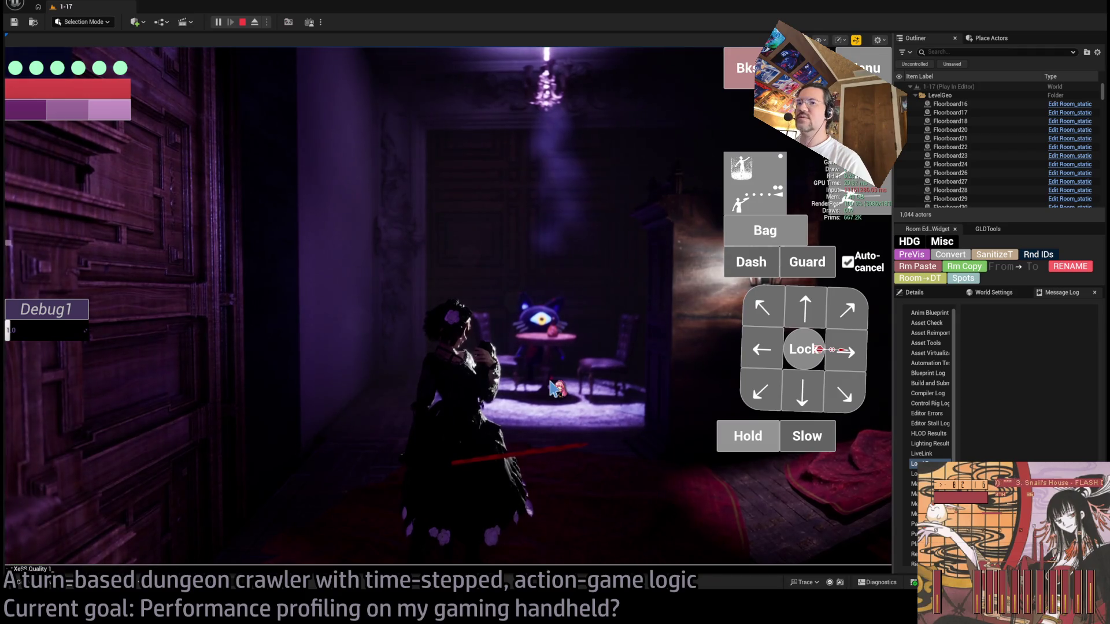
pyautogui.press('`')
pyautogui.press('`')
pyautogui.press('`')
pyautogui.press('`')
pyautogui.press('Up')
pyautogui.press('Return')
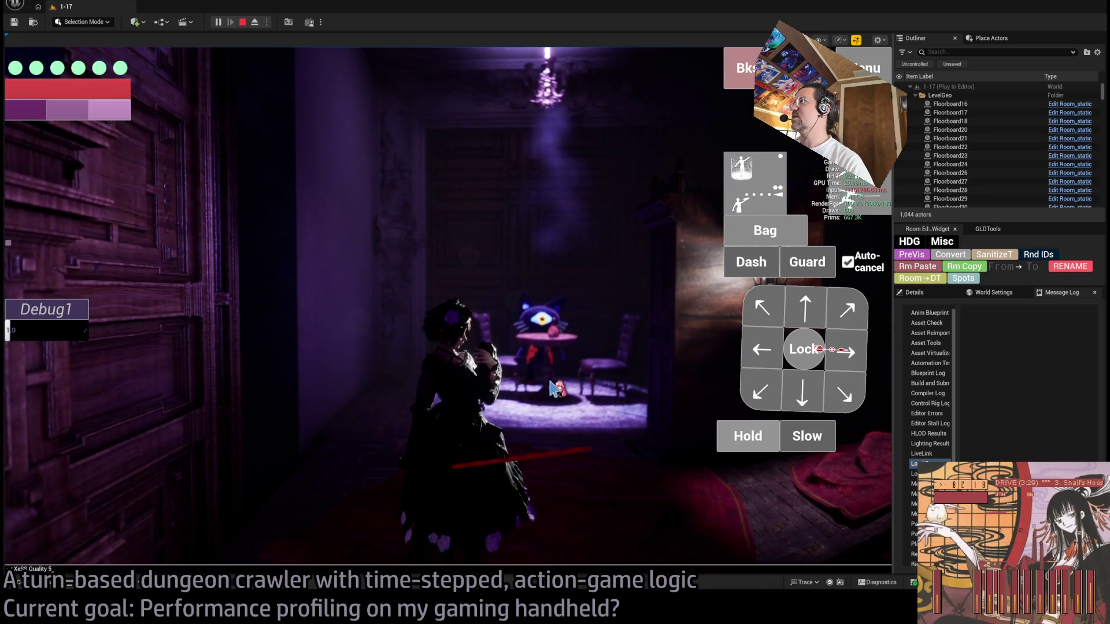
pyautogui.press('Up')
pyautogui.press('Return')
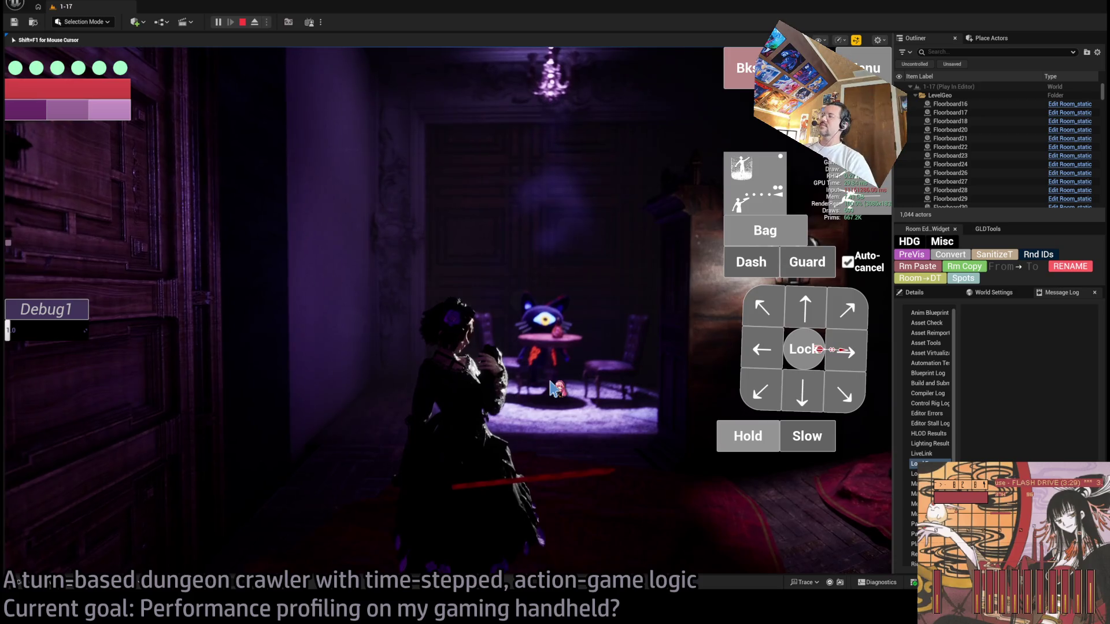
# - Show help for r.ScreenPercentage, then set it to 25
pyautogui.press('`')
pyautogui.press('Up')
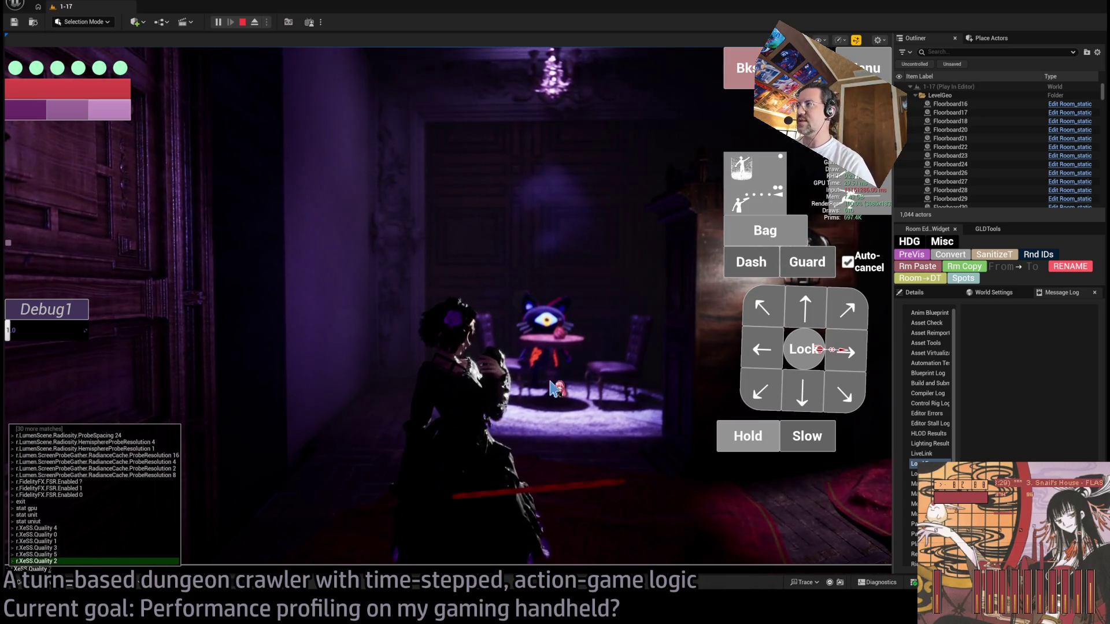
pyautogui.press('BackSpace')
pyautogui.press('BackSpace')
pyautogui.press('BackSpace')
pyautogui.write('screen')
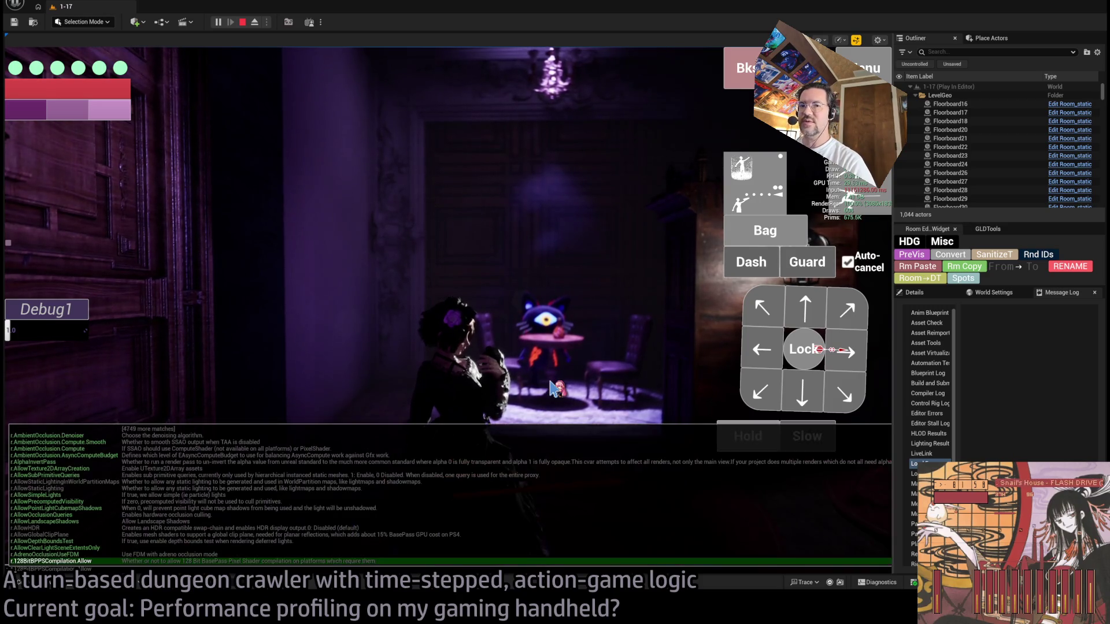
pyautogui.press('Tab')
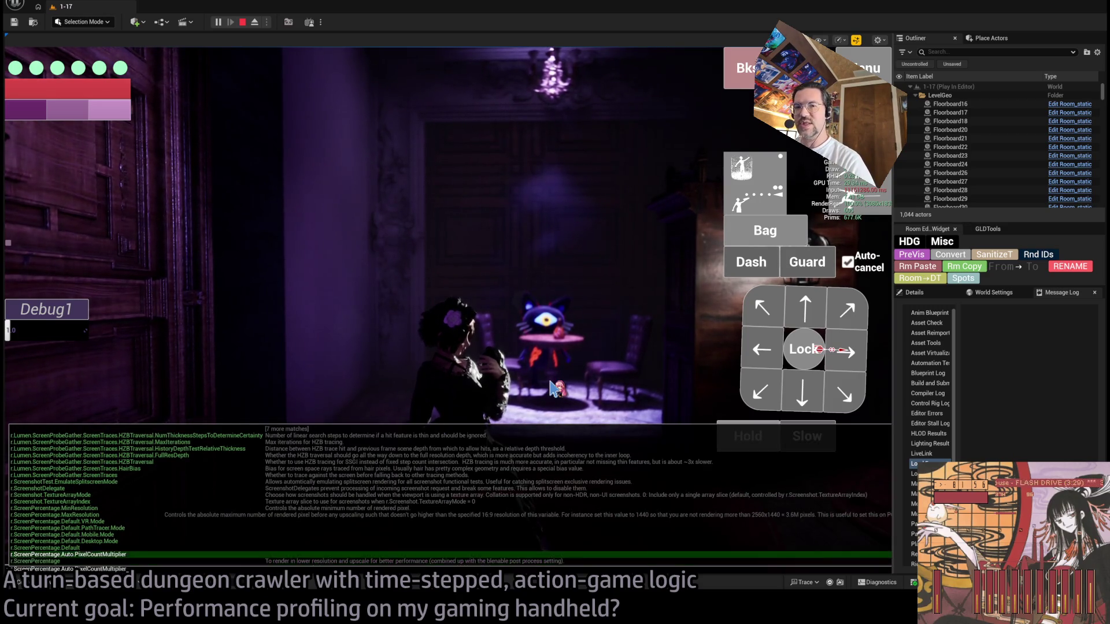
pyautogui.write('?')
pyautogui.press('Return')
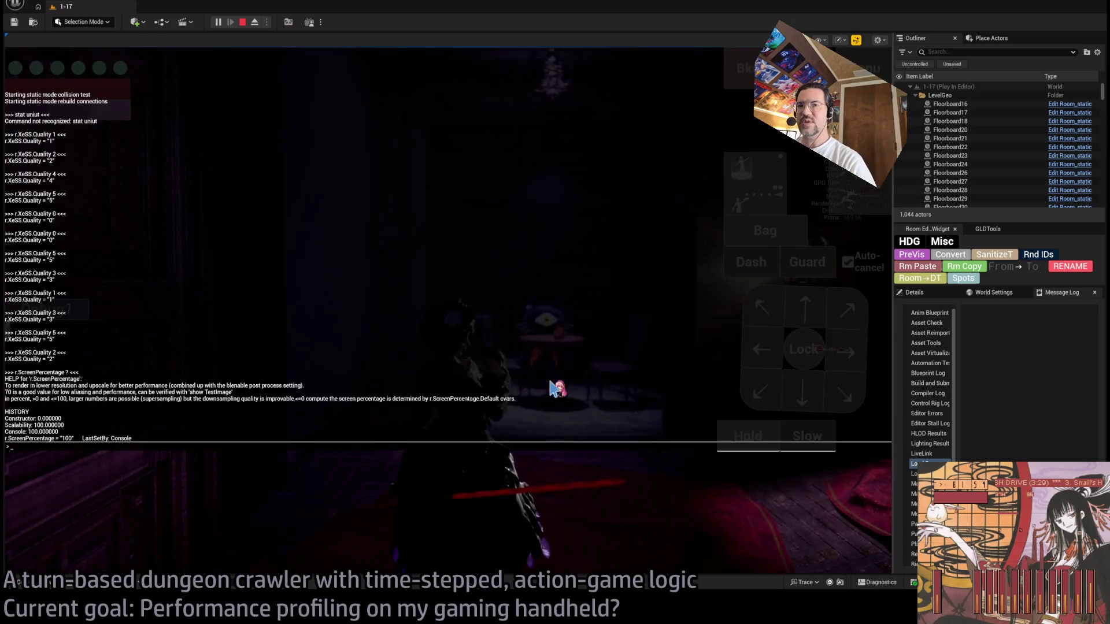
pyautogui.press('`')
pyautogui.press('`')
pyautogui.press('Up')
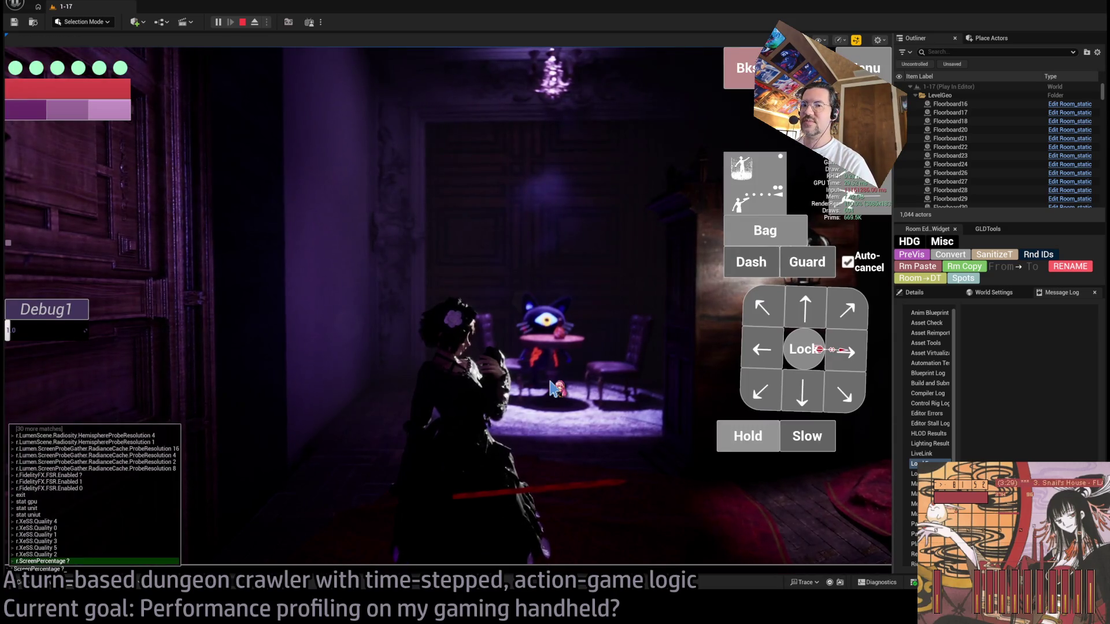
pyautogui.press('BackSpace')
pyautogui.write('25')
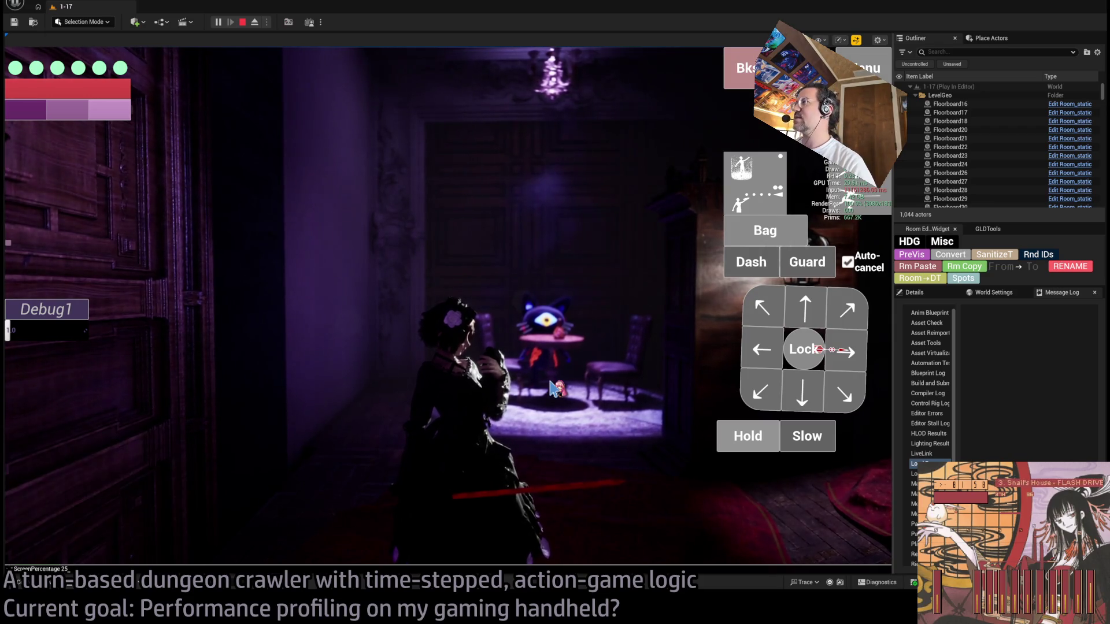
pyautogui.press('Return')
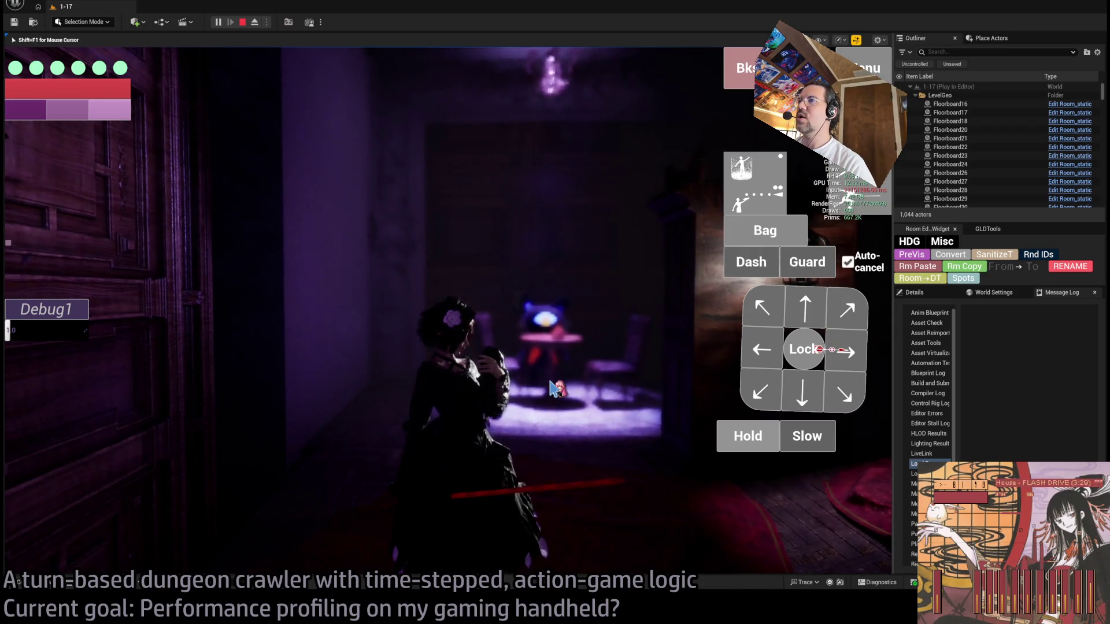
# - Try screen percentages 50, 20 and 25, restore 100, then stop the play session
pyautogui.press('`')
pyautogui.press('Up')
pyautogui.press('BackSpace')
pyautogui.press('BackSpace')
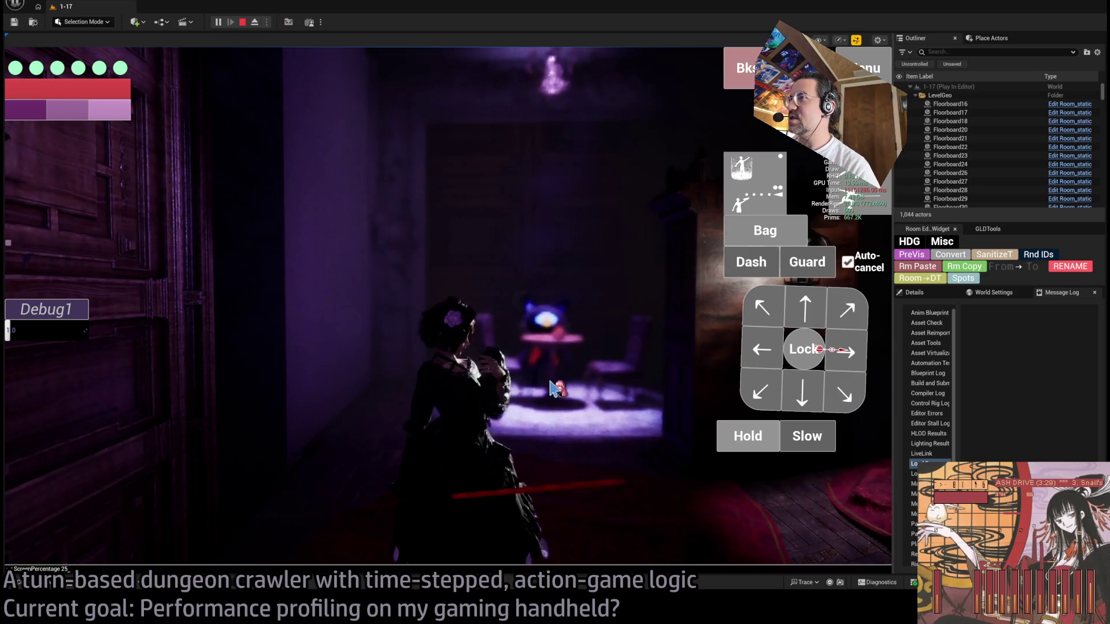
pyautogui.write('5')
pyautogui.press('Return')
pyautogui.press('`')
pyautogui.press('Up')
pyautogui.press('Return')
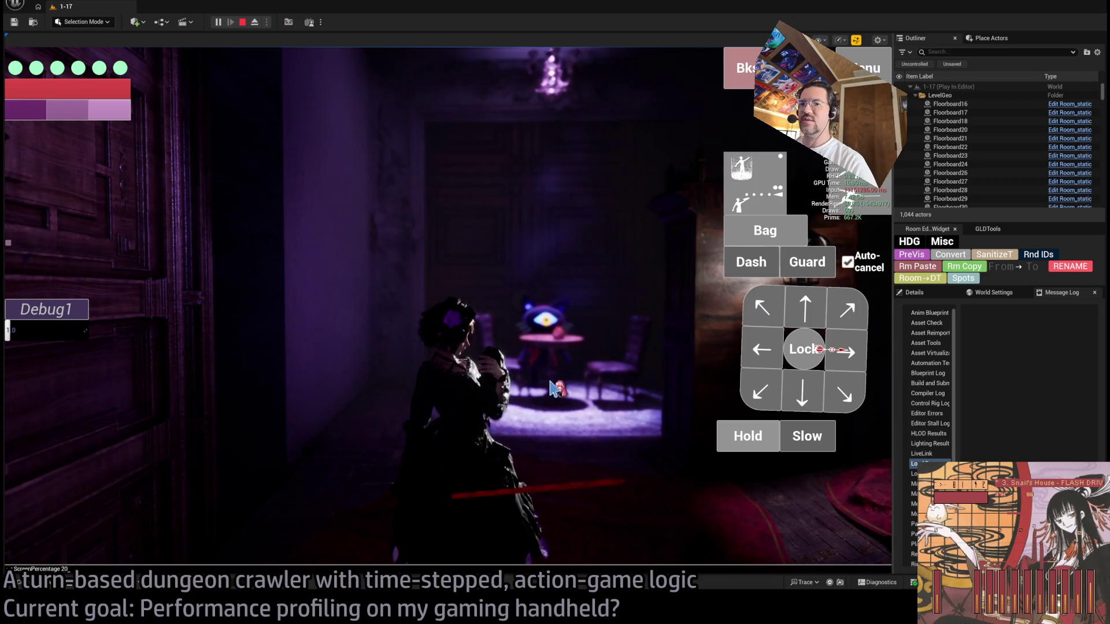
pyautogui.press('`')
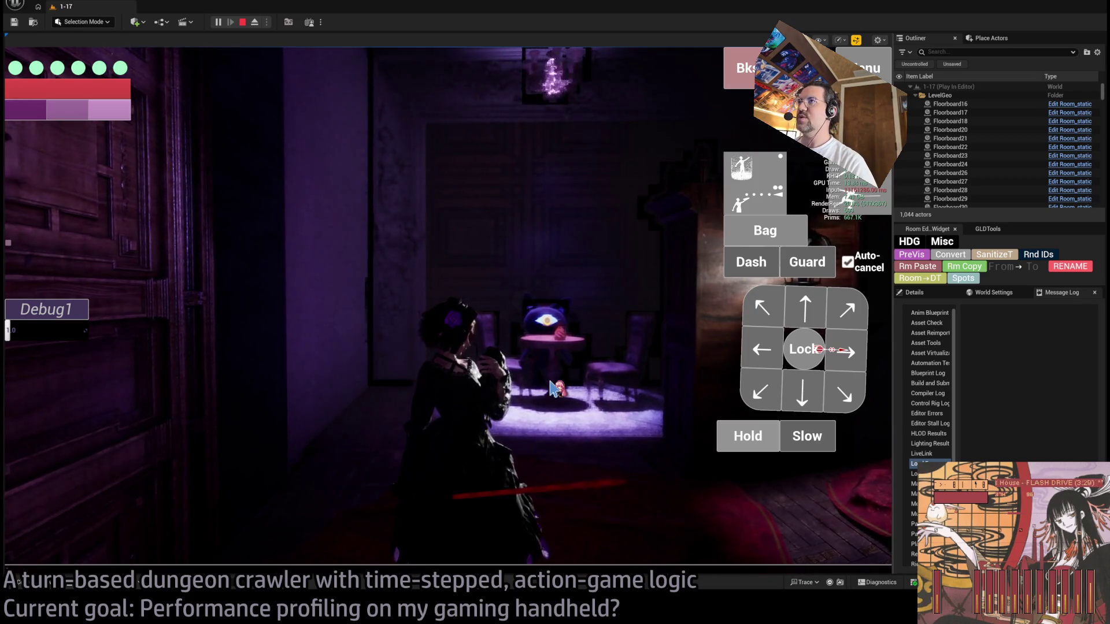
pyautogui.press('Up')
pyautogui.press('Up')
pyautogui.press('Return')
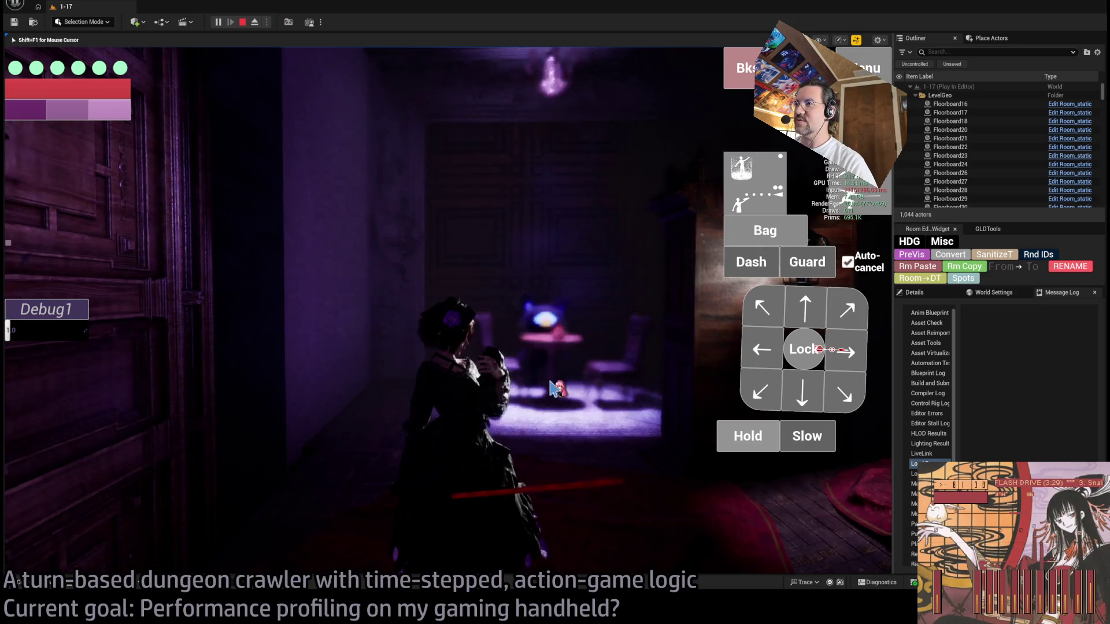
pyautogui.press('`')
pyautogui.press('Up')
pyautogui.press('BackSpace')
pyautogui.press('BackSpace')
pyautogui.write('100')
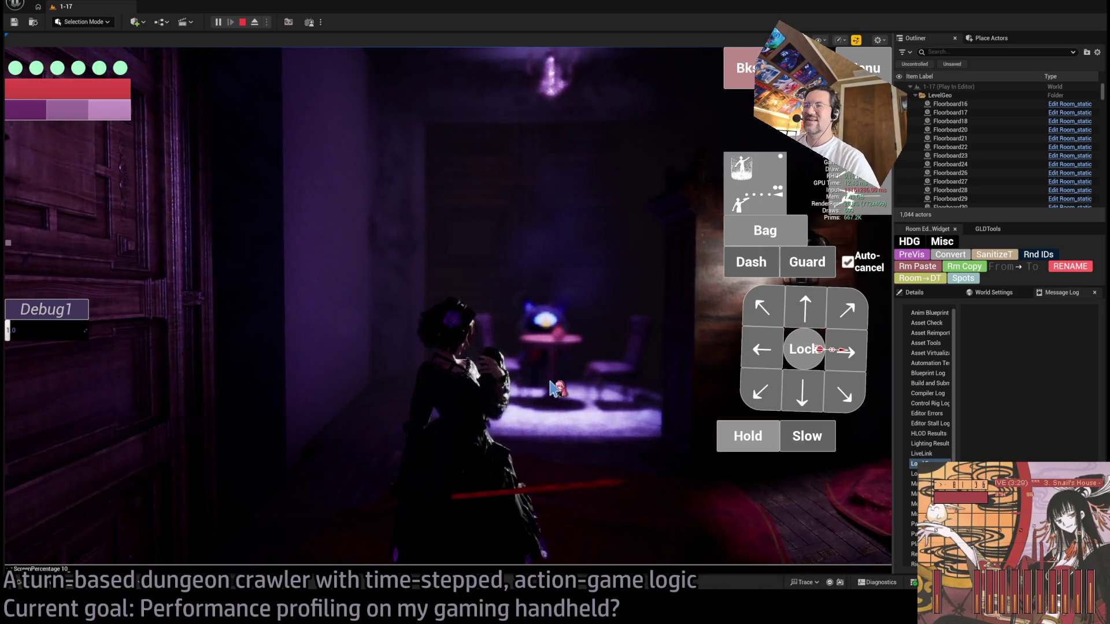
pyautogui.press('Return')
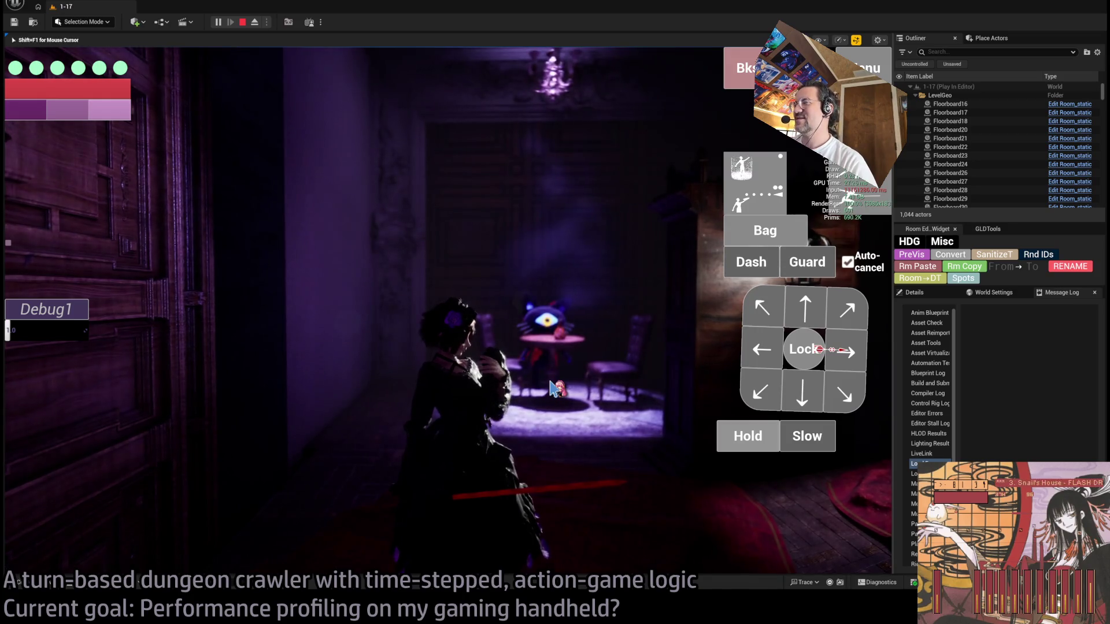
pyautogui.press('`')
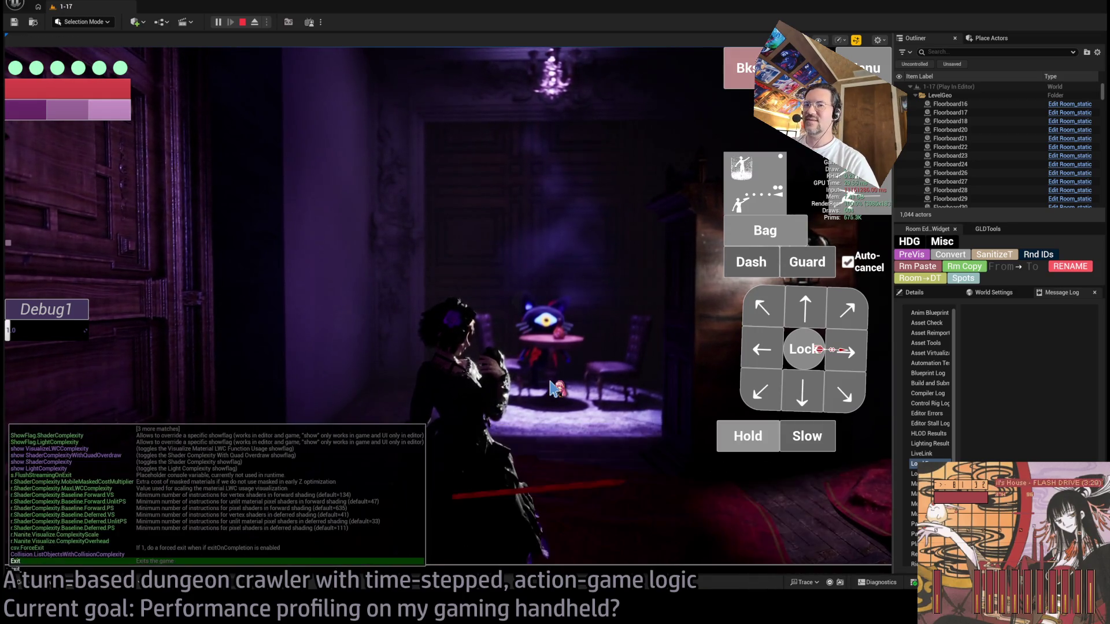
pyautogui.press('Escape')
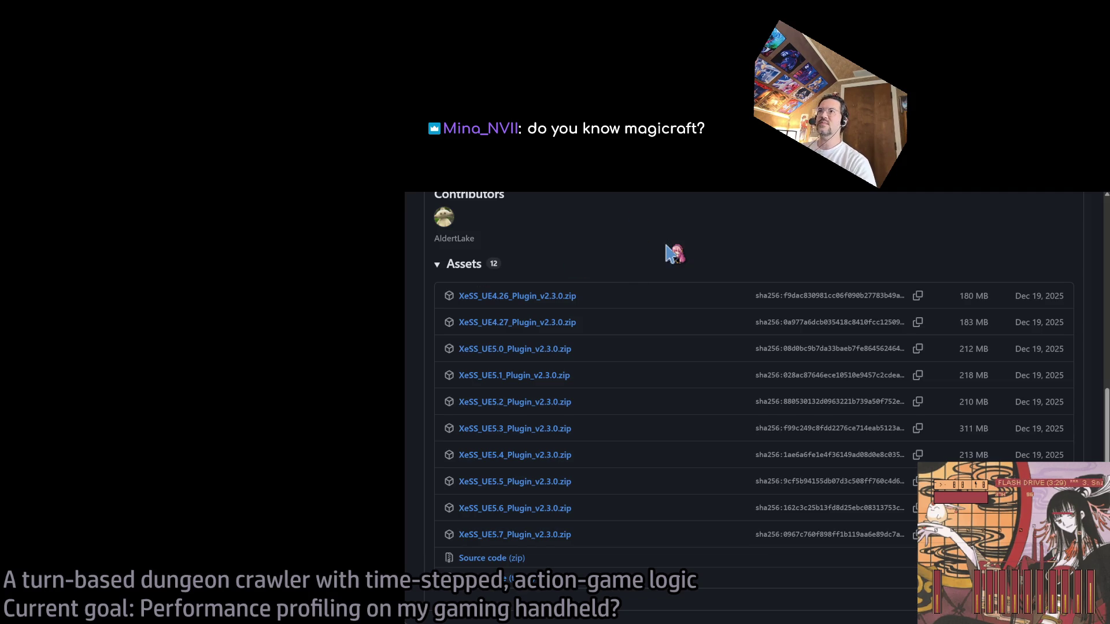
# - Google 'magicraft' in a new tab and open the 'Magicraft on Steam' result
pyautogui.hotkey('ctrl', 't')
pyautogui.write('magicraft')
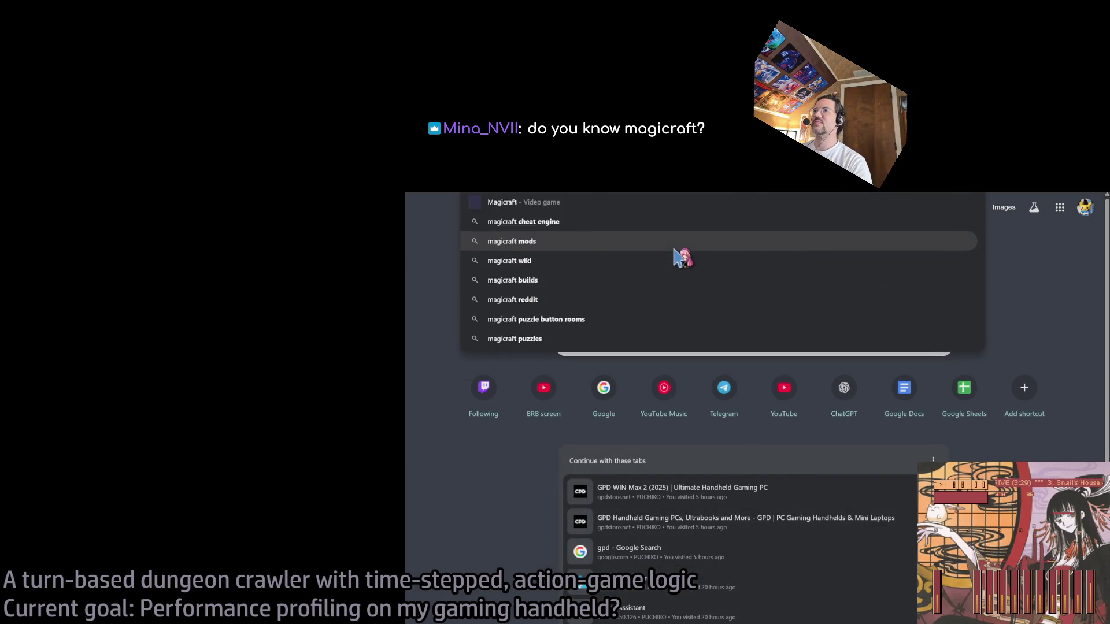
pyautogui.press('Return')
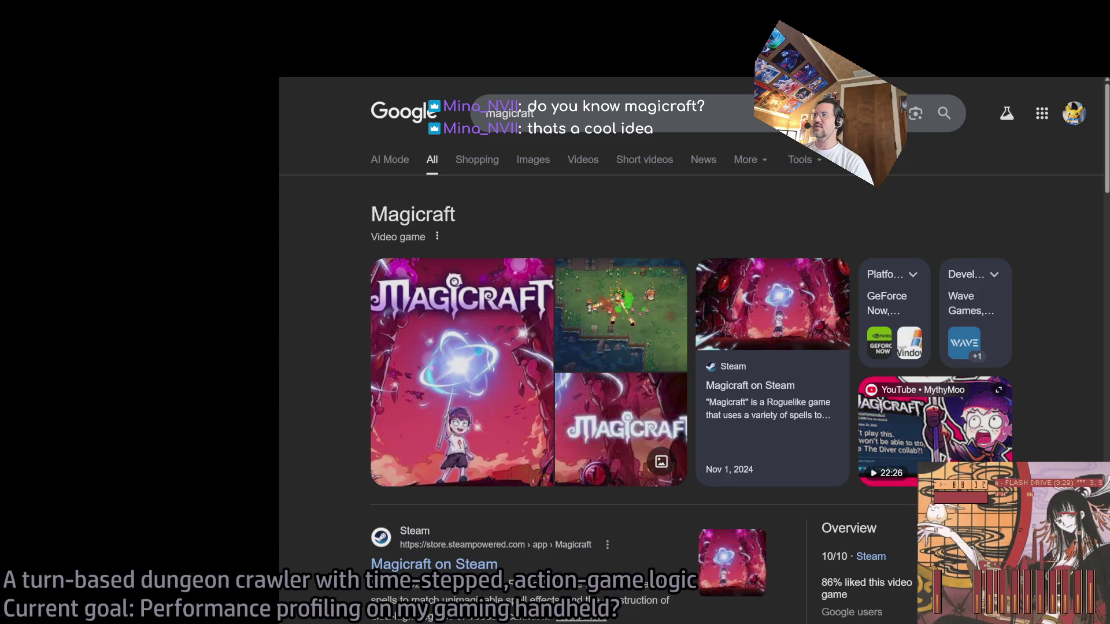
pyautogui.scroll(-3, 345, 319)
pyautogui.scroll(3, 344, 320)
pyautogui.scroll(-2, 312, 388)
pyautogui.scroll(-2, 317, 396)
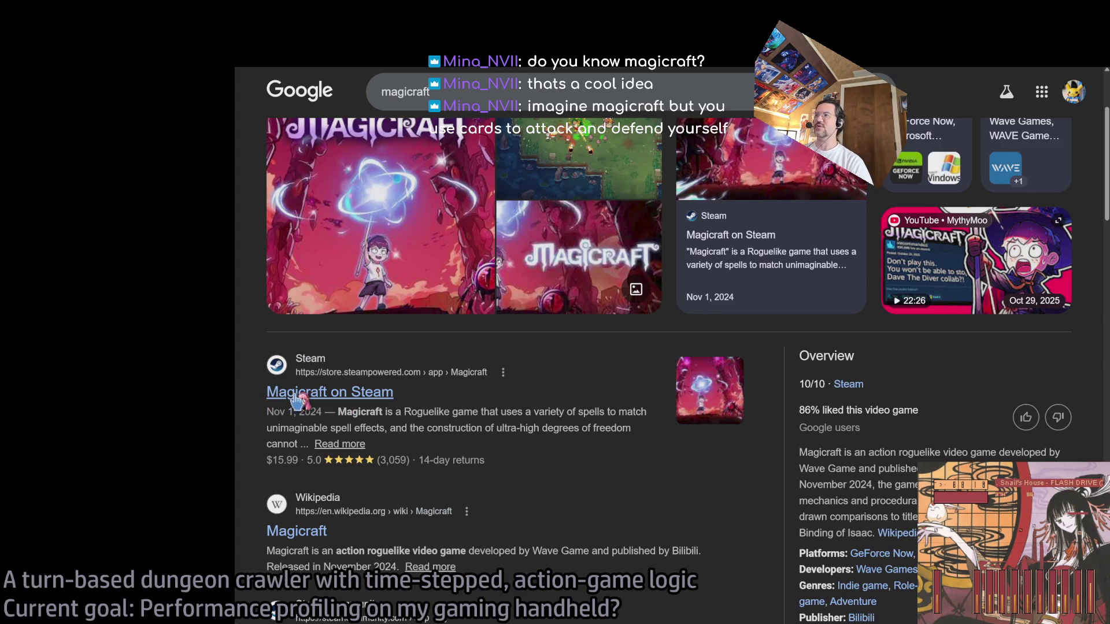
pyautogui.click(324, 392)
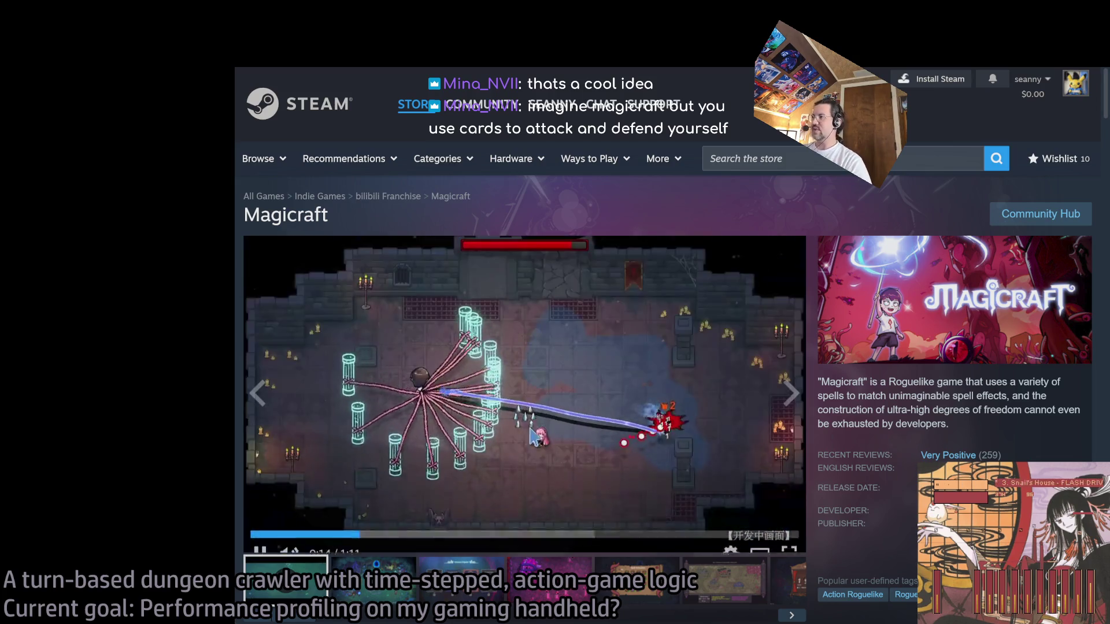
# - Pause and resume Magicraft's trailer, seek to 0:42 then back to 0:10, then show a screenshot
pyautogui.click(535, 436)
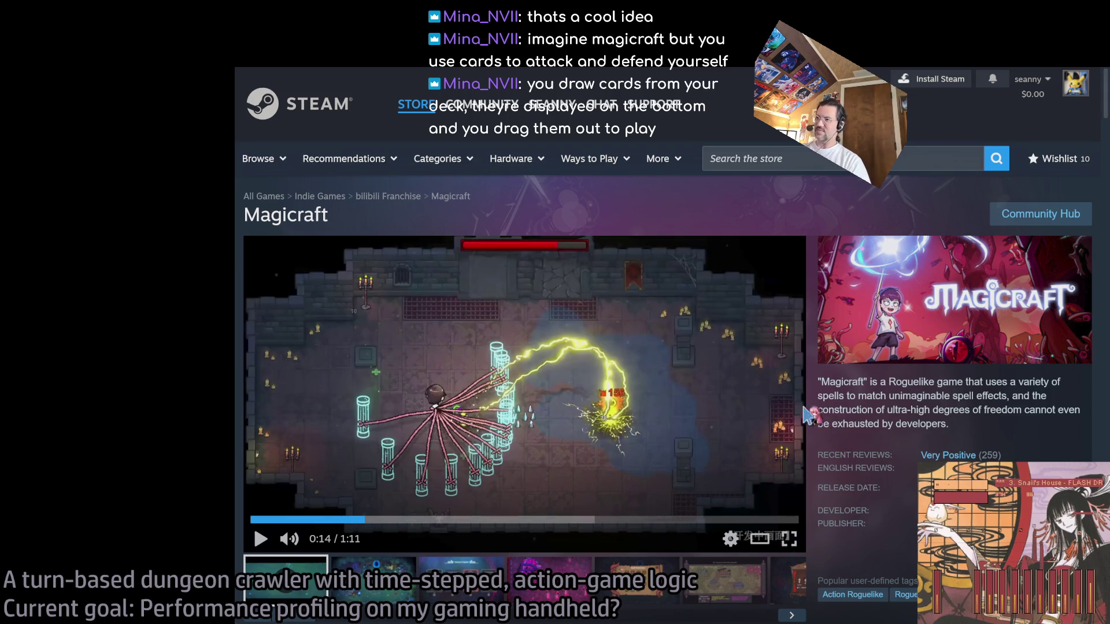
pyautogui.click(630, 354)
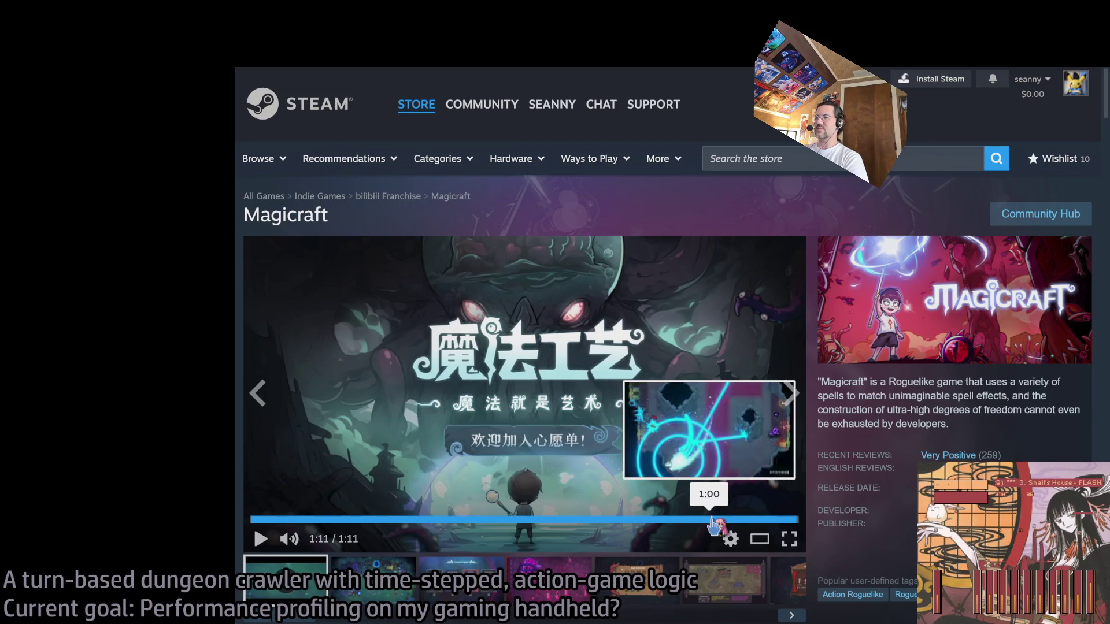
pyautogui.click(575, 519)
pyautogui.moveTo(550, 523)
pyautogui.mouseDown()
pyautogui.moveTo(312, 524)
pyautogui.moveTo(389, 523)
pyautogui.mouseUp()
pyautogui.click(559, 590)
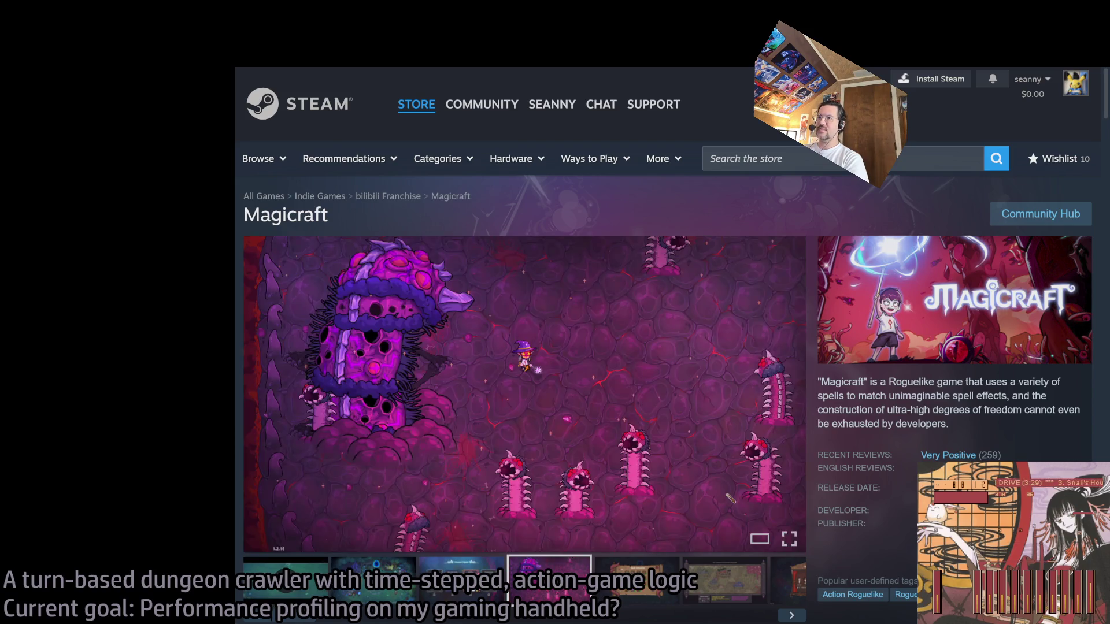
# - View the Choose 2 Spells, Spell Activation, map and boss screenshots
pyautogui.click(463, 581)
pyautogui.scroll(-1, 633, 471)
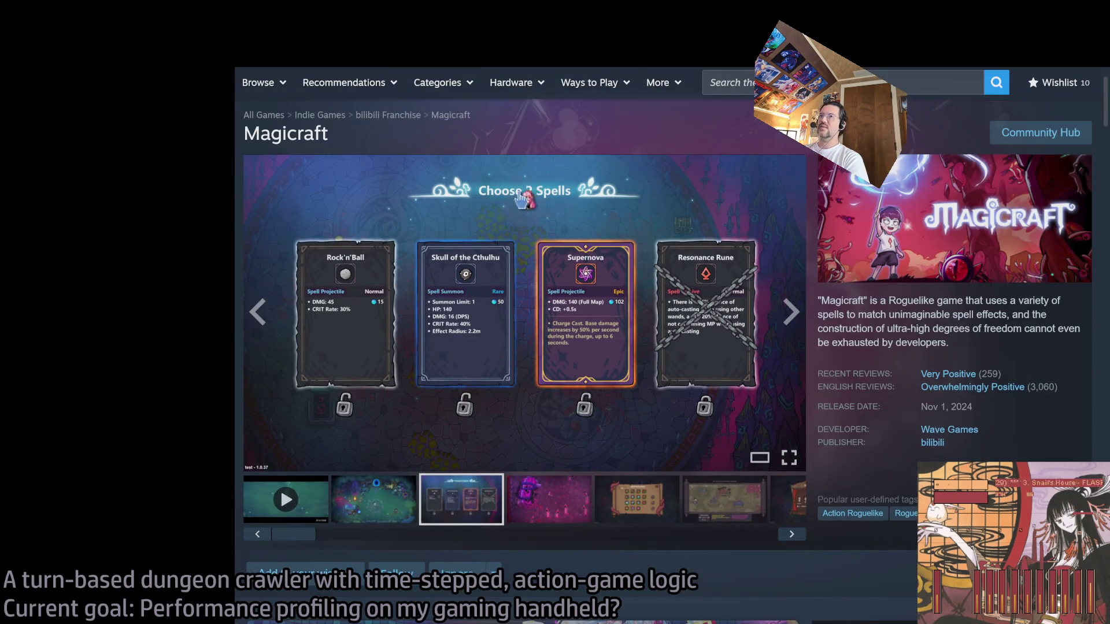
pyautogui.click(642, 507)
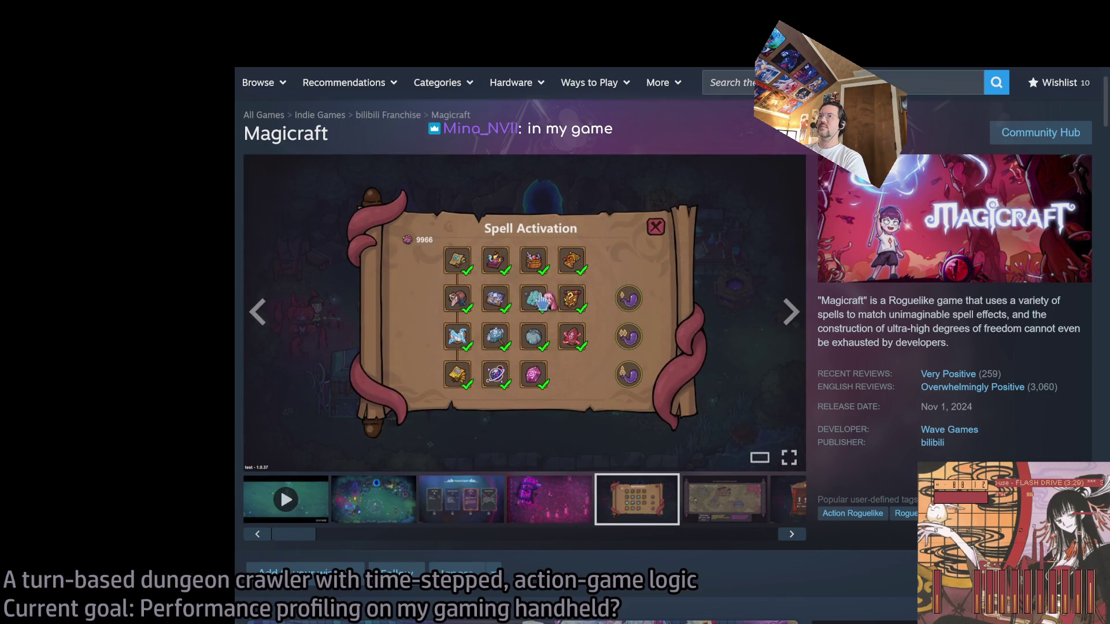
pyautogui.click(726, 506)
pyautogui.click(791, 534)
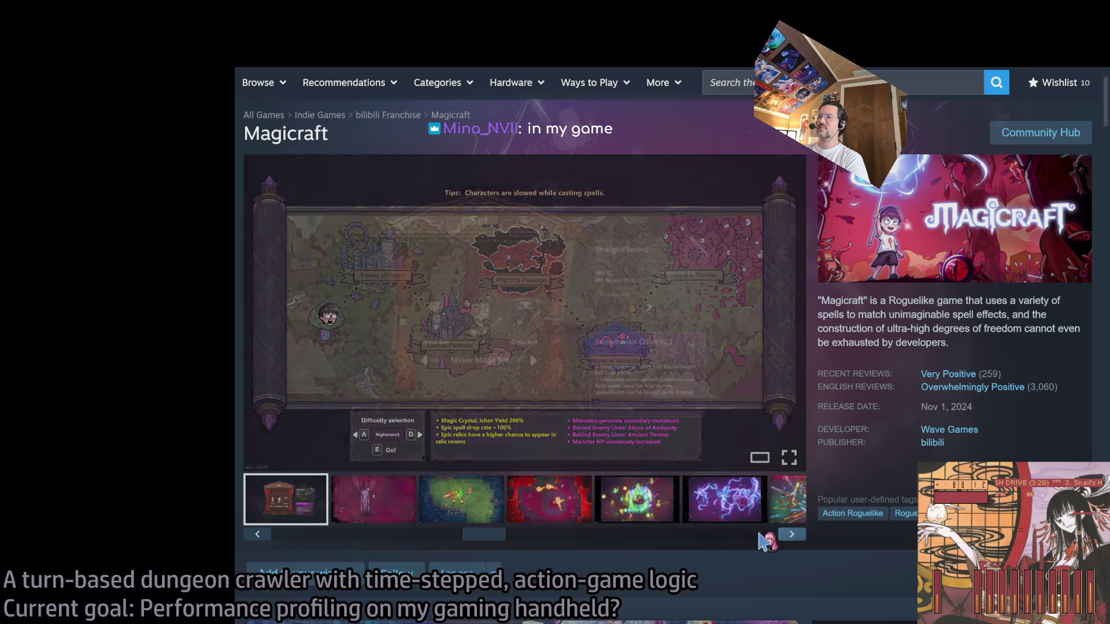
pyautogui.click(397, 503)
pyautogui.click(459, 506)
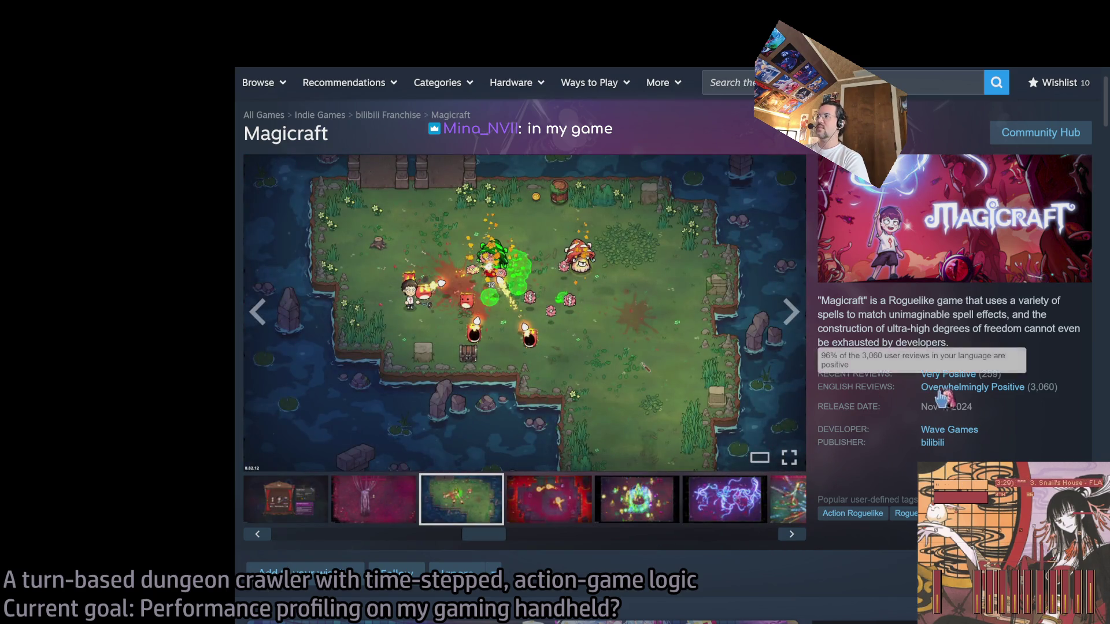
# - Show Magicraft's customer reviews filtered to Overwhelmingly Positive
pyautogui.click(970, 387)
pyautogui.scroll(20, 726, 442)
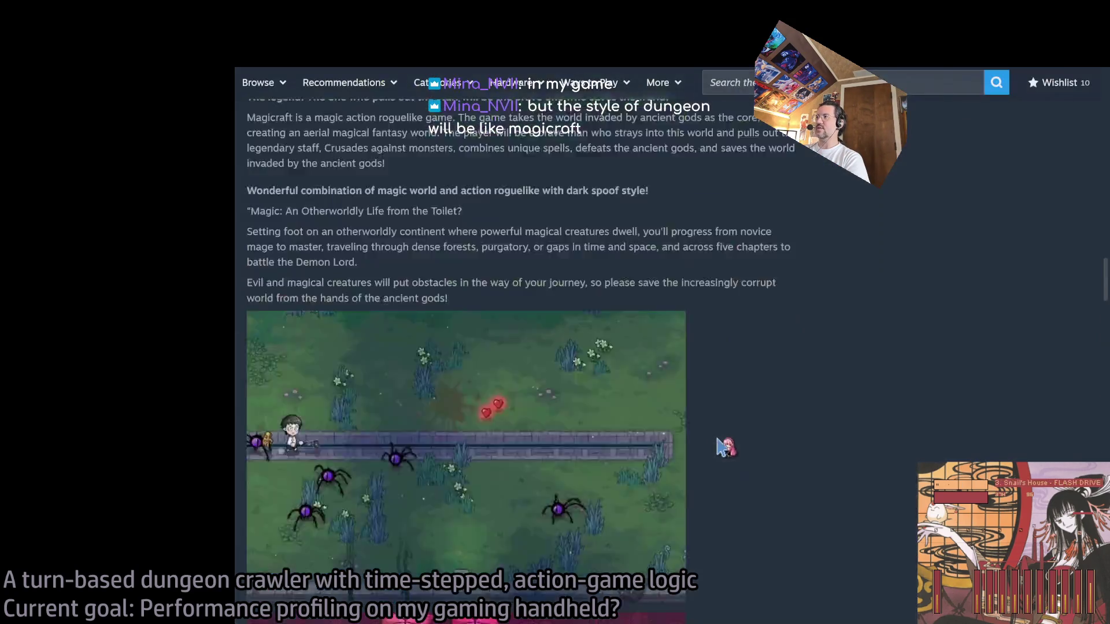
pyautogui.scroll(1, 977, 385)
pyautogui.scroll(-2, 1016, 384)
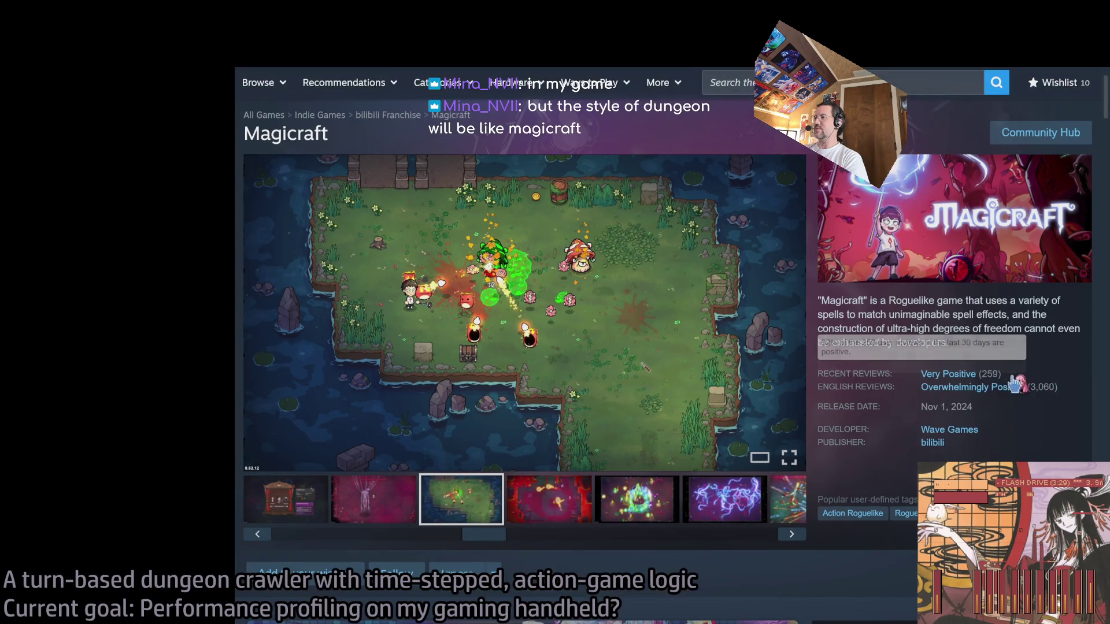
pyautogui.click(964, 394)
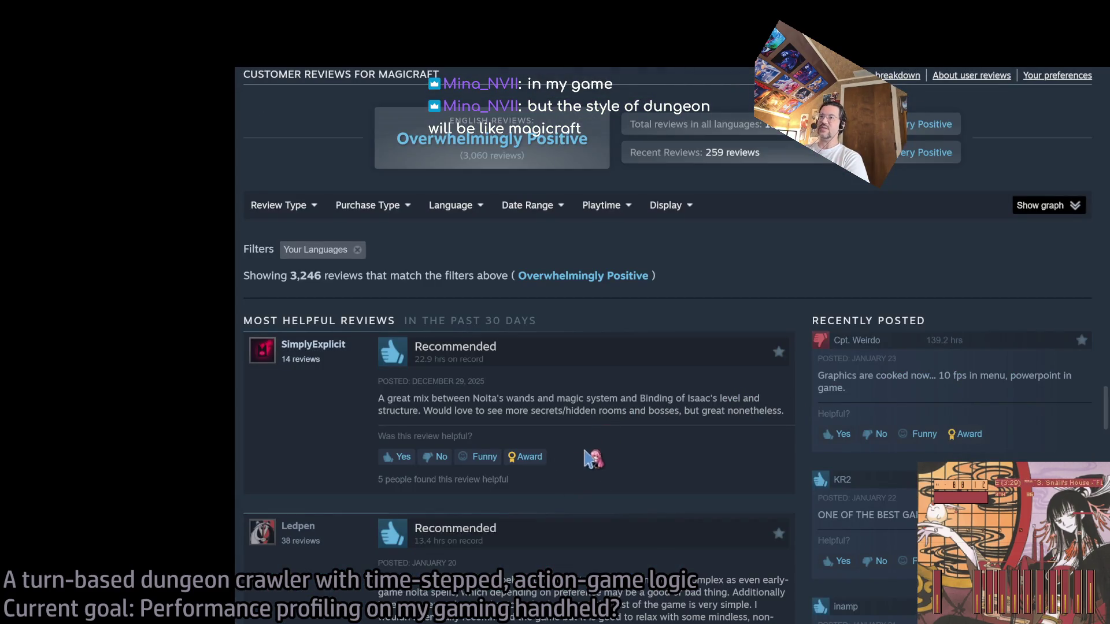
pyautogui.click(1104, 294)
pyautogui.moveTo(1104, 294)
pyautogui.mouseDown()
pyautogui.moveTo(1094, 107)
pyautogui.moveTo(1102, 422)
pyautogui.mouseUp()
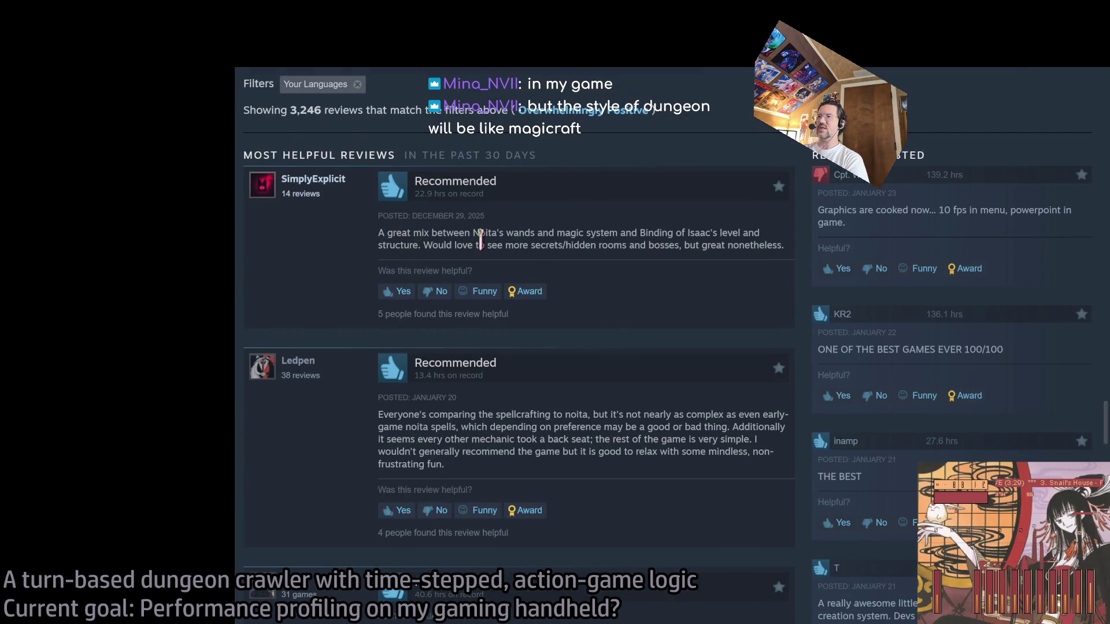
pyautogui.moveTo(655, 232)
pyautogui.mouseDown()
pyautogui.moveTo(413, 232)
pyautogui.moveTo(417, 246)
pyautogui.mouseUp()
pyautogui.doubleClick(435, 246)
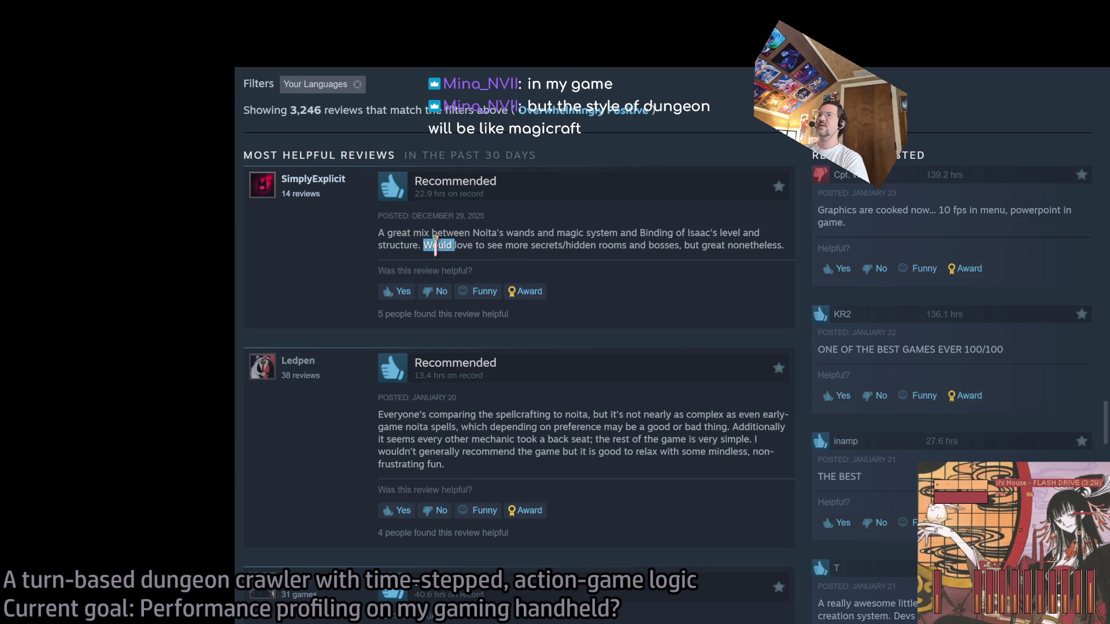
pyautogui.scroll(-2, 416, 335)
pyautogui.scroll(-2, 399, 267)
pyautogui.moveTo(379, 252)
pyautogui.mouseDown()
pyautogui.moveTo(772, 252)
pyautogui.moveTo(436, 267)
pyautogui.moveTo(729, 264)
pyautogui.moveTo(750, 262)
pyautogui.moveTo(393, 277)
pyautogui.moveTo(613, 277)
pyautogui.mouseUp()
pyautogui.moveTo(595, 276)
pyautogui.mouseDown()
pyautogui.moveTo(755, 278)
pyautogui.moveTo(429, 288)
pyautogui.moveTo(680, 289)
pyautogui.mouseUp()
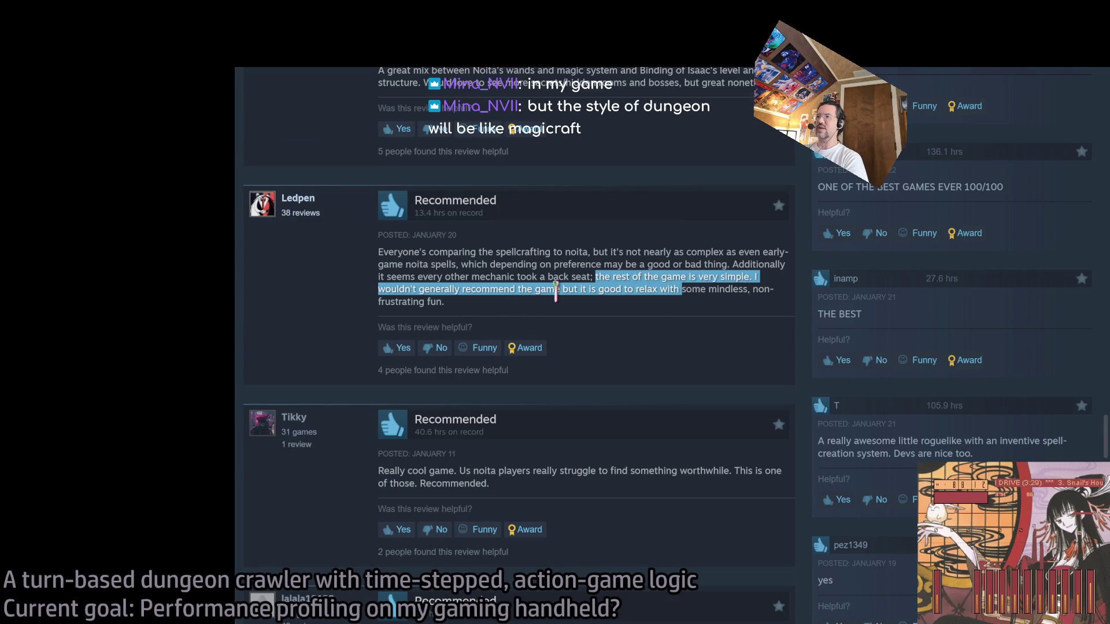
pyautogui.scroll(-5, 599, 231)
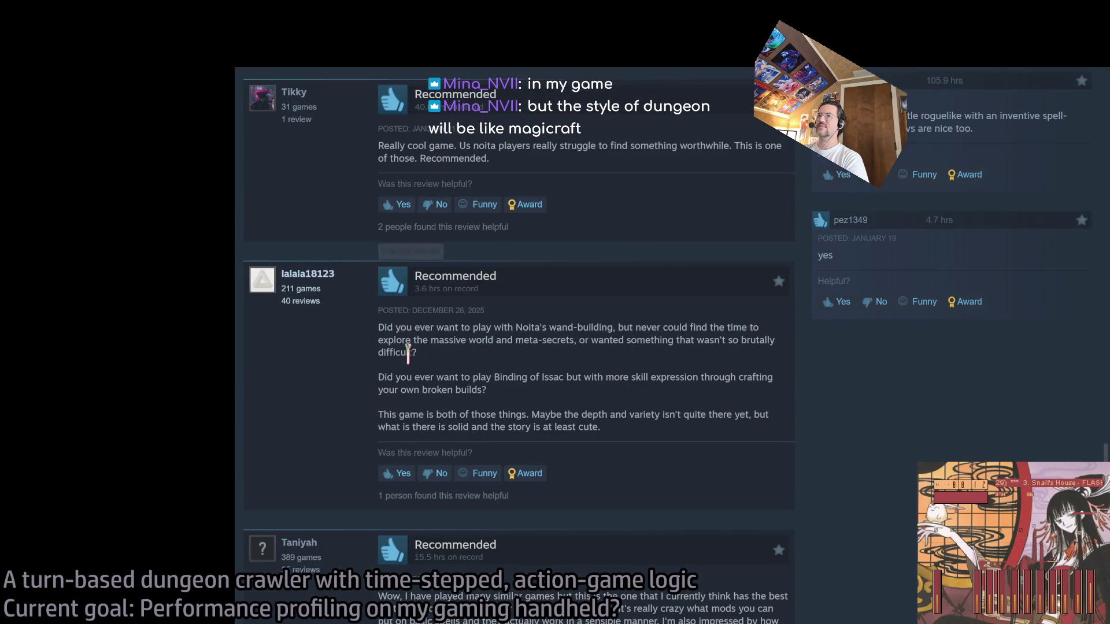
pyautogui.moveTo(379, 327)
pyautogui.mouseDown()
pyautogui.moveTo(575, 359)
pyautogui.moveTo(555, 323)
pyautogui.moveTo(528, 317)
pyautogui.moveTo(607, 324)
pyautogui.mouseUp()
pyautogui.click(516, 347)
pyautogui.tripleClick(528, 323)
pyautogui.click(528, 324)
pyautogui.moveTo(528, 324)
pyautogui.mouseDown()
pyautogui.moveTo(716, 323)
pyautogui.moveTo(692, 327)
pyautogui.mouseUp()
pyautogui.moveTo(617, 327)
pyautogui.mouseDown()
pyautogui.moveTo(775, 341)
pyautogui.moveTo(632, 361)
pyautogui.moveTo(651, 368)
pyautogui.mouseUp()
pyautogui.click(627, 355)
pyautogui.click(645, 350)
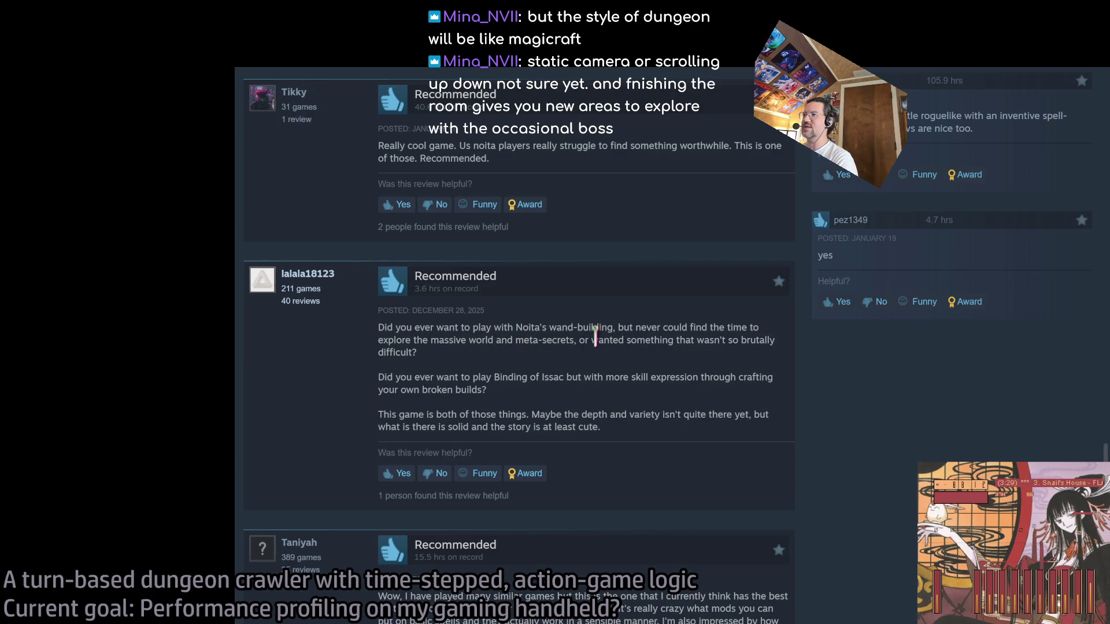
pyautogui.moveTo(624, 340)
pyautogui.mouseDown()
pyautogui.moveTo(696, 341)
pyautogui.moveTo(511, 344)
pyautogui.moveTo(457, 363)
pyautogui.mouseUp()
pyautogui.click(393, 377)
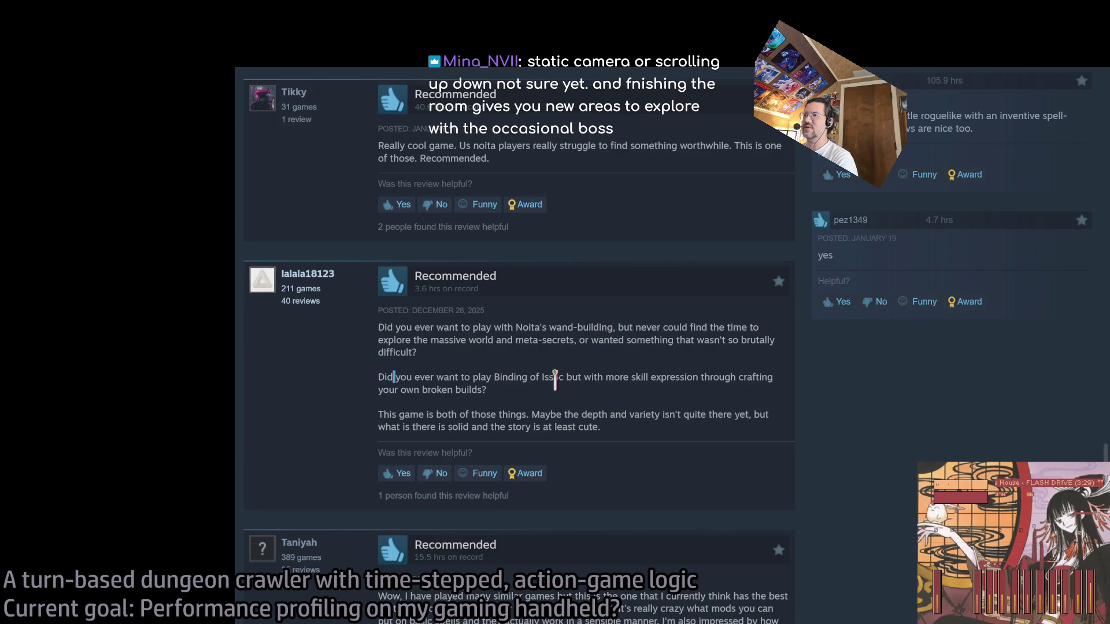
pyautogui.scroll(-4, 567, 394)
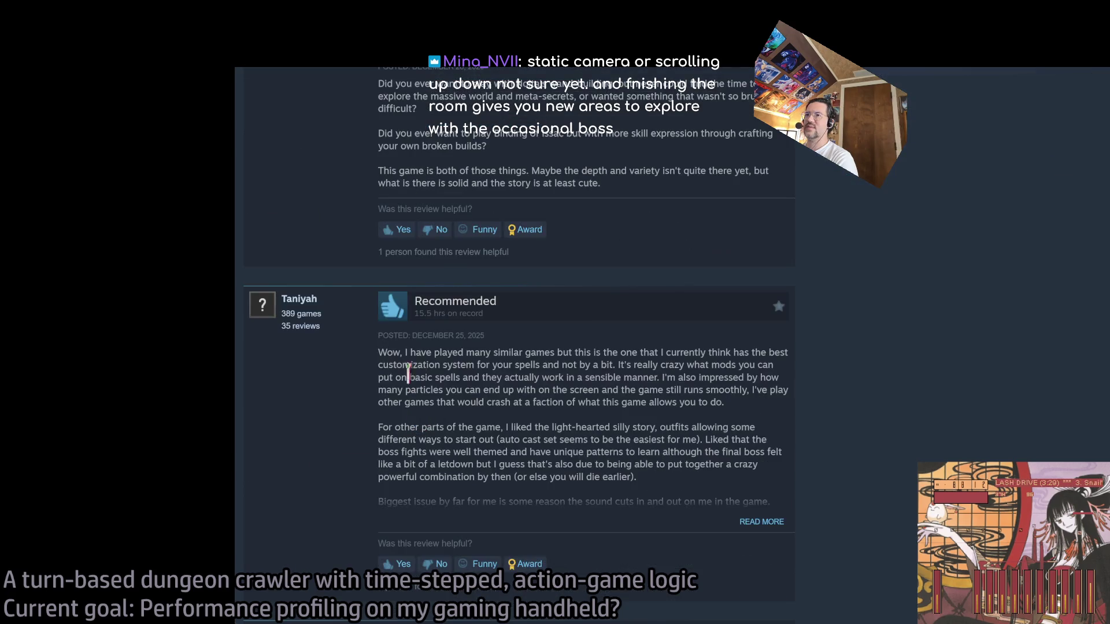
pyautogui.scroll(-1, 528, 380)
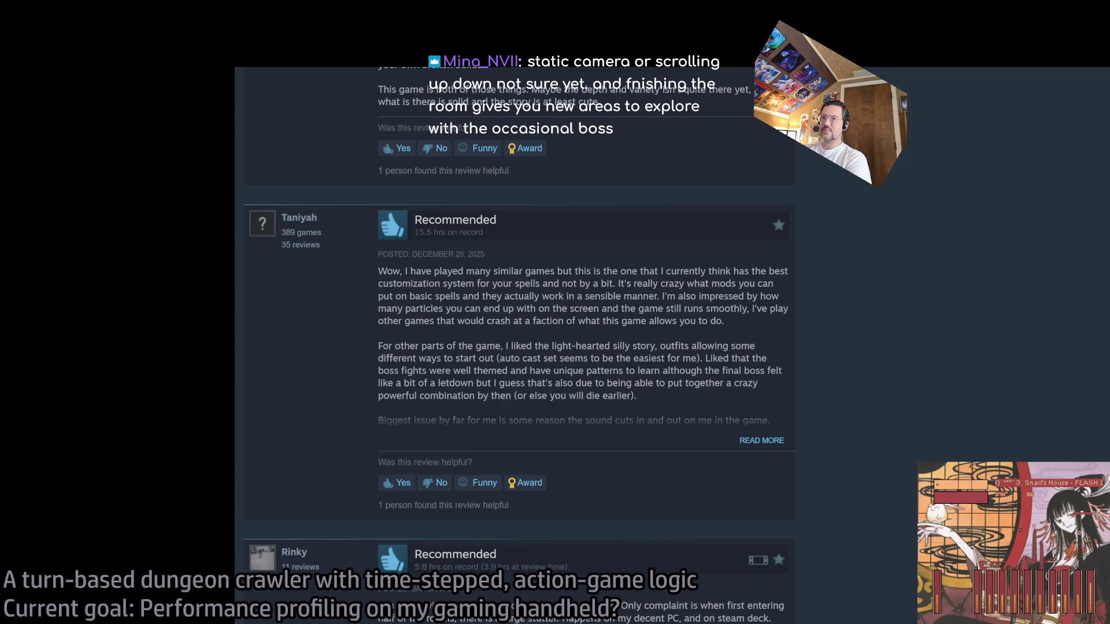
pyautogui.scroll(20, 521, 318)
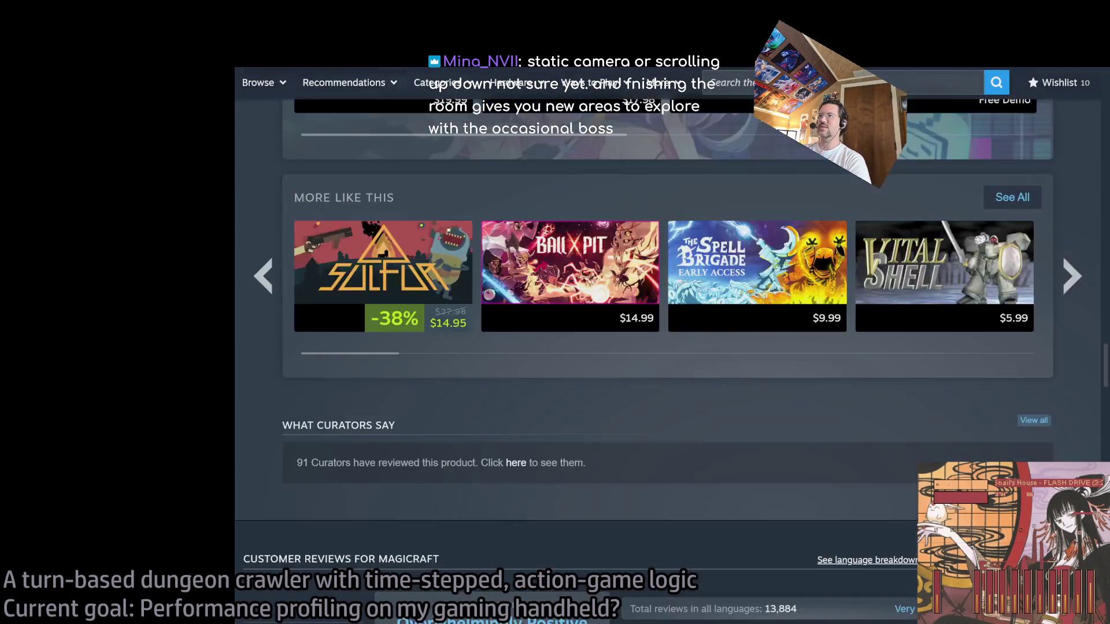
pyautogui.scroll(20, 520, 346)
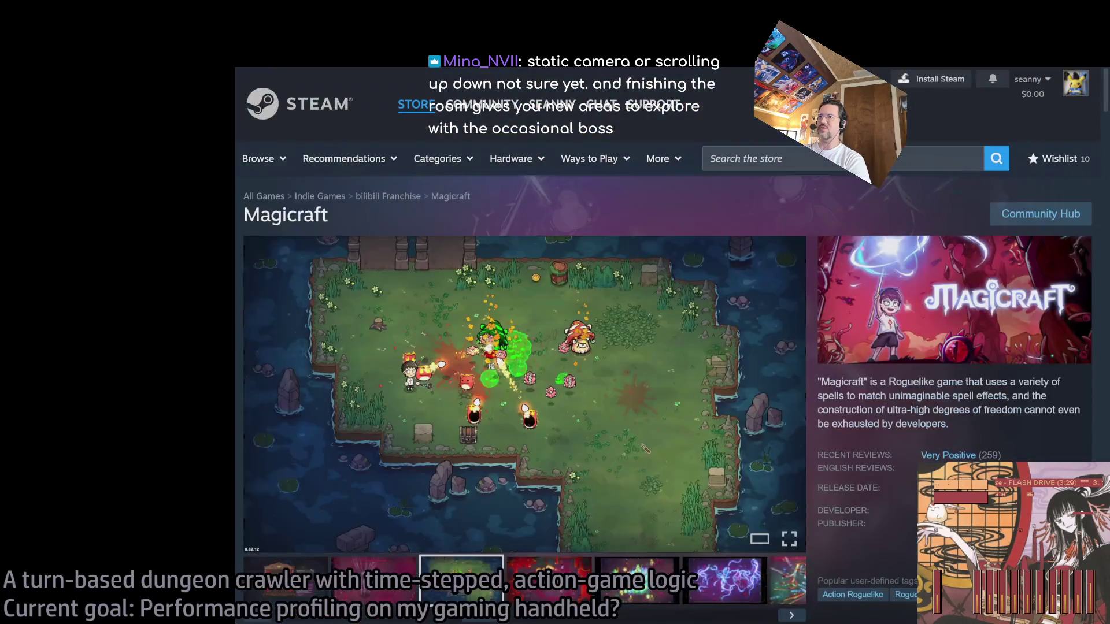
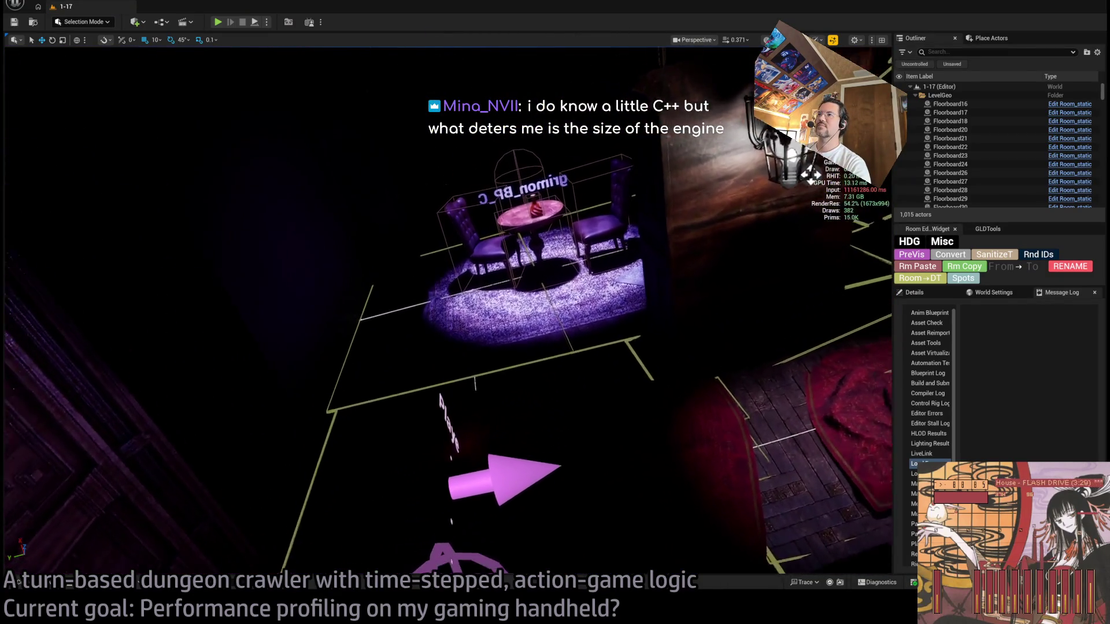
# - Search the web for 'xess unreal engine' in a new browser tab
pyautogui.hotkey('alt', 'Tab')
pyautogui.hotkey('ctrl', 't')
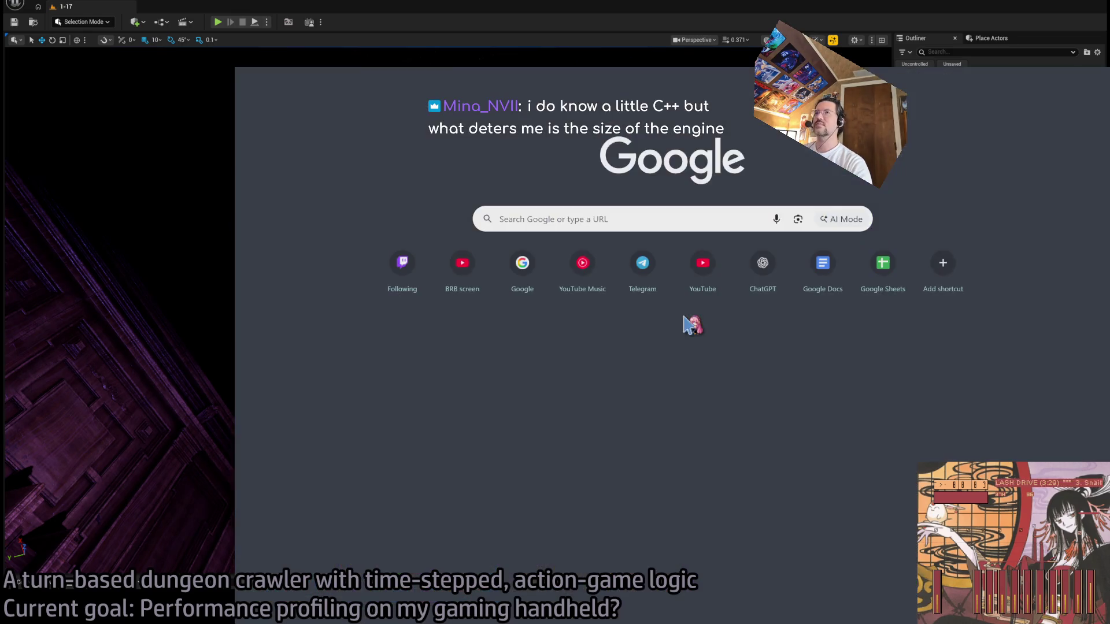
pyautogui.write('xess unreal engine')
pyautogui.press('Return')
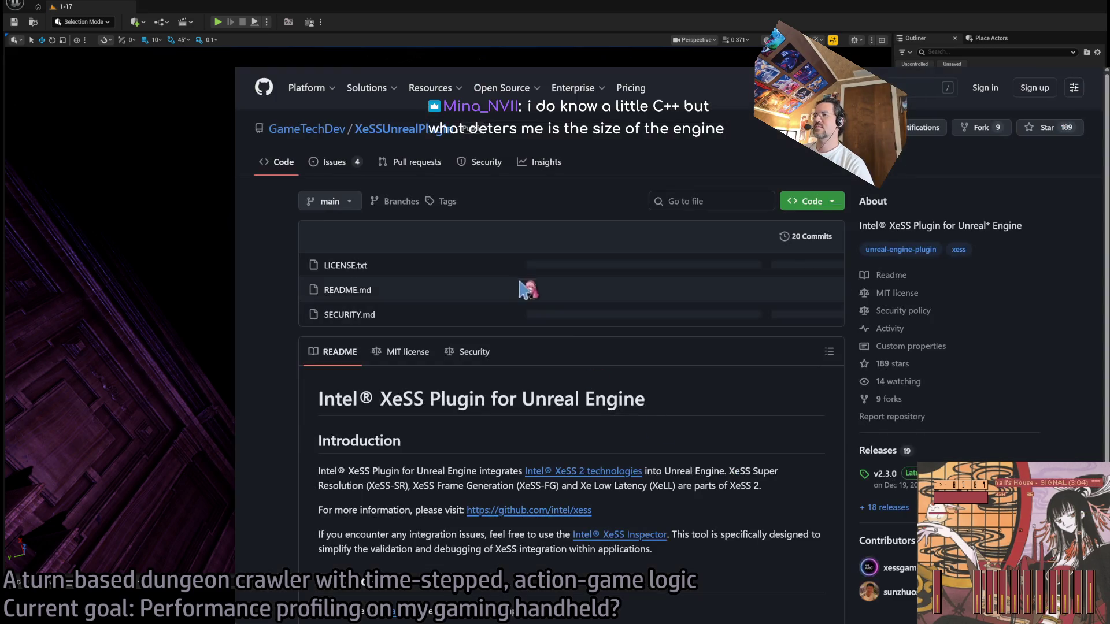
pyautogui.scroll(-2, 376, 421)
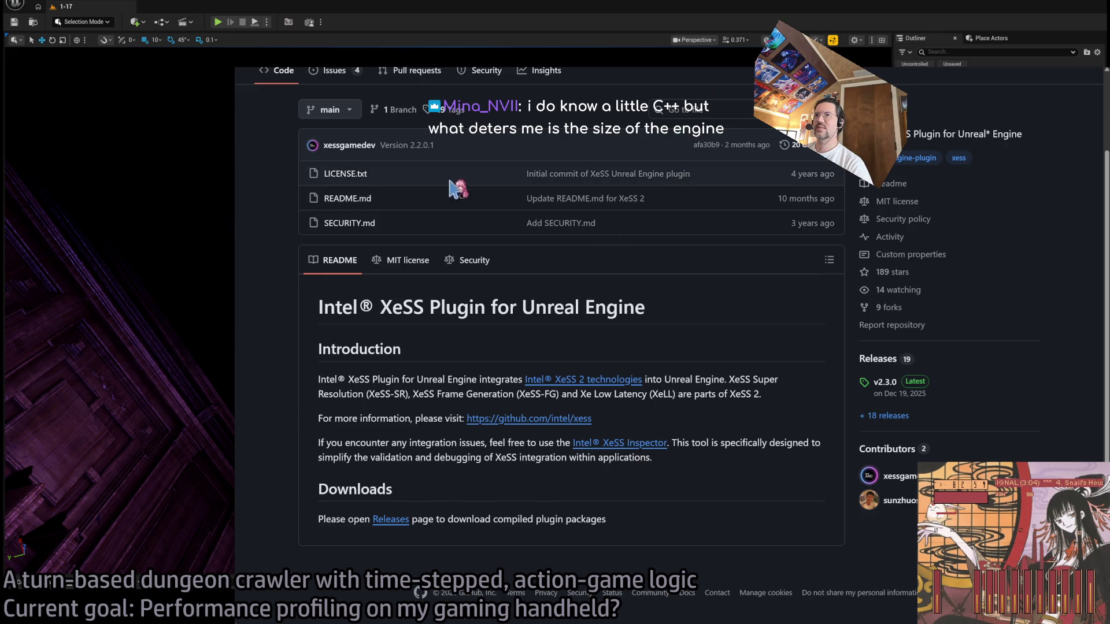
# - View the XeSSUnrealPlugin README, then return to the GameTechDev repository main page
pyautogui.click(350, 198)
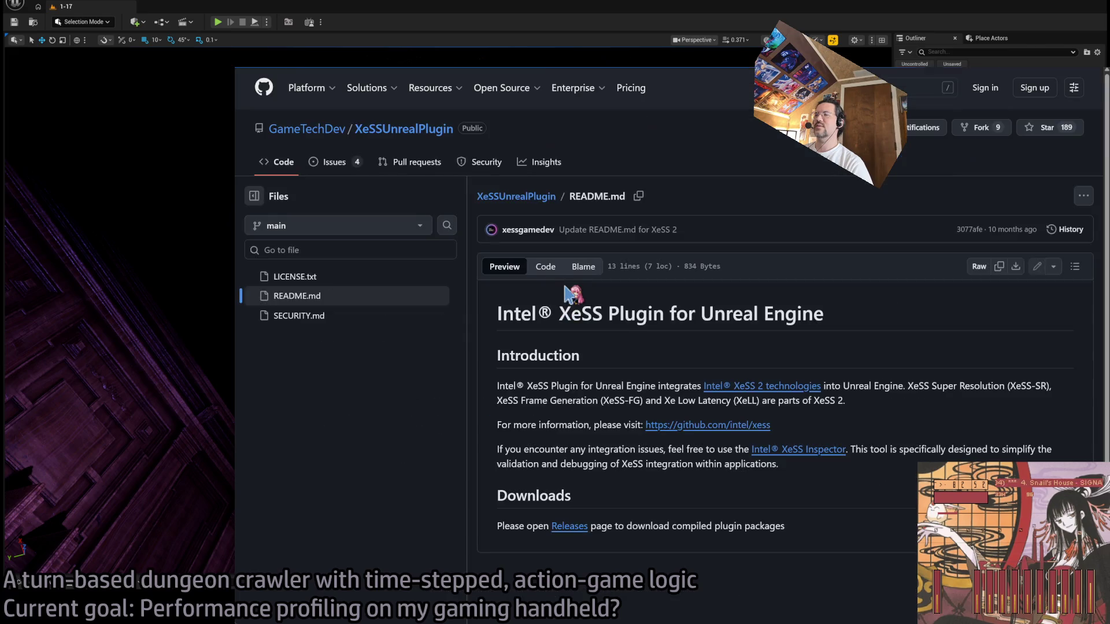
pyautogui.hotkey('alt', 'Left')
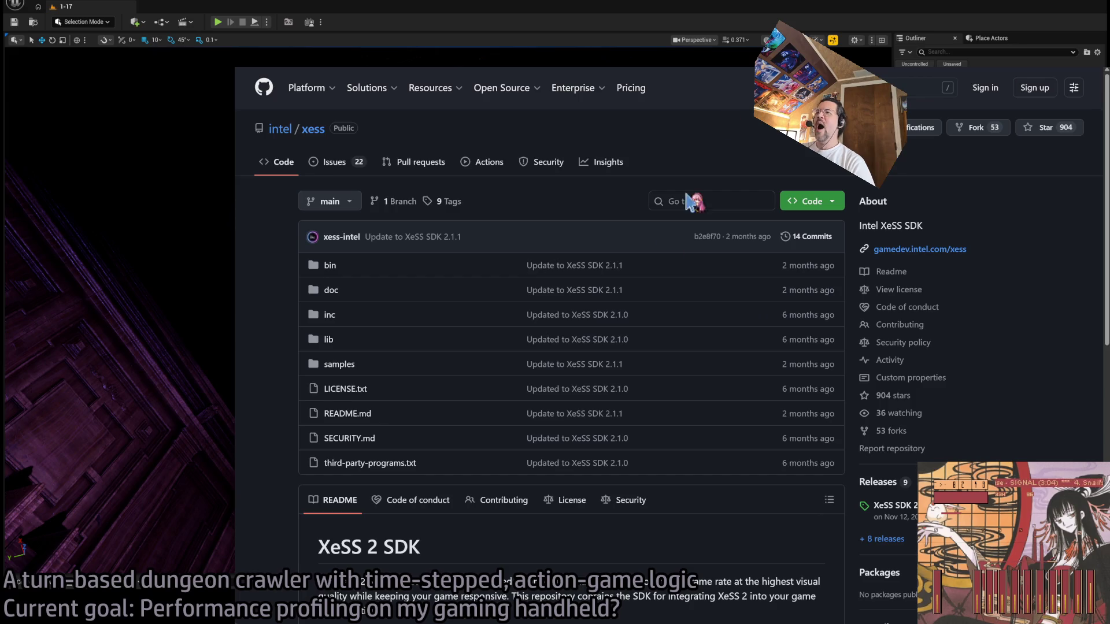
pyautogui.scroll(-5, 701, 200)
pyautogui.scroll(-2, 640, 245)
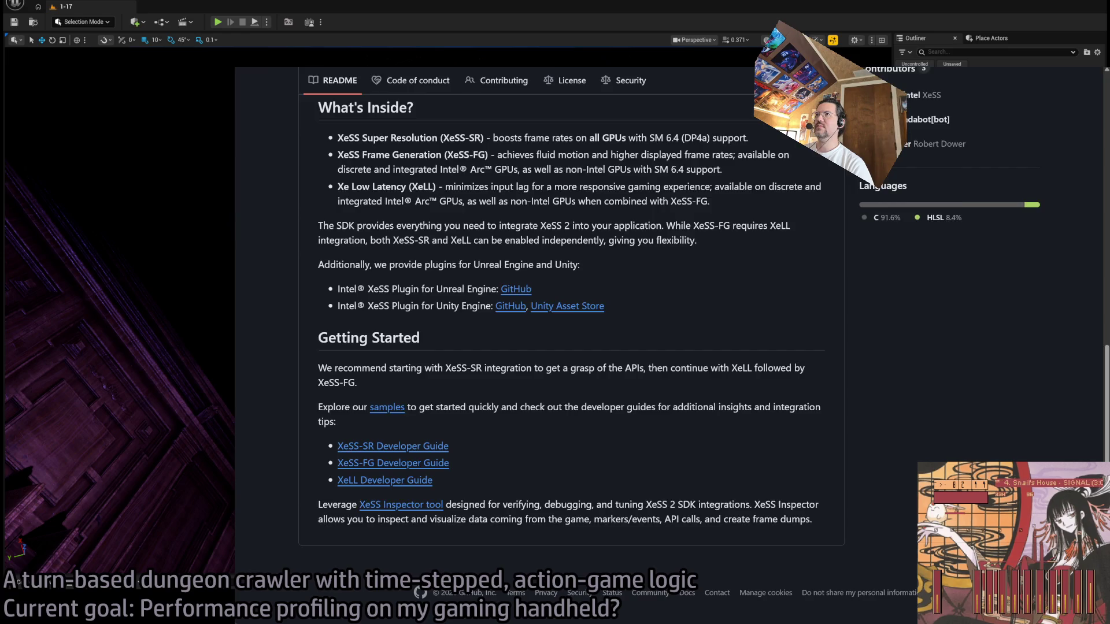
pyautogui.click(516, 289)
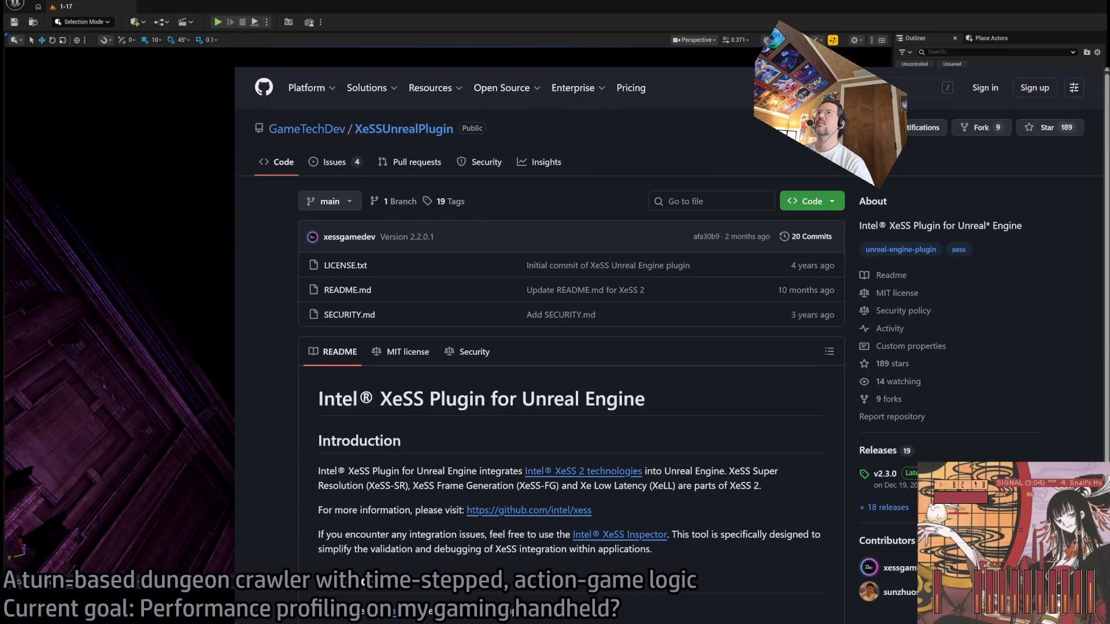
pyautogui.hotkey('ctrl', 'l')
# - Search for 'xess unreal engine documentation' and open Intel's XeSS plugin guide
pyautogui.write('xess unreal engine do')
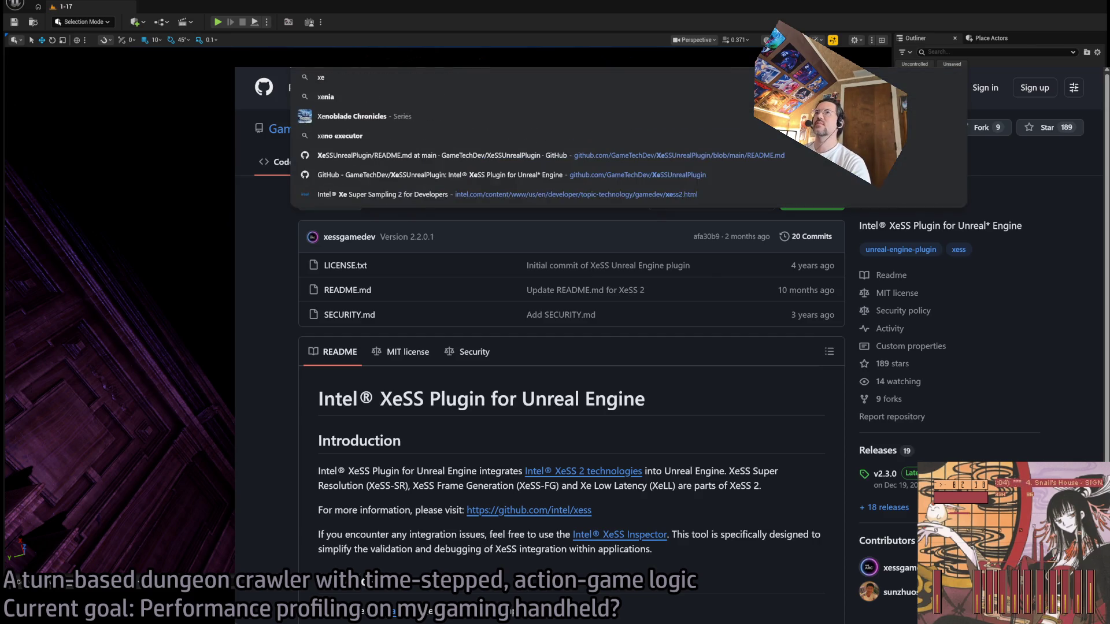
pyautogui.click(621, 97)
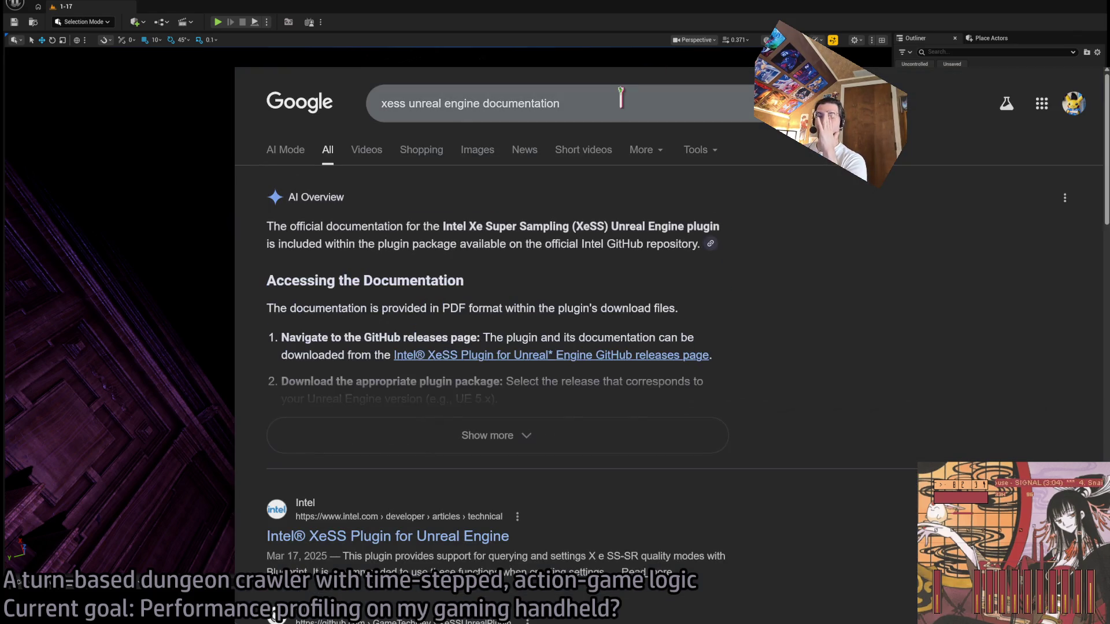
pyautogui.scroll(-3, 578, 190)
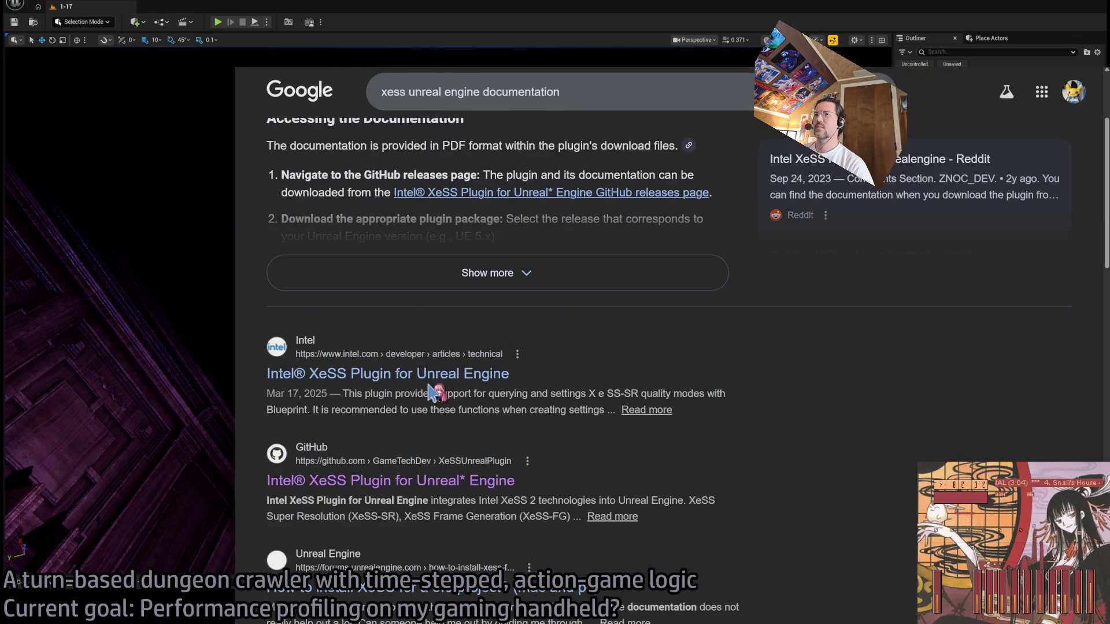
pyautogui.click(289, 373)
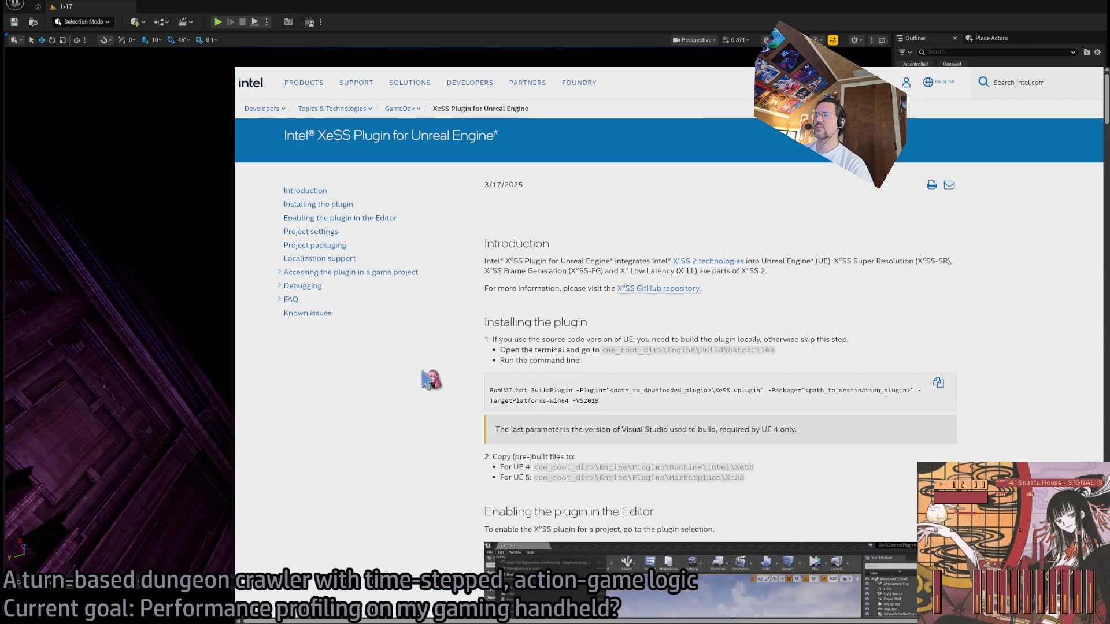
# - Read down to the Project settings section, then switch back to the Unreal editor
pyautogui.scroll(-5, 523, 390)
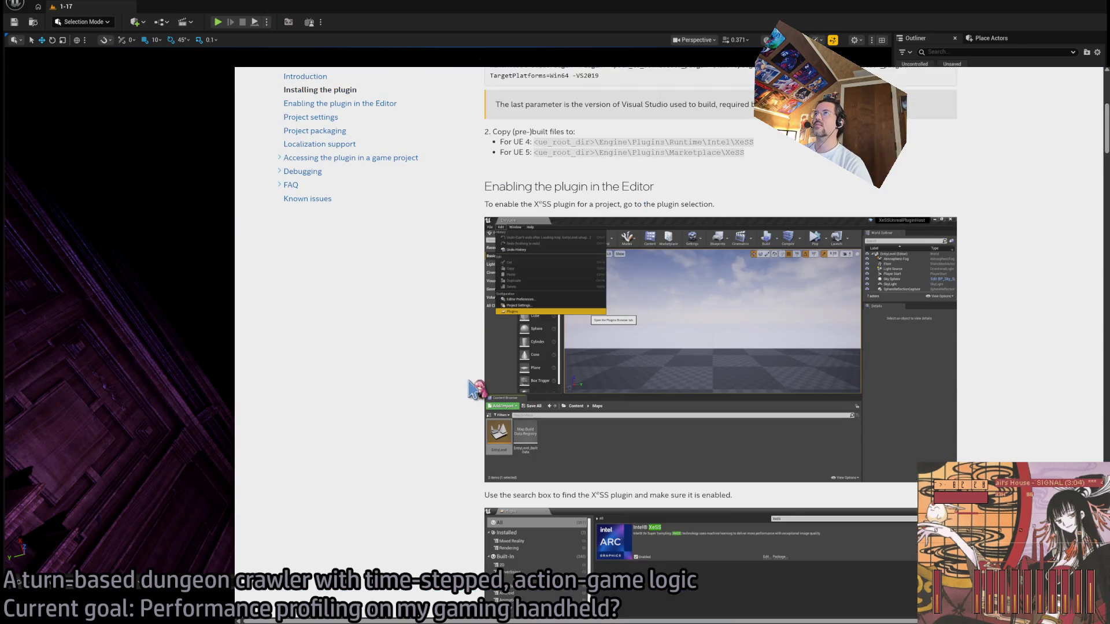
pyautogui.scroll(-5, 470, 386)
pyautogui.scroll(-4, 474, 387)
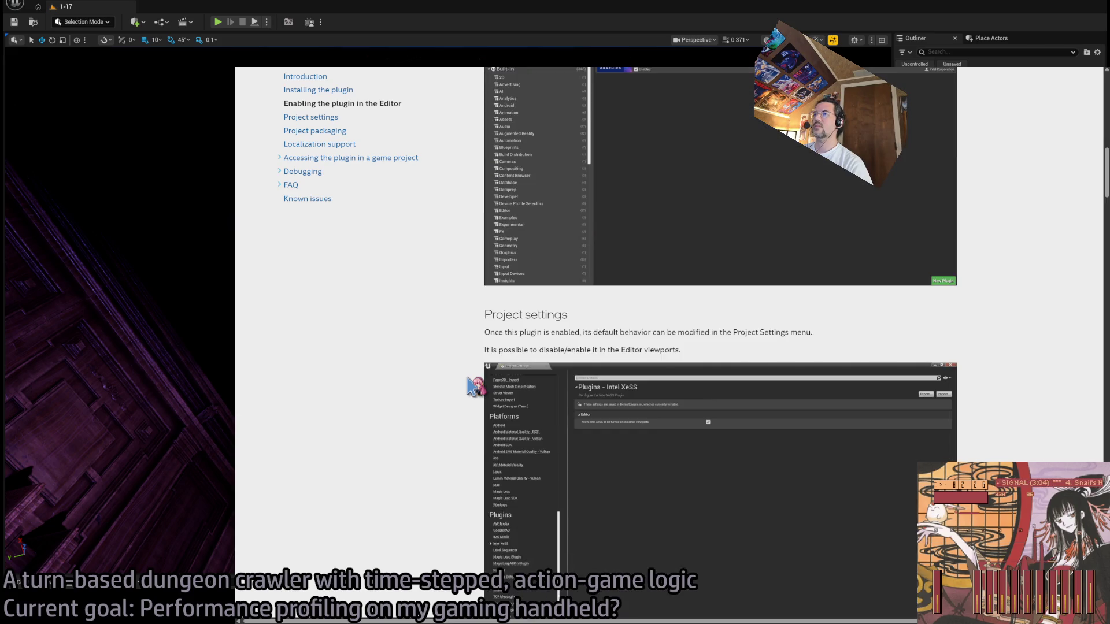
pyautogui.tripleClick(740, 332)
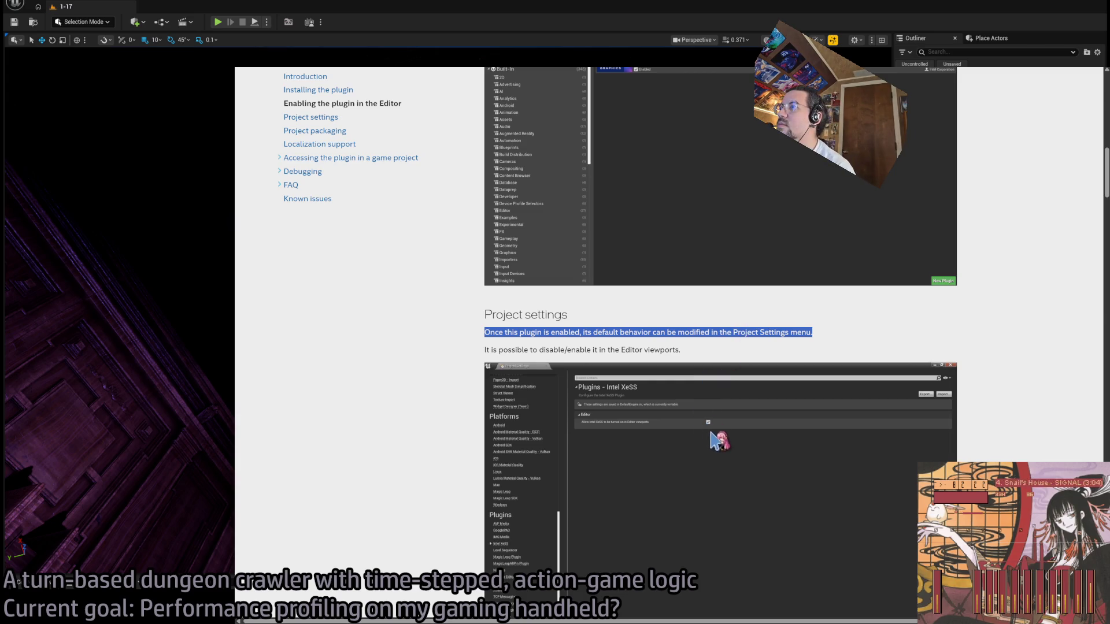
pyautogui.click(734, 350)
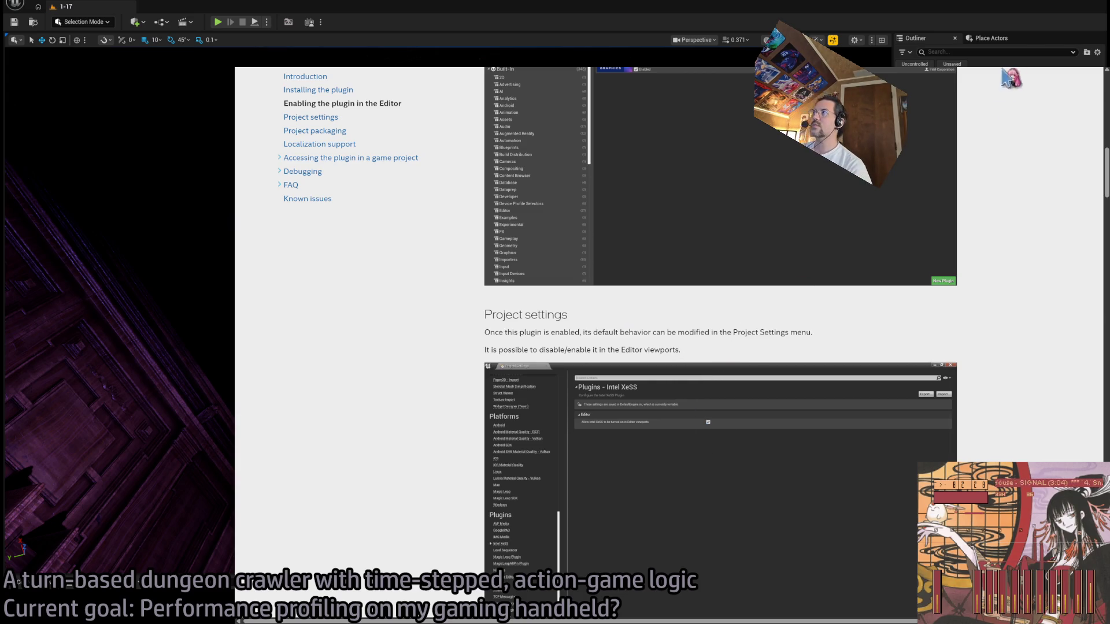
pyautogui.click(63, 4)
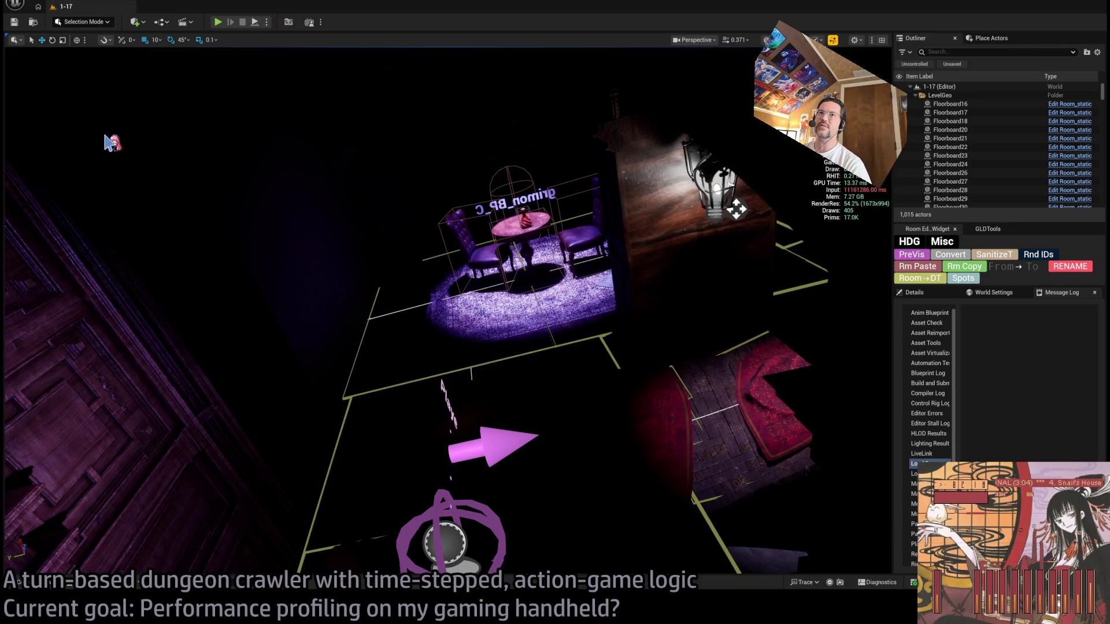
pyautogui.hotkey('ctrl', 'shift', 'p')
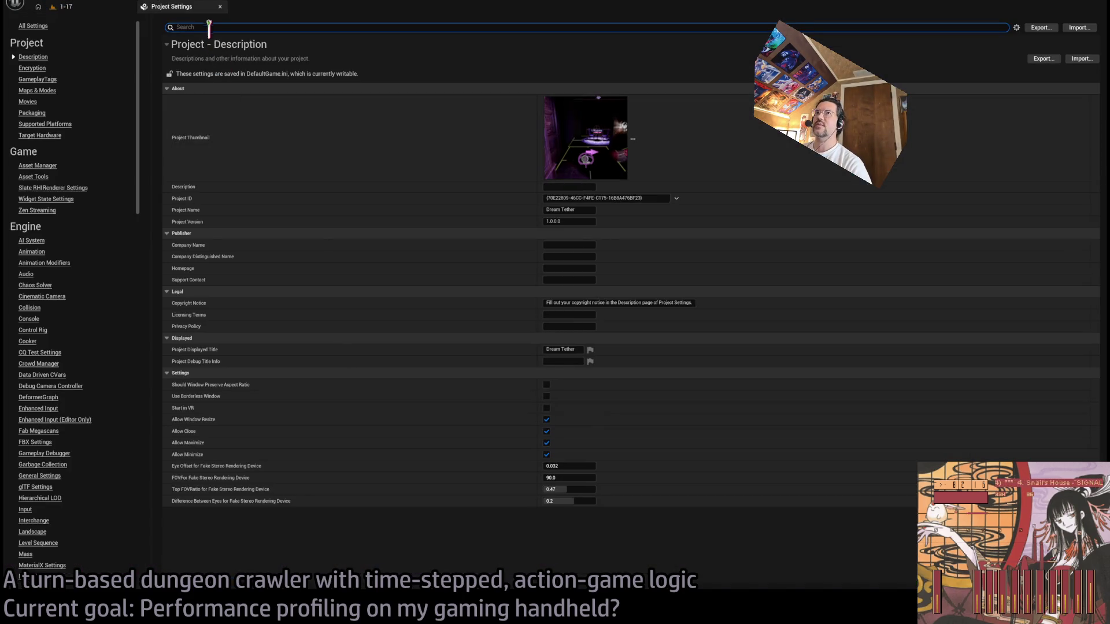
pyautogui.write('xwess')
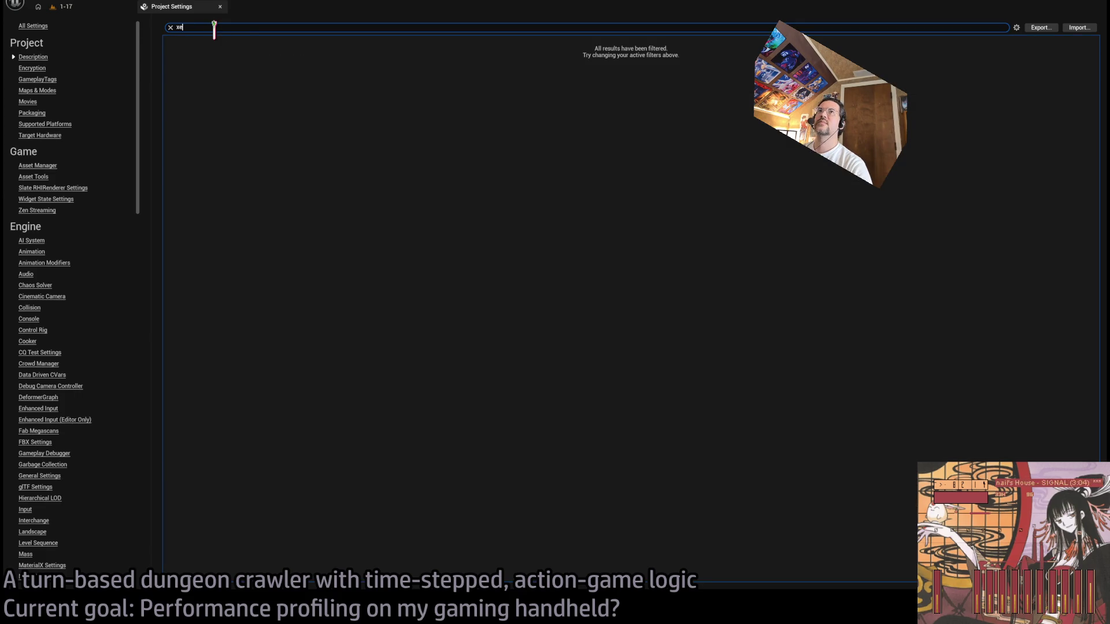
pyautogui.write('ss')
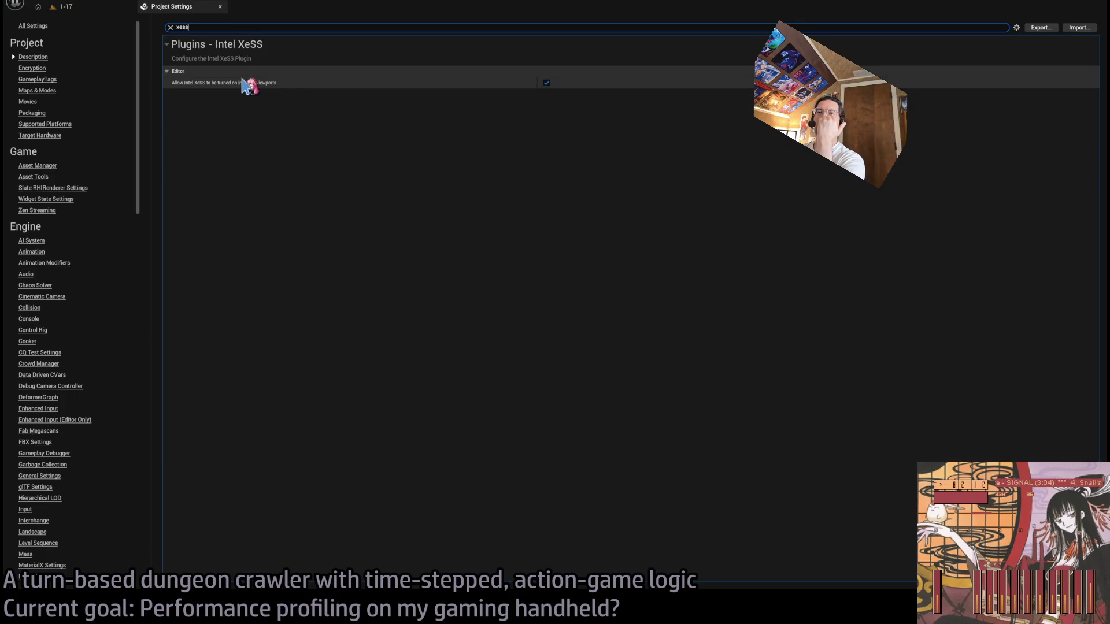
pyautogui.click(219, 6)
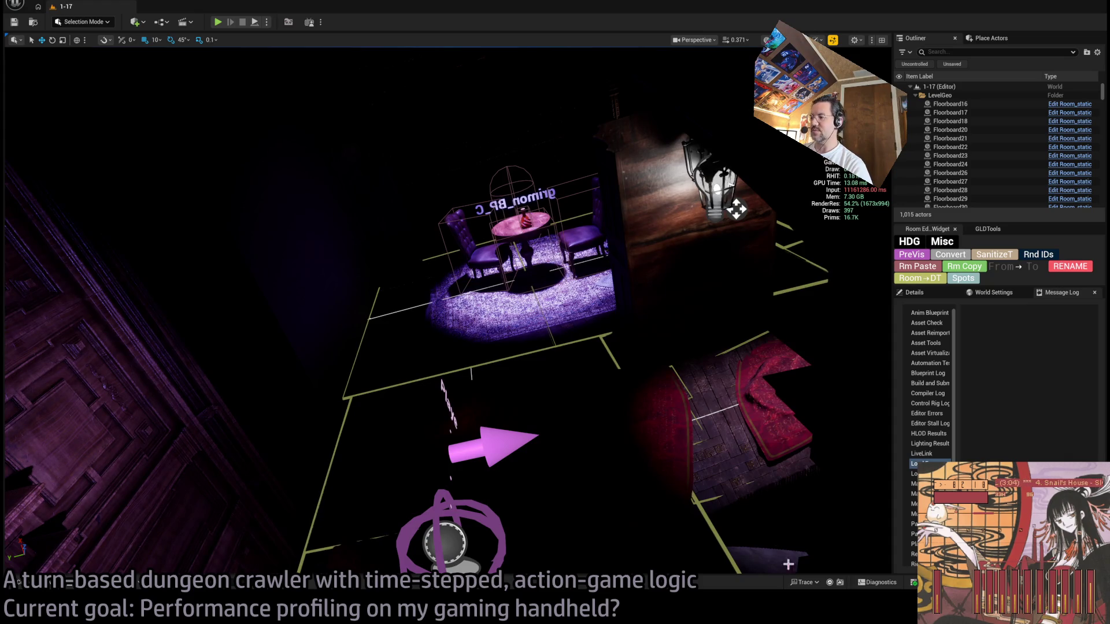
# - In the XeSS docs, highlight the r.XeSS.Enabled 1 and r.XeSS.Quality console commands
pyautogui.hotkey('alt', 'Tab')
pyautogui.scroll(-3, 556, 372)
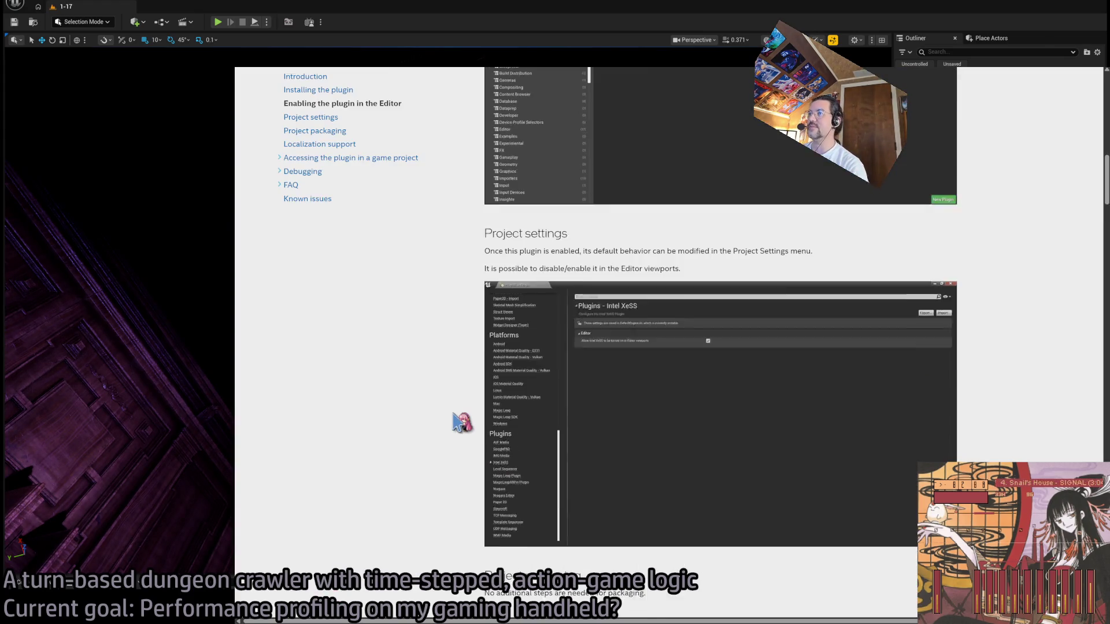
pyautogui.scroll(-15, 597, 368)
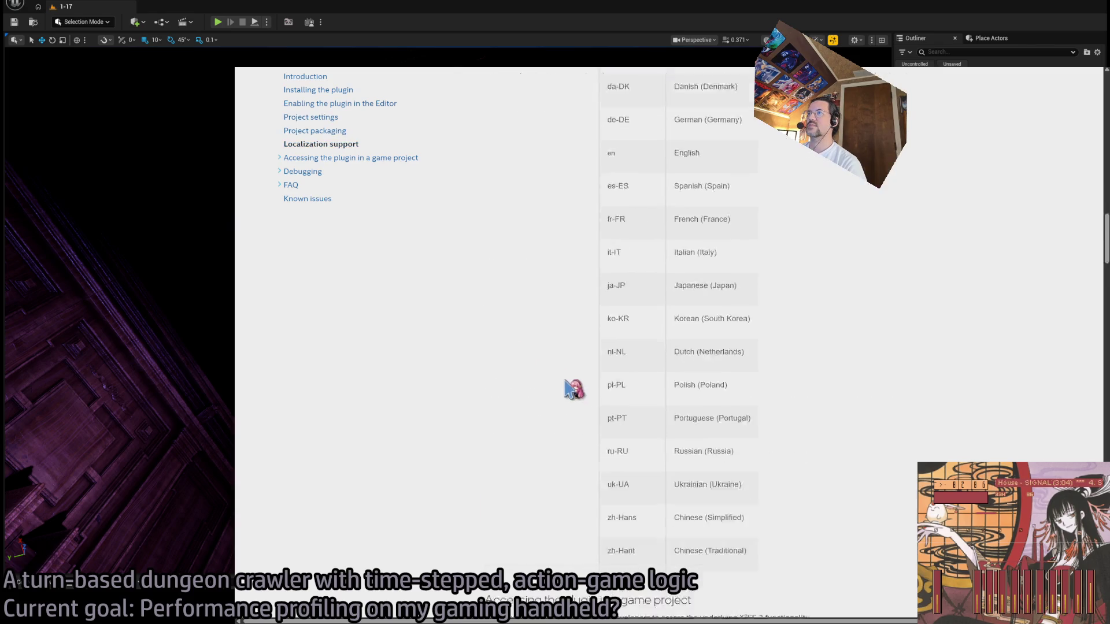
pyautogui.scroll(-3, 601, 341)
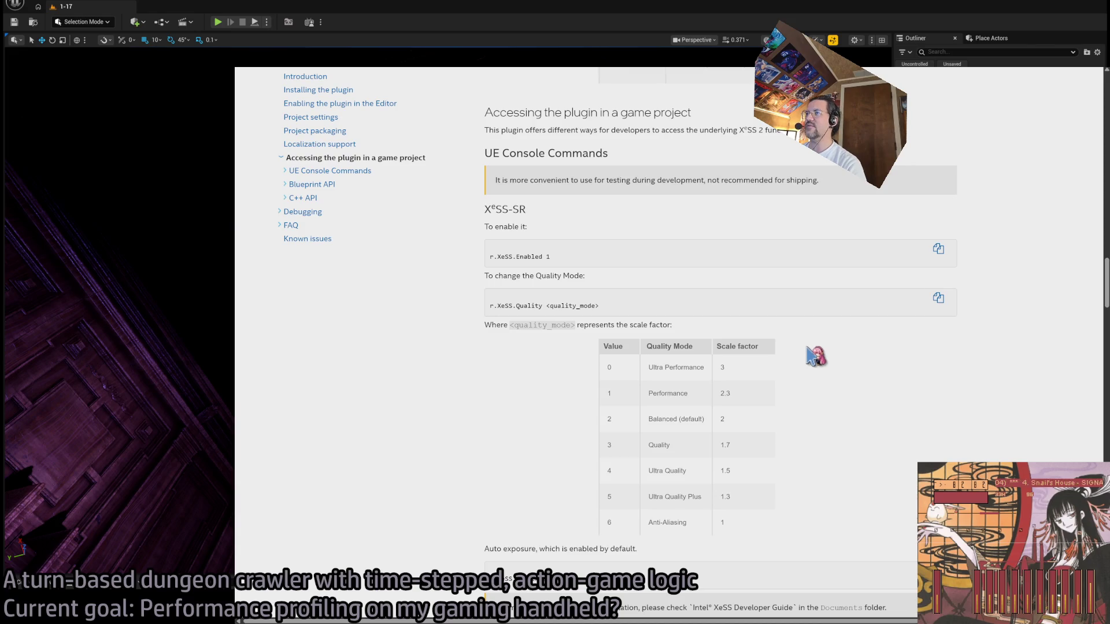
pyautogui.keyDown('ctrl'); pyautogui.scroll(2, 817, 357); pyautogui.keyUp('ctrl')
pyautogui.scroll(1, 753, 326)
pyautogui.scroll(1, 753, 326)
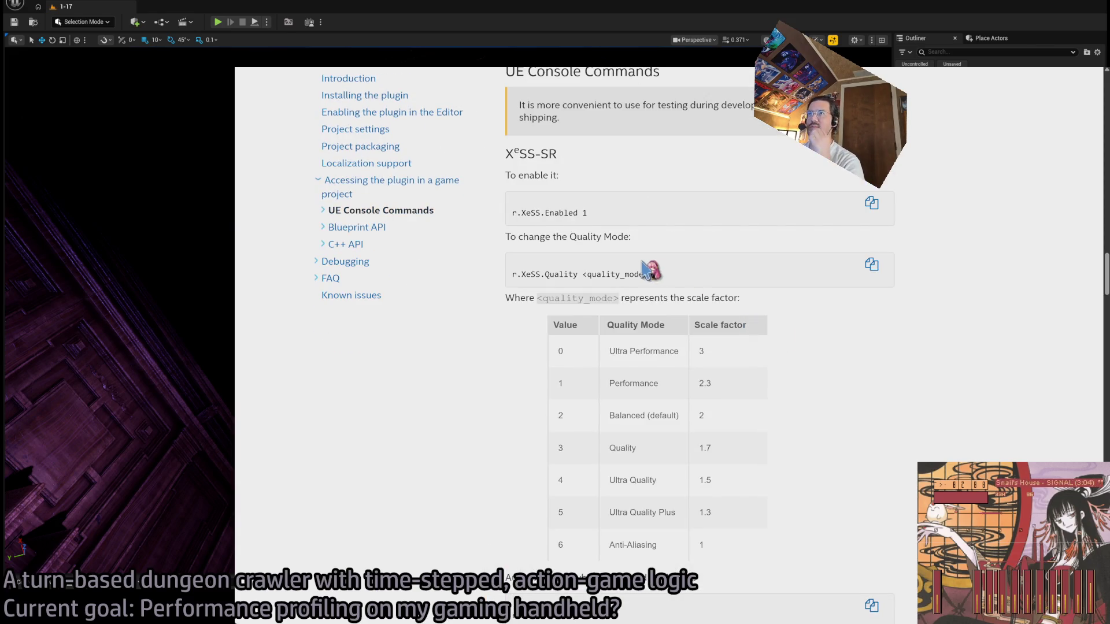
pyautogui.tripleClick(559, 213)
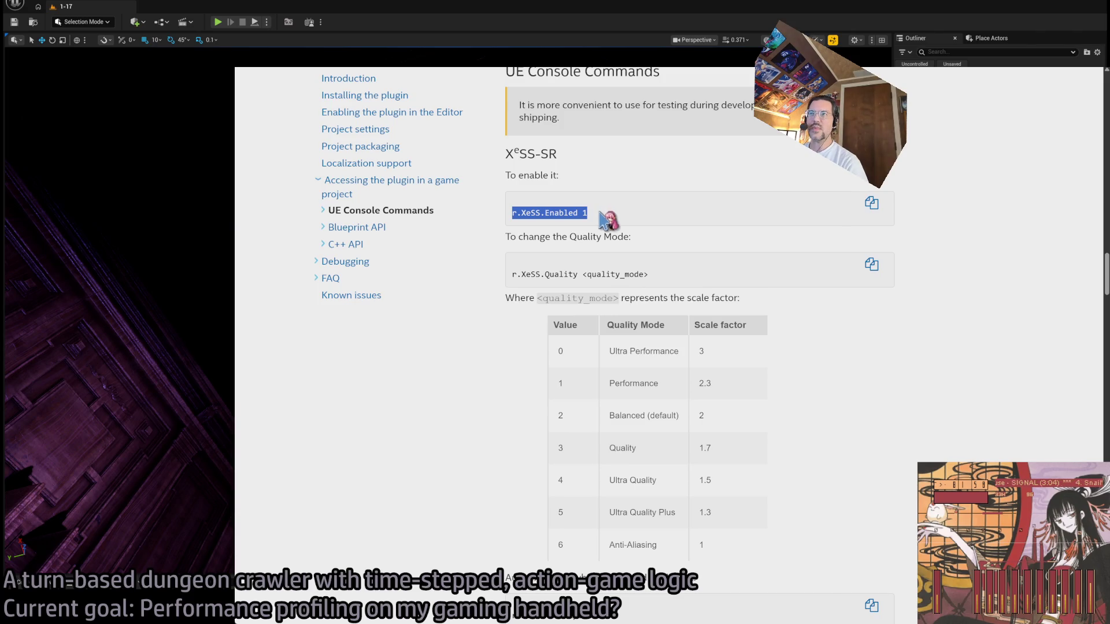
pyautogui.tripleClick(517, 274)
# - Read past the XeLL heading to the Blueprint API section, then return to the Unreal editor
pyautogui.scroll(-1, 778, 306)
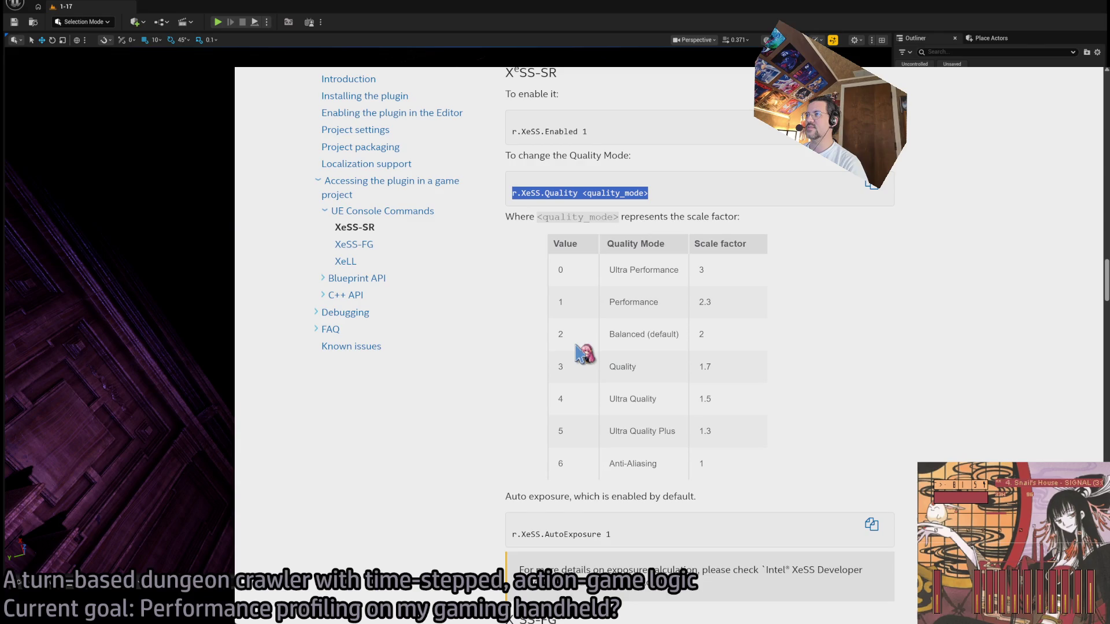
pyautogui.scroll(-1, 709, 420)
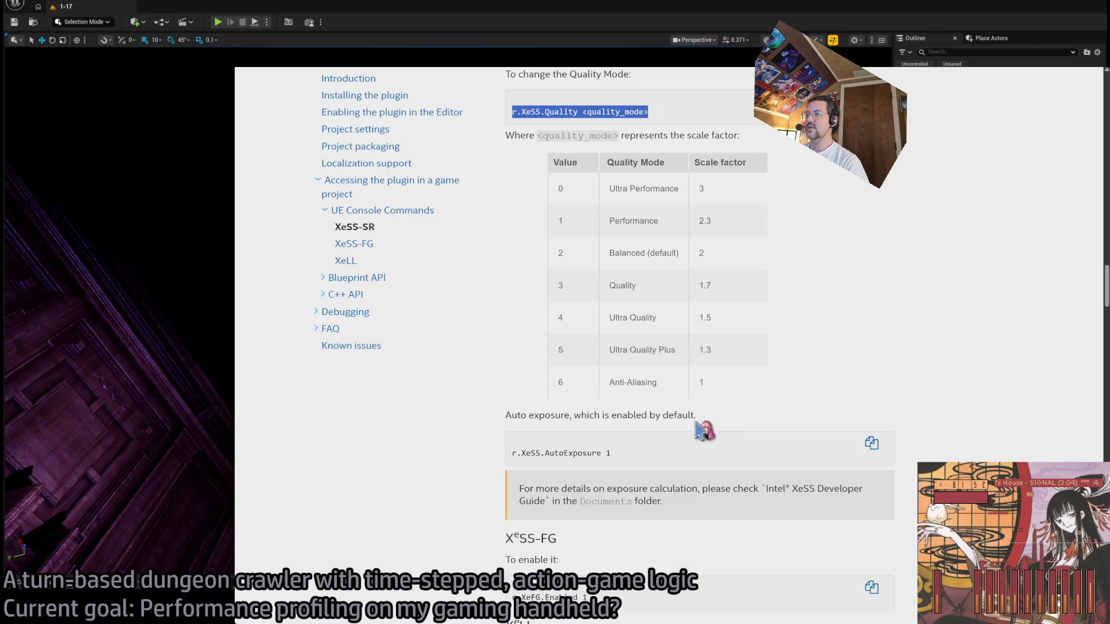
pyautogui.moveTo(574, 416)
pyautogui.mouseDown()
pyautogui.moveTo(594, 416)
pyautogui.moveTo(613, 453)
pyautogui.mouseUp()
pyautogui.scroll(-3, 647, 448)
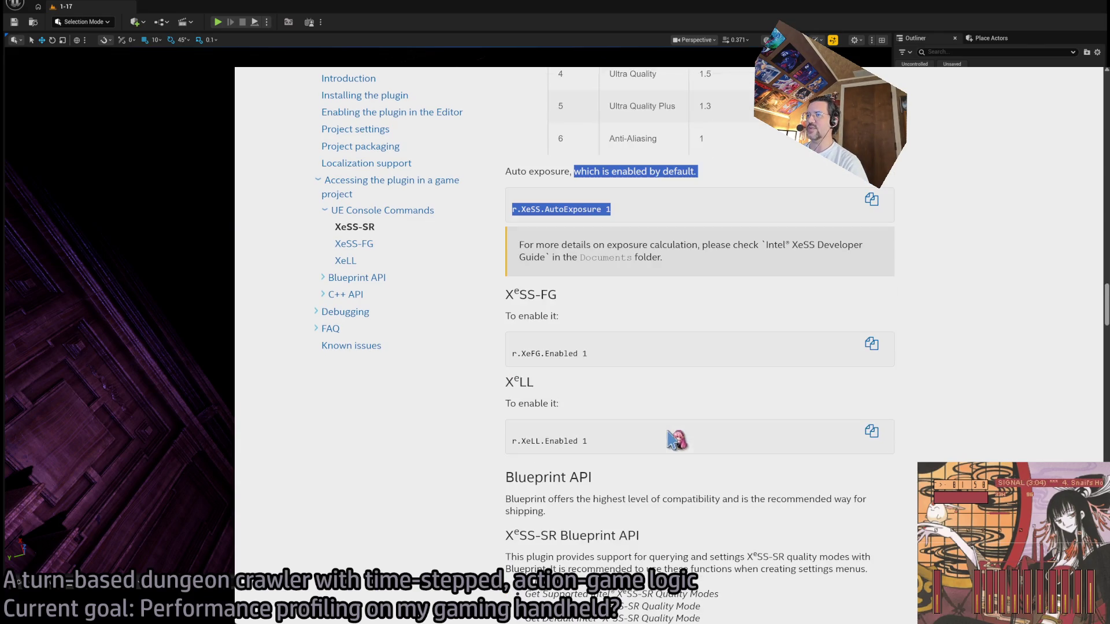
pyautogui.doubleClick(522, 386)
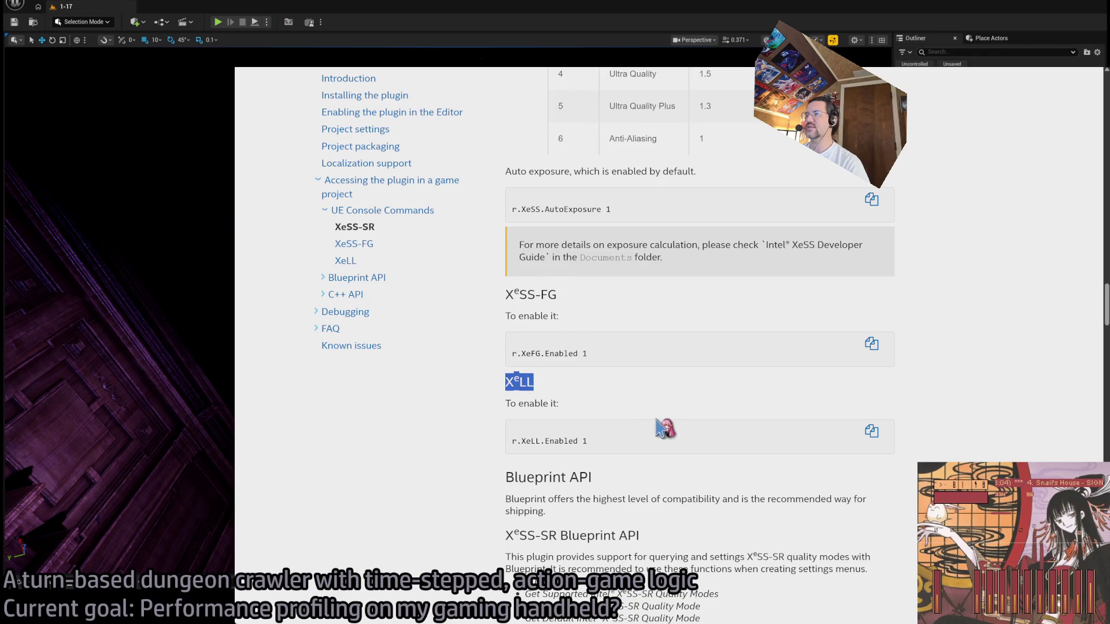
pyautogui.scroll(-1, 665, 428)
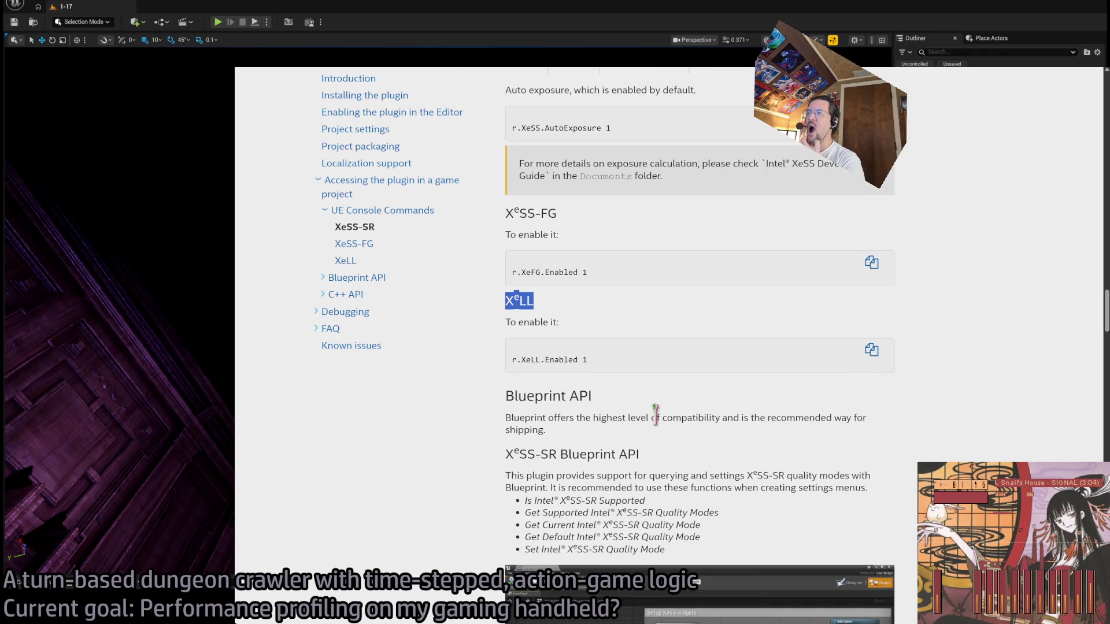
pyautogui.scroll(-2, 655, 414)
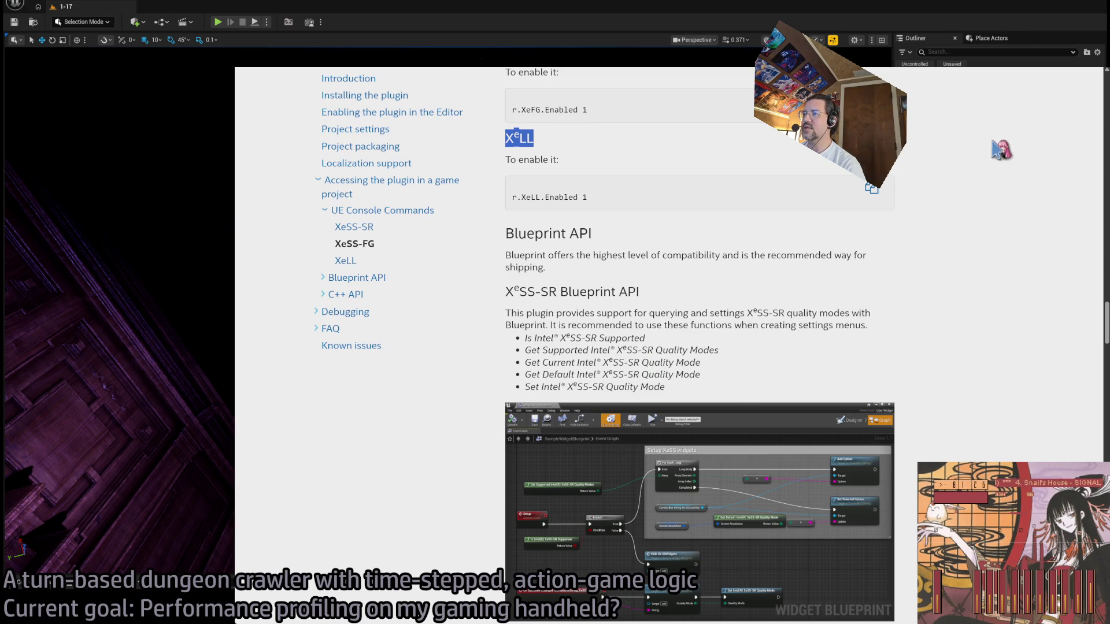
pyautogui.click(1052, 66)
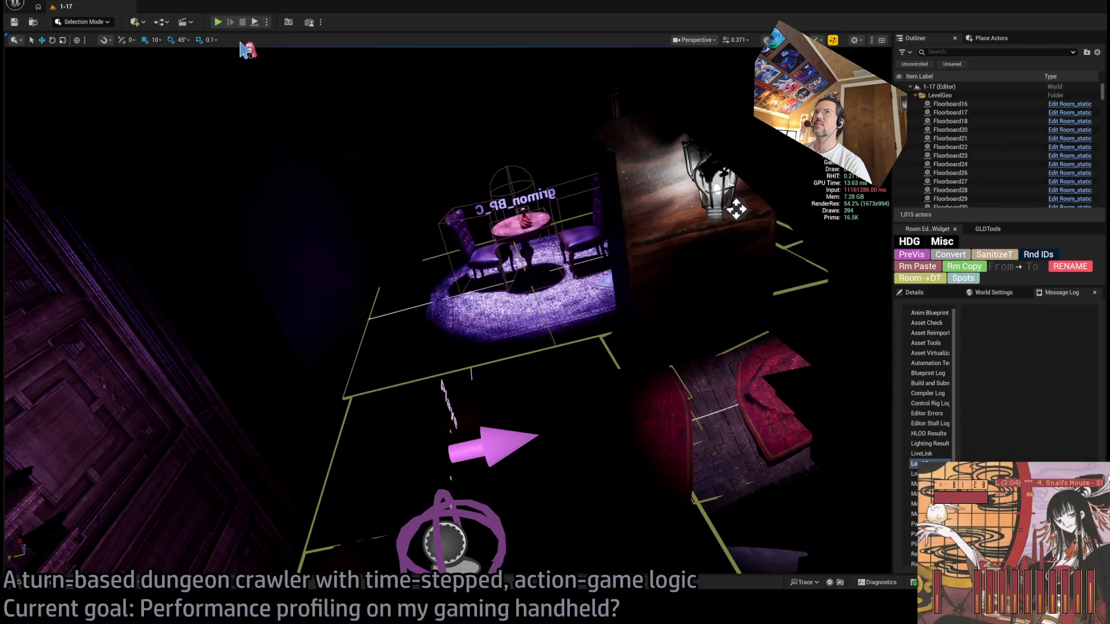
# - In the GameMode_Settings graph, replace a pasted XeSS-FG node with a Set Intel(R) XeSS-SR Quality Mode node
pyautogui.hotkey('alt', 'Tab')
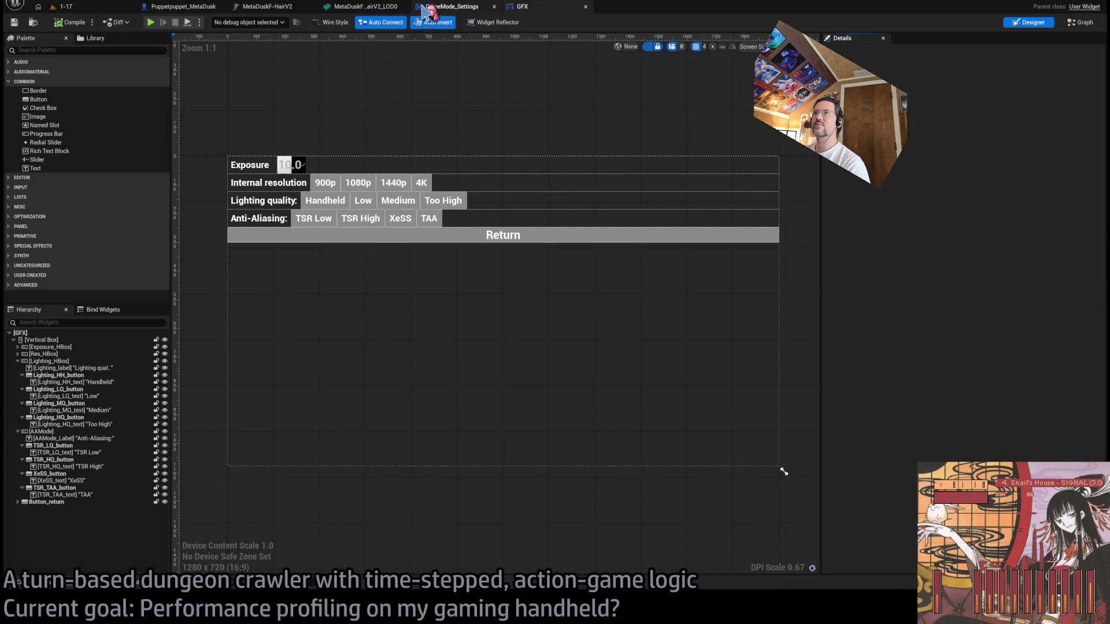
pyautogui.click(428, 7)
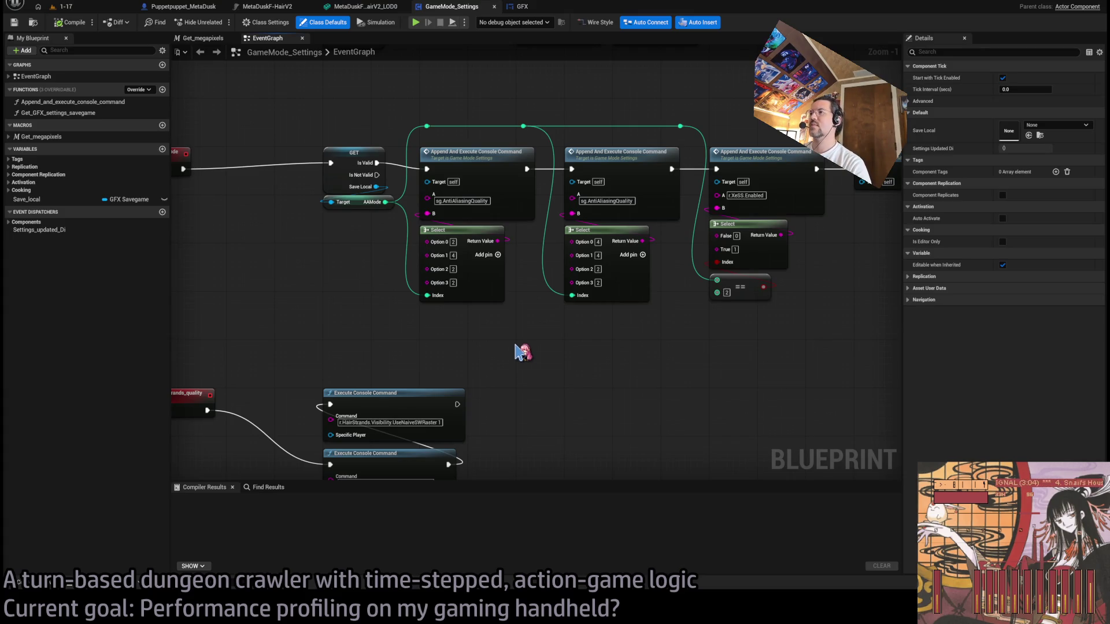
pyautogui.hotkey('ctrl', 'v')
pyautogui.scroll(1, 523, 351)
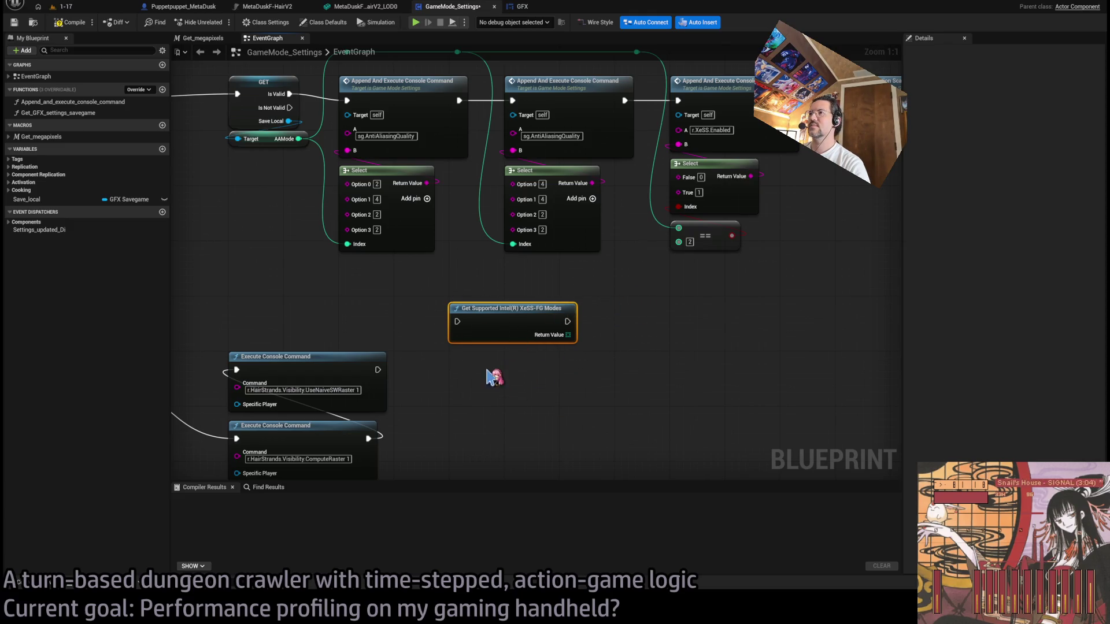
pyautogui.press('Delete')
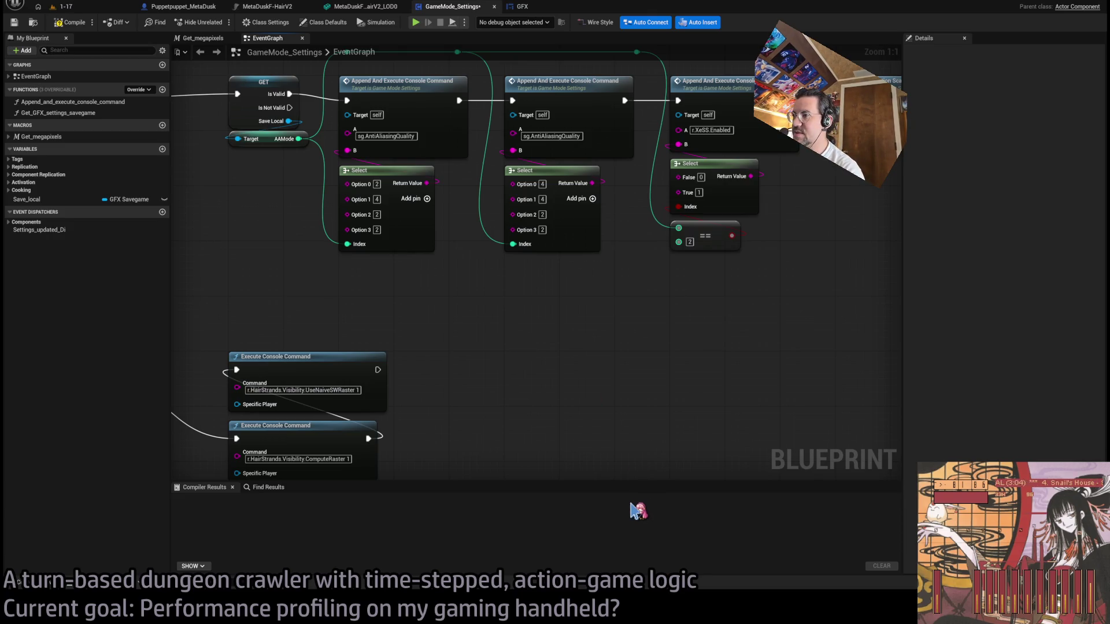
pyautogui.hotkey('ctrl', 'v')
pyautogui.moveTo(585, 376); pyautogui.dragTo(485, 330)
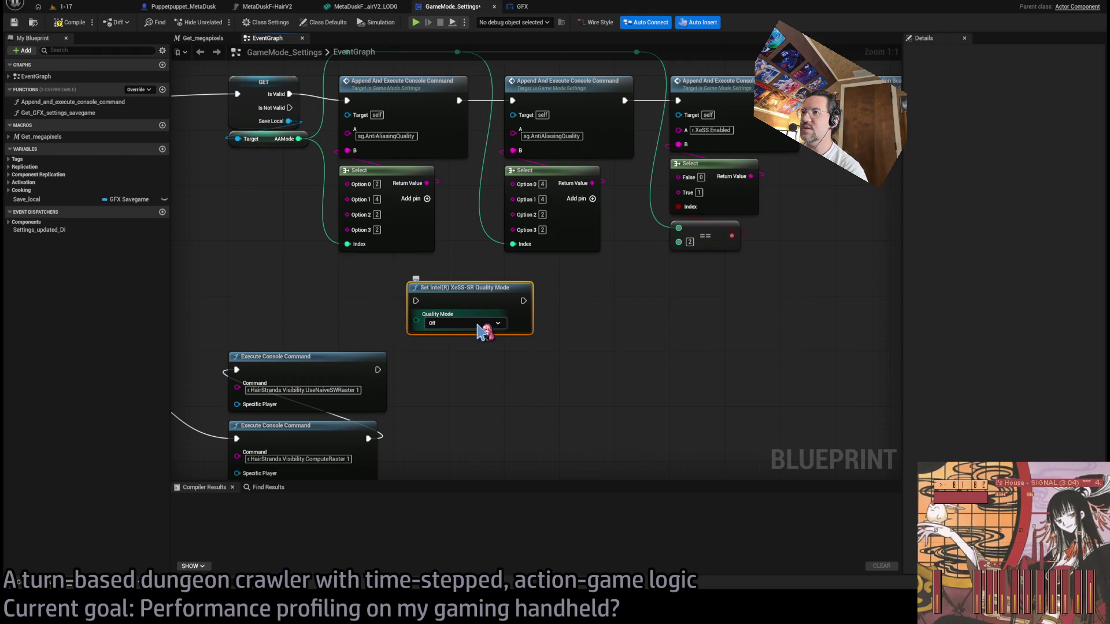
pyautogui.click(571, 372)
# - Move the XeSS-SR quality node above the Send_dispatch row and add a custom event node
pyautogui.scroll(-5, 573, 369)
pyautogui.moveTo(626, 405)
pyautogui.mouseDown()
pyautogui.moveTo(584, 428)
pyautogui.moveTo(504, 347)
pyautogui.moveTo(462, 407)
pyautogui.mouseUp()
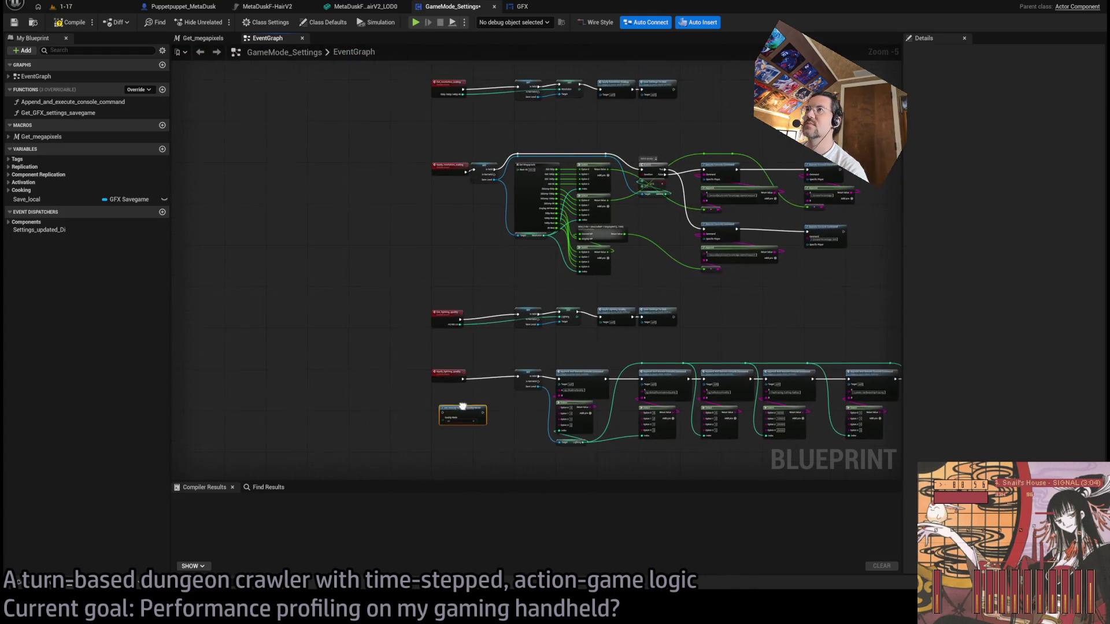
pyautogui.moveTo(442, 283); pyautogui.dragTo(451, 314)
pyautogui.moveTo(457, 449)
pyautogui.mouseDown()
pyautogui.moveTo(736, 174)
pyautogui.moveTo(595, 389)
pyautogui.moveTo(582, 389)
pyautogui.moveTo(654, 295)
pyautogui.mouseUp()
pyautogui.scroll(3, 653, 295)
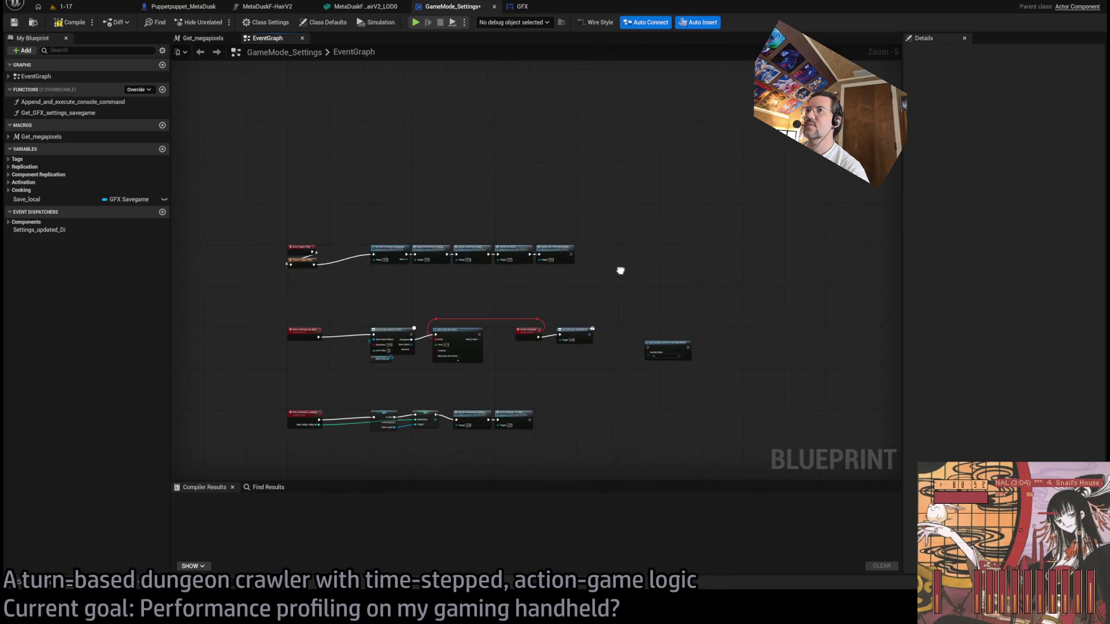
pyautogui.moveTo(594, 394); pyautogui.dragTo(614, 269)
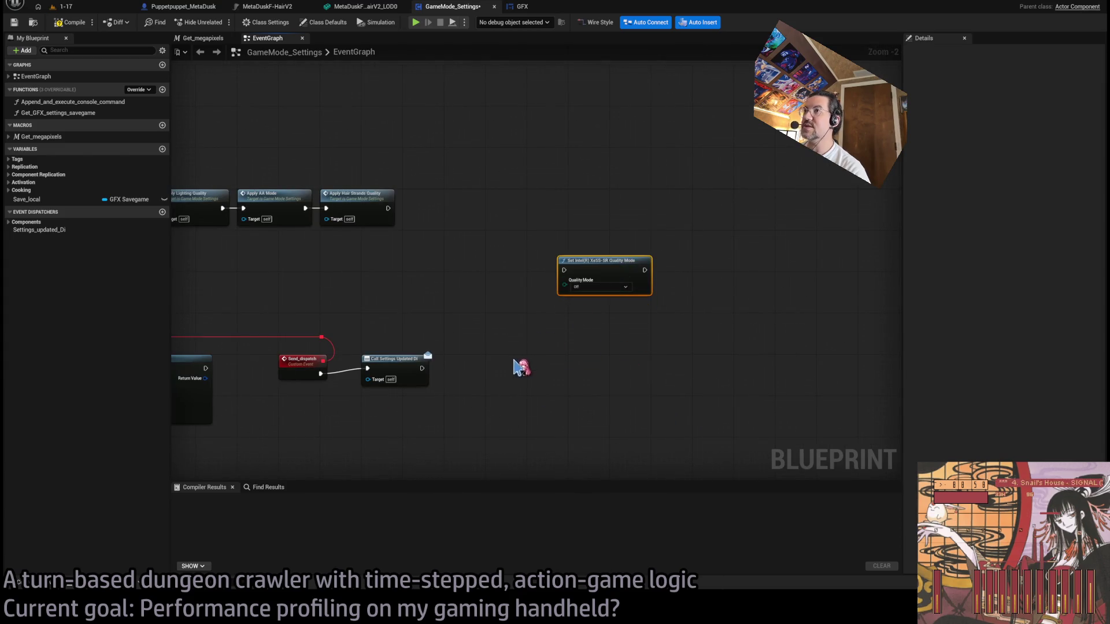
pyautogui.moveTo(519, 283); pyautogui.dragTo(557, 280)
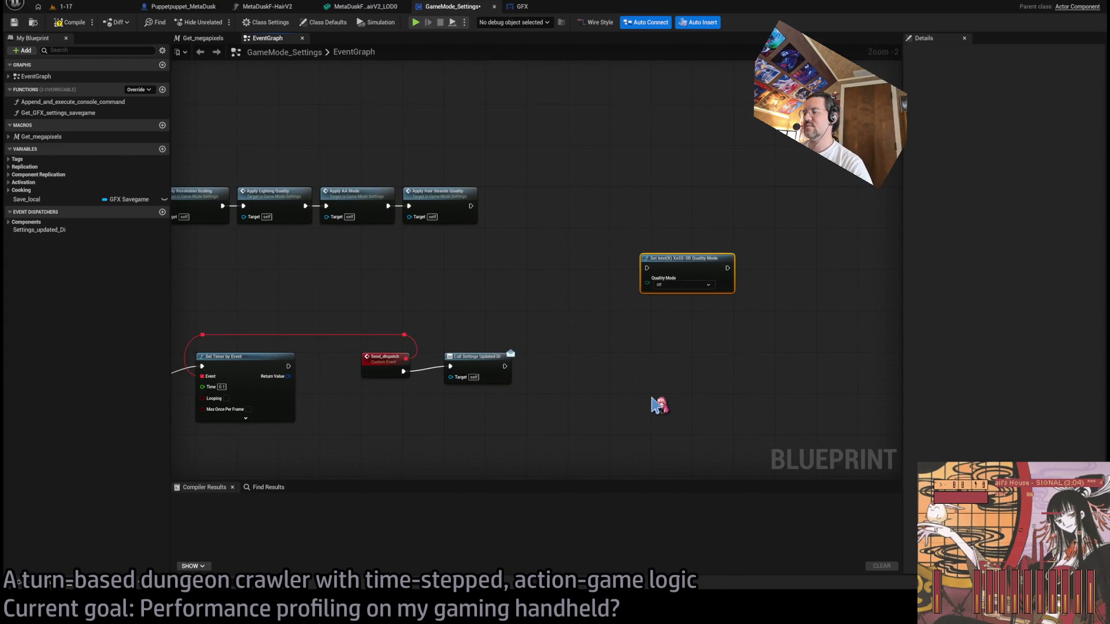
pyautogui.click(651, 398)
# - Name the custom event KillMe and connect it to a Set Timer by Event with Time 1.0
pyautogui.write('Me')
pyautogui.press('Return')
pyautogui.moveTo(702, 399)
pyautogui.mouseDown()
pyautogui.moveTo(584, 386)
pyautogui.moveTo(636, 390)
pyautogui.mouseUp()
pyautogui.scroll(2, 636, 391)
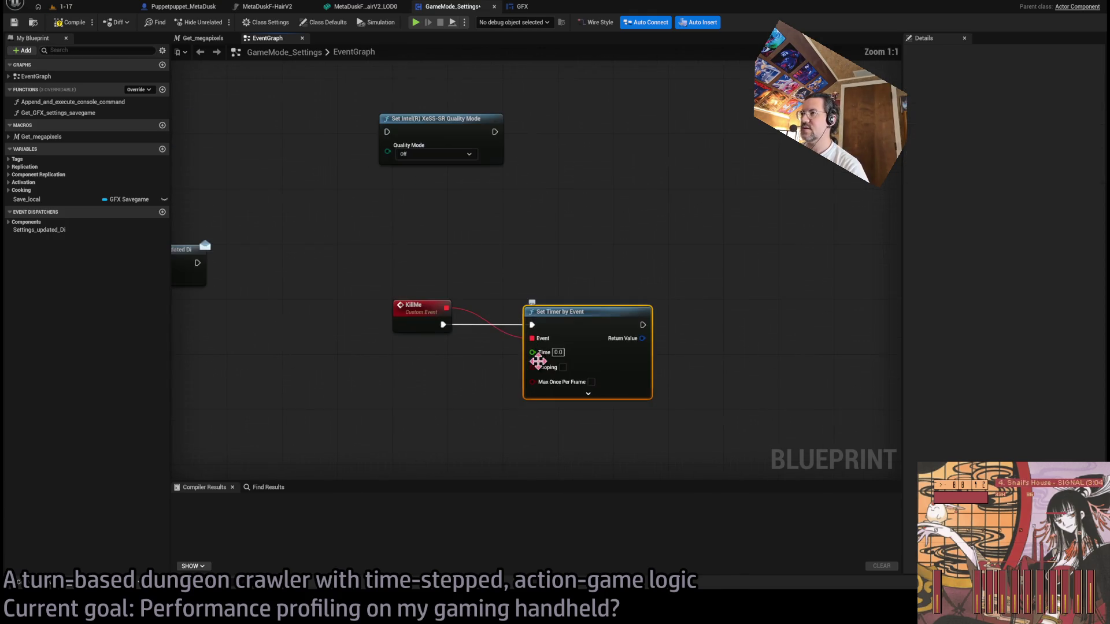
pyautogui.moveTo(614, 312); pyautogui.dragTo(555, 442)
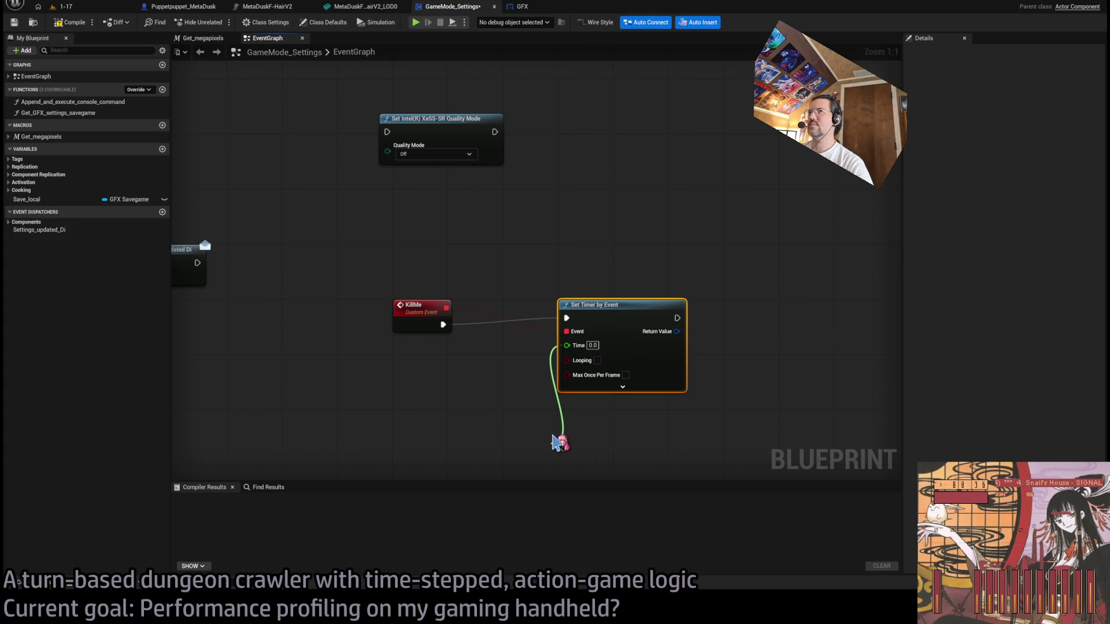
pyautogui.moveTo(546, 443); pyautogui.dragTo(520, 443)
pyautogui.click(592, 345)
pyautogui.write('1')
pyautogui.click(613, 231)
# - Place the XeSS node beside the timer and feed its Quality Mode from a Make Array through GET
pyautogui.moveTo(480, 150); pyautogui.dragTo(851, 334)
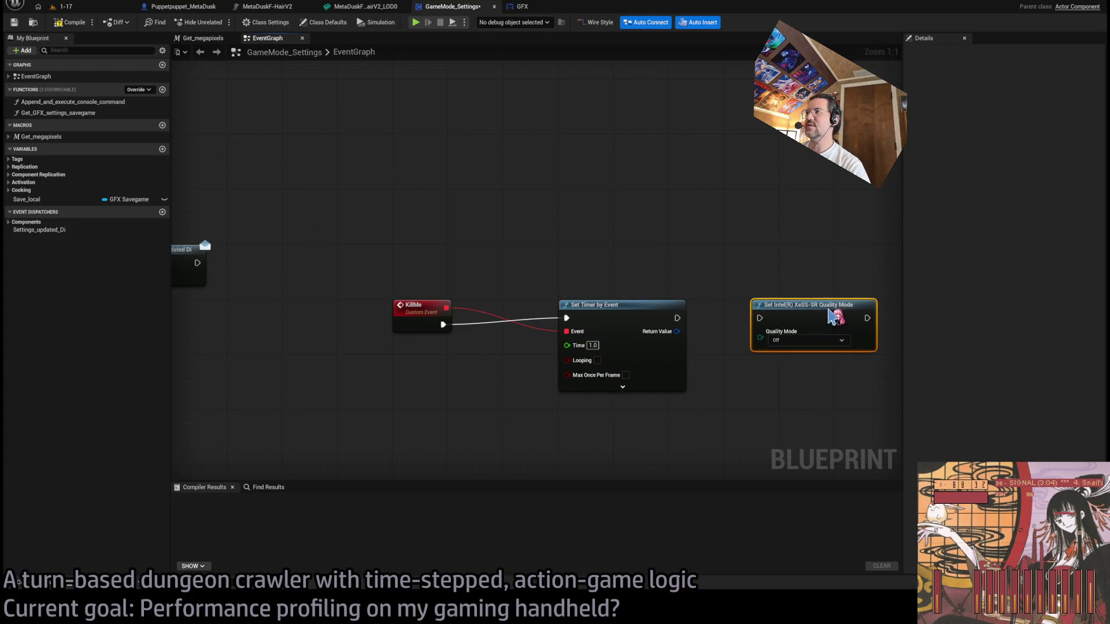
pyautogui.moveTo(677, 318); pyautogui.dragTo(762, 320)
pyautogui.moveTo(634, 293); pyautogui.dragTo(786, 292)
pyautogui.keyDown('alt'); pyautogui.click(733, 293); pyautogui.keyUp('alt')
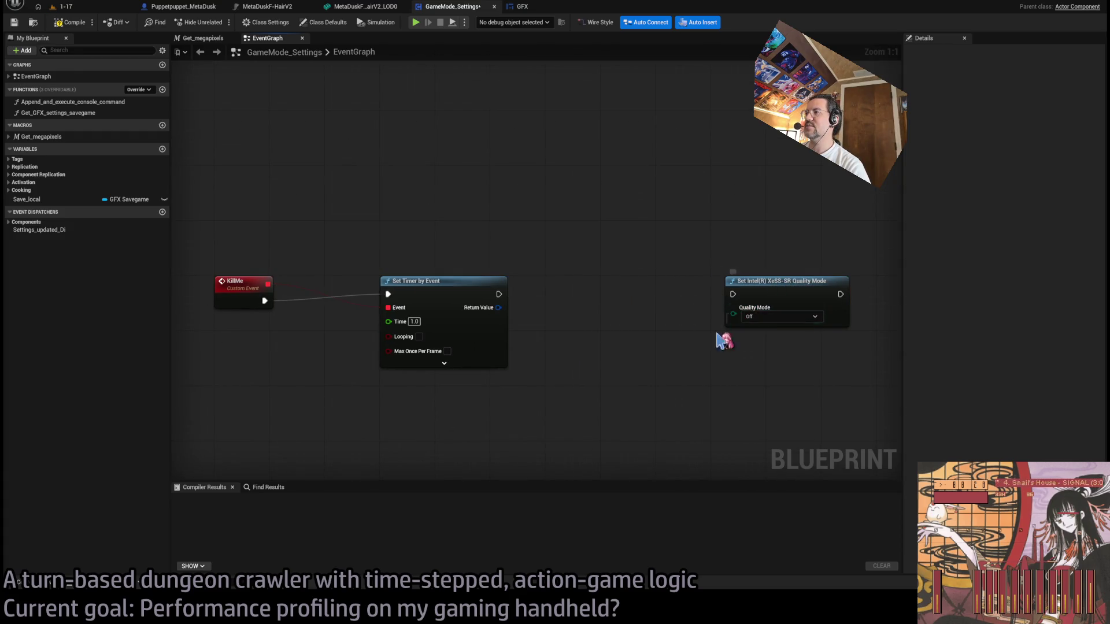
pyautogui.moveTo(733, 314)
pyautogui.mouseDown()
pyautogui.moveTo(620, 386)
pyautogui.moveTo(699, 366)
pyautogui.mouseUp()
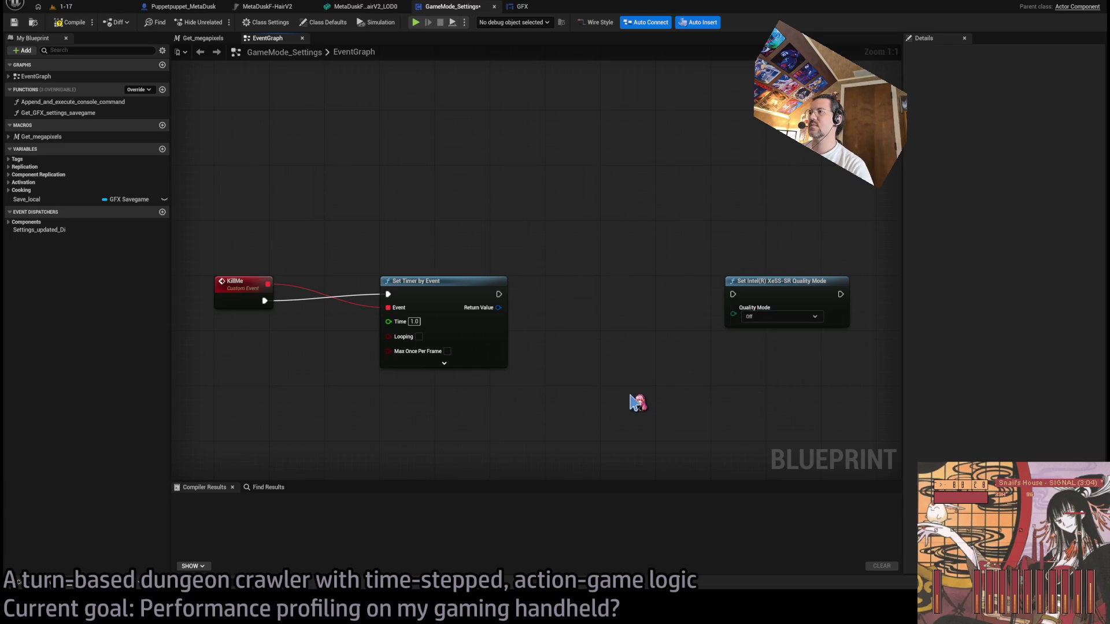
pyautogui.hotkey('ctrl', 'v')
pyautogui.moveTo(523, 377)
pyautogui.mouseDown()
pyautogui.moveTo(632, 368)
pyautogui.moveTo(572, 274)
pyautogui.mouseUp()
# - Replace GET with a RANDOM array node and wire Set Timer's execution into the XeSS node
pyautogui.moveTo(540, 378)
pyautogui.mouseDown()
pyautogui.moveTo(658, 420)
pyautogui.moveTo(741, 365)
pyautogui.mouseUp()
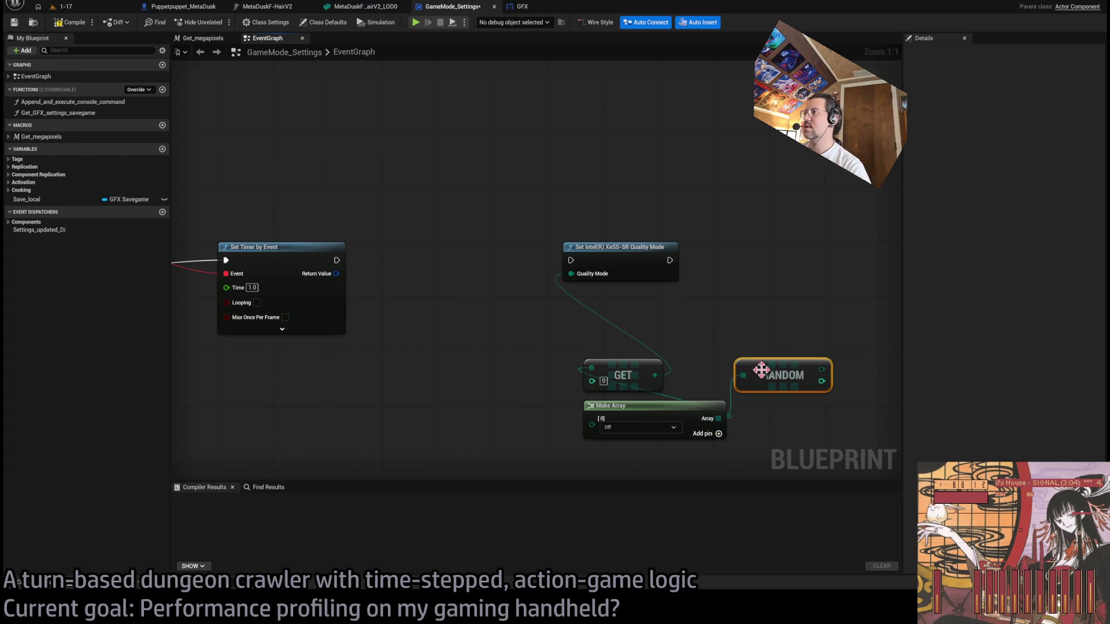
pyautogui.moveTo(821, 369); pyautogui.dragTo(572, 273)
pyautogui.click(621, 380)
pyautogui.press('Delete')
pyautogui.moveTo(783, 375); pyautogui.dragTo(630, 376)
pyautogui.moveTo(594, 332); pyautogui.dragTo(422, 317)
pyautogui.moveTo(306, 170)
pyautogui.mouseDown()
pyautogui.moveTo(542, 169)
pyautogui.moveTo(661, 188)
pyautogui.mouseUp()
pyautogui.moveTo(732, 319); pyautogui.dragTo(708, 255)
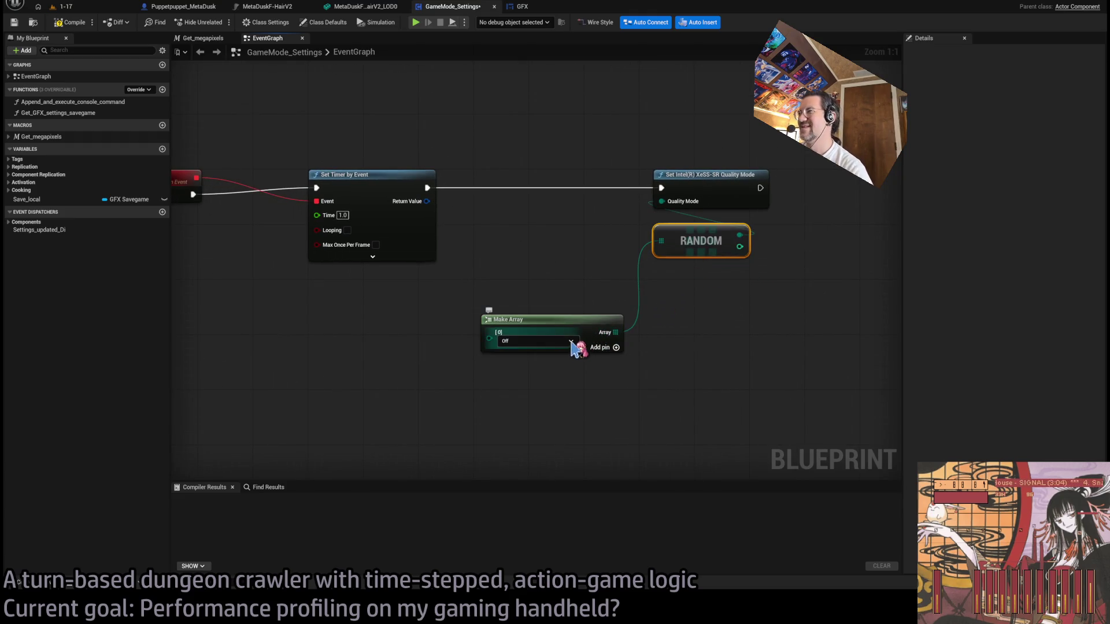
pyautogui.click(577, 290)
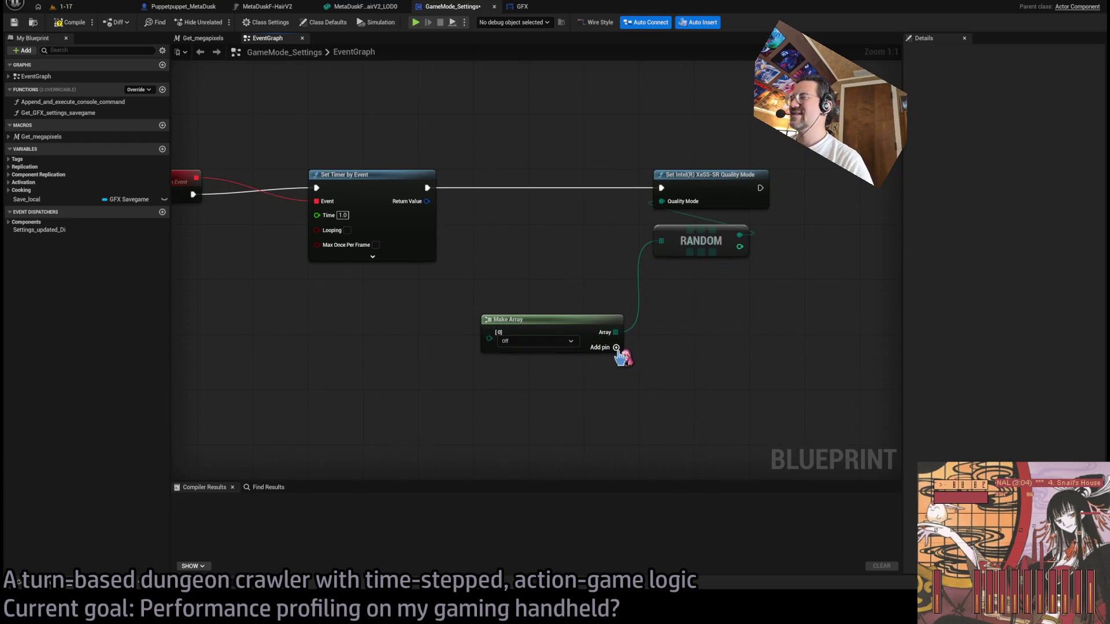
# - Fill the array with Ultra Performance, Balanced, Quality and Anti-Aliasing quality modes
pyautogui.doubleClick(616, 348)
pyautogui.click(569, 341)
pyautogui.click(537, 354)
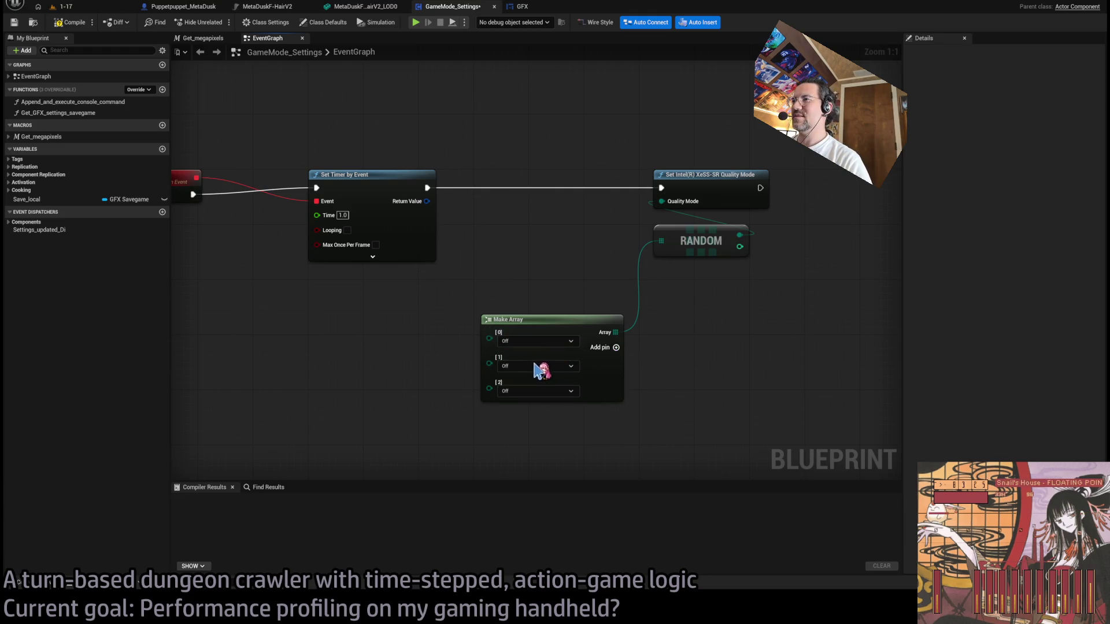
pyautogui.click(538, 366)
pyautogui.click(555, 379)
pyautogui.click(544, 391)
pyautogui.click(537, 436)
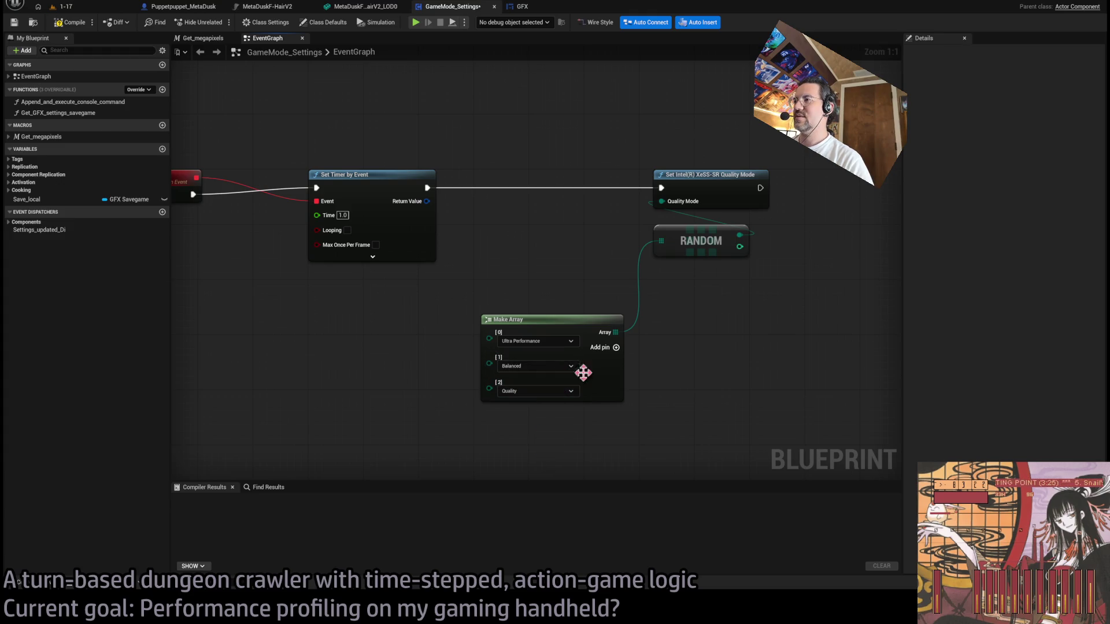
pyautogui.click(616, 347)
pyautogui.click(550, 416)
pyautogui.click(551, 466)
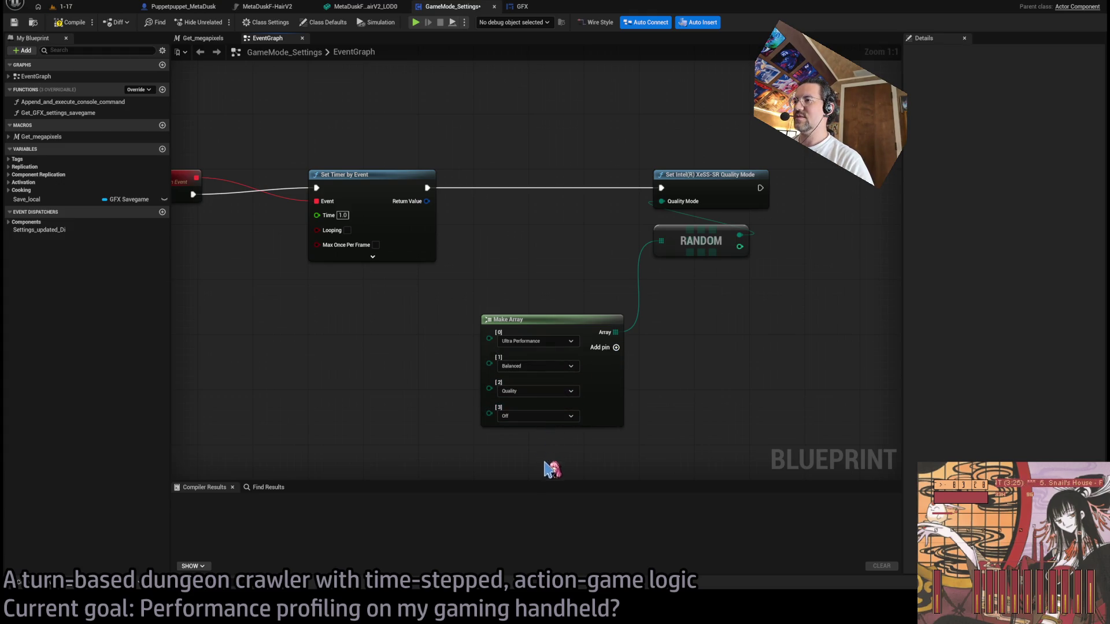
pyautogui.moveTo(546, 333); pyautogui.dragTo(723, 283)
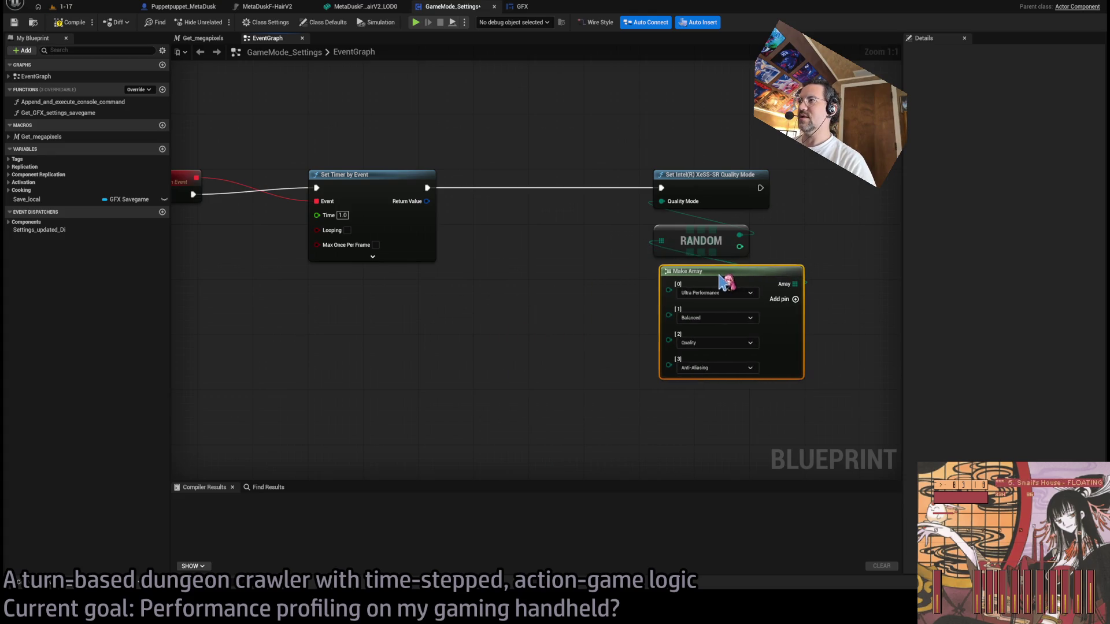
pyautogui.moveTo(602, 171)
pyautogui.mouseDown()
pyautogui.moveTo(723, 266)
pyautogui.moveTo(542, 228)
pyautogui.mouseUp()
# - Call Kill Me after Apply Hair Strands Quality, compile the blueprint, and return to the 1-17 level
pyautogui.scroll(-1, 422, 168)
pyautogui.moveTo(422, 168)
pyautogui.mouseDown()
pyautogui.moveTo(560, 193)
pyautogui.moveTo(590, 268)
pyautogui.mouseUp()
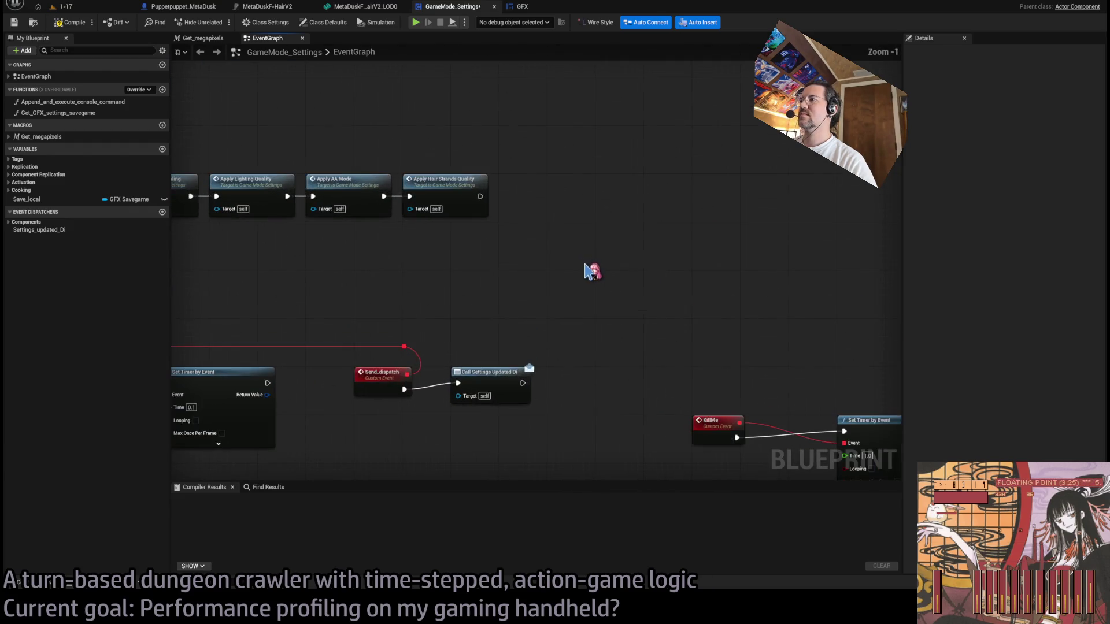
pyautogui.moveTo(480, 196); pyautogui.dragTo(629, 200)
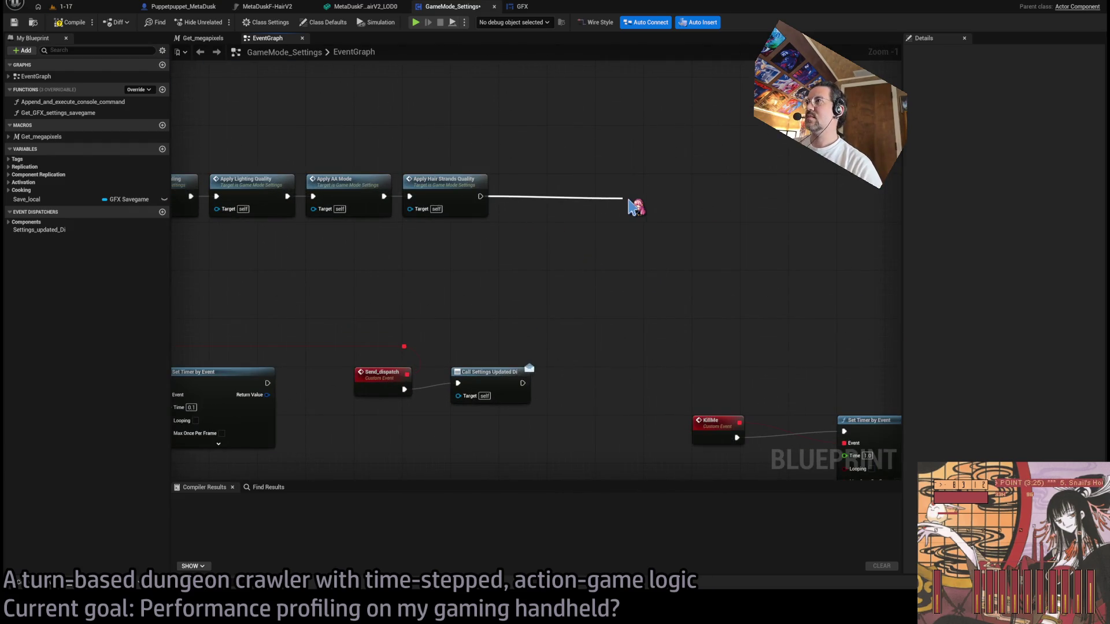
pyautogui.moveTo(697, 260); pyautogui.dragTo(549, 262)
pyautogui.moveTo(445, 214); pyautogui.dragTo(423, 191)
pyautogui.click(465, 157)
pyautogui.click(70, 22)
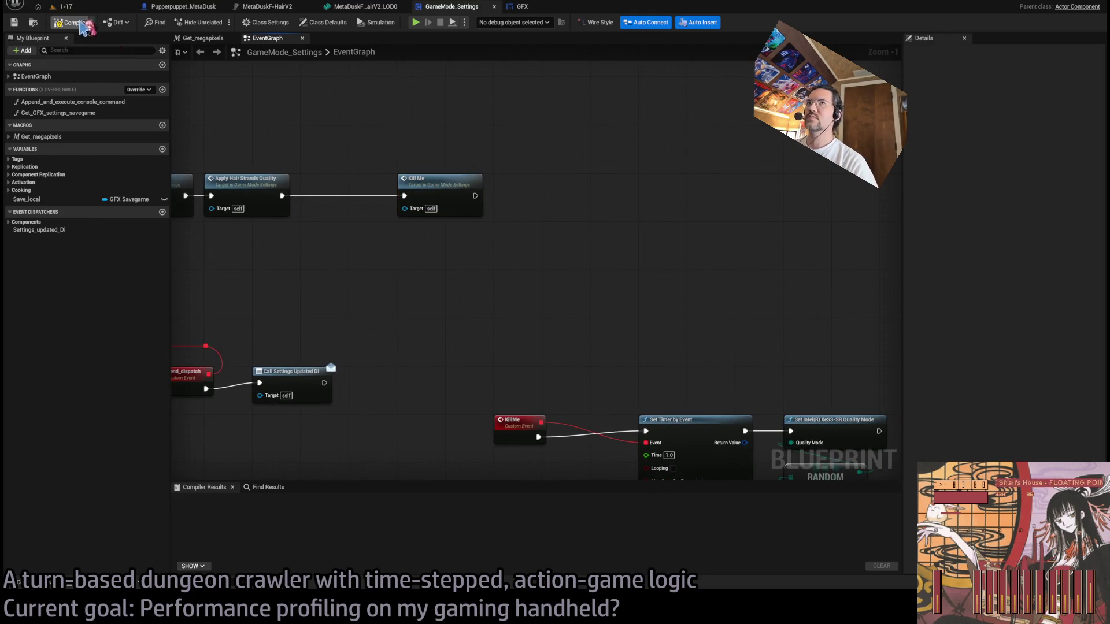
pyautogui.click(110, 7)
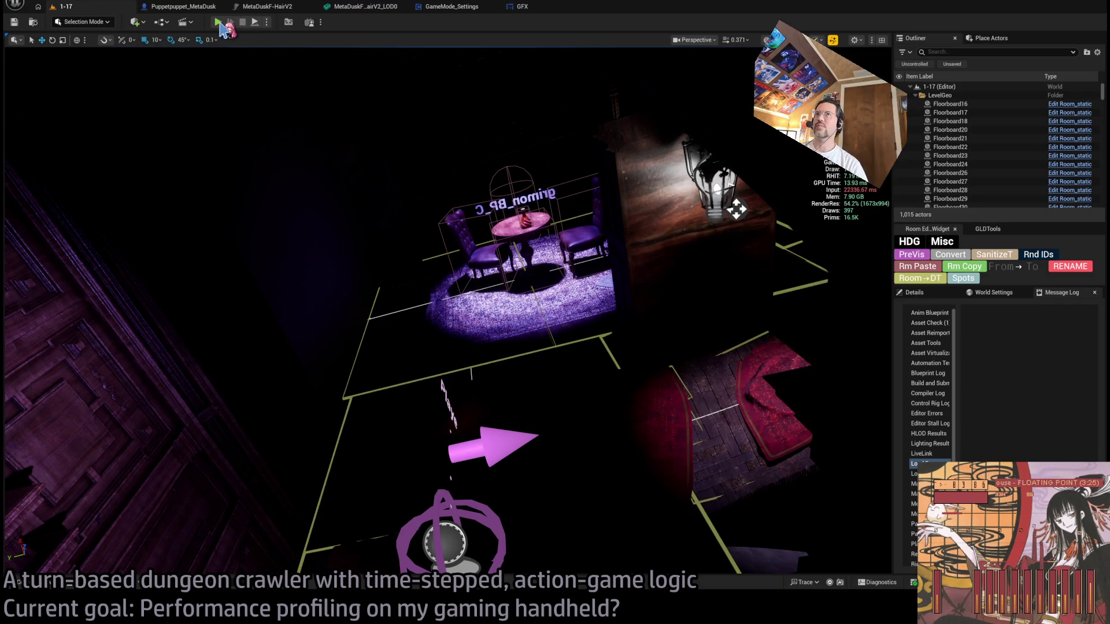
# - Play the level in the editor and run 'stat raw' in the console
pyautogui.hotkey('alt', 'p')
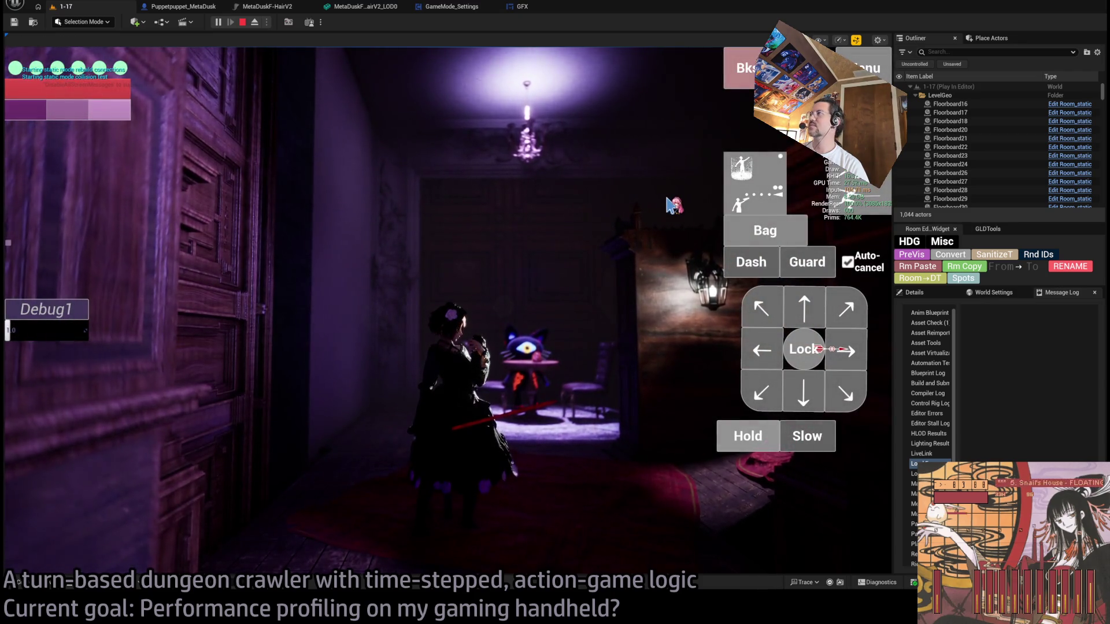
pyautogui.press('`')
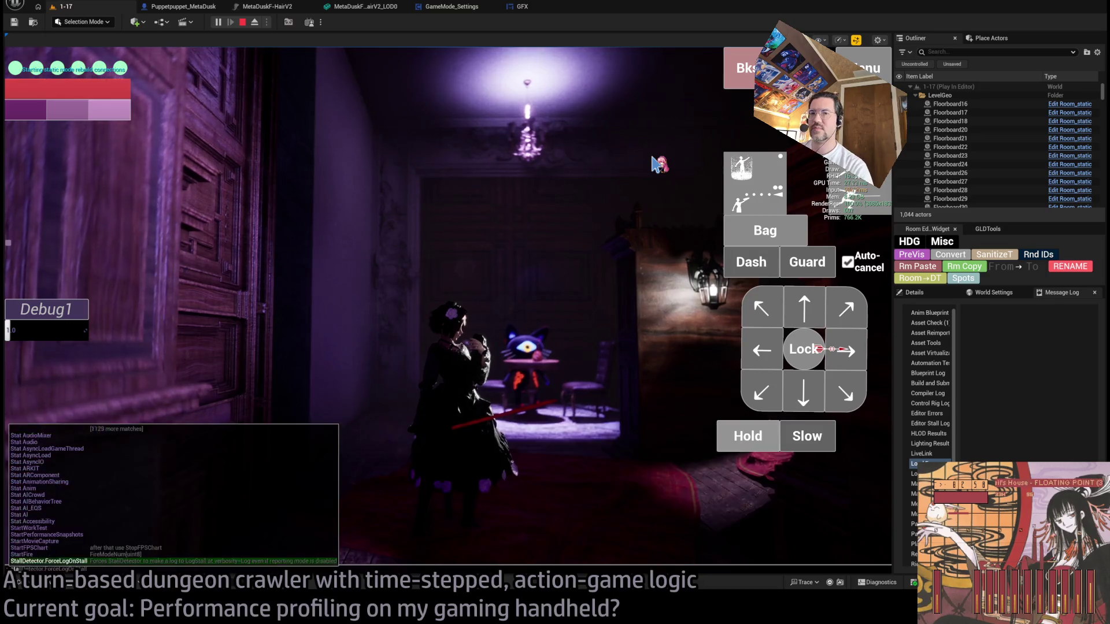
pyautogui.write('stat raw')
pyautogui.press('Return')
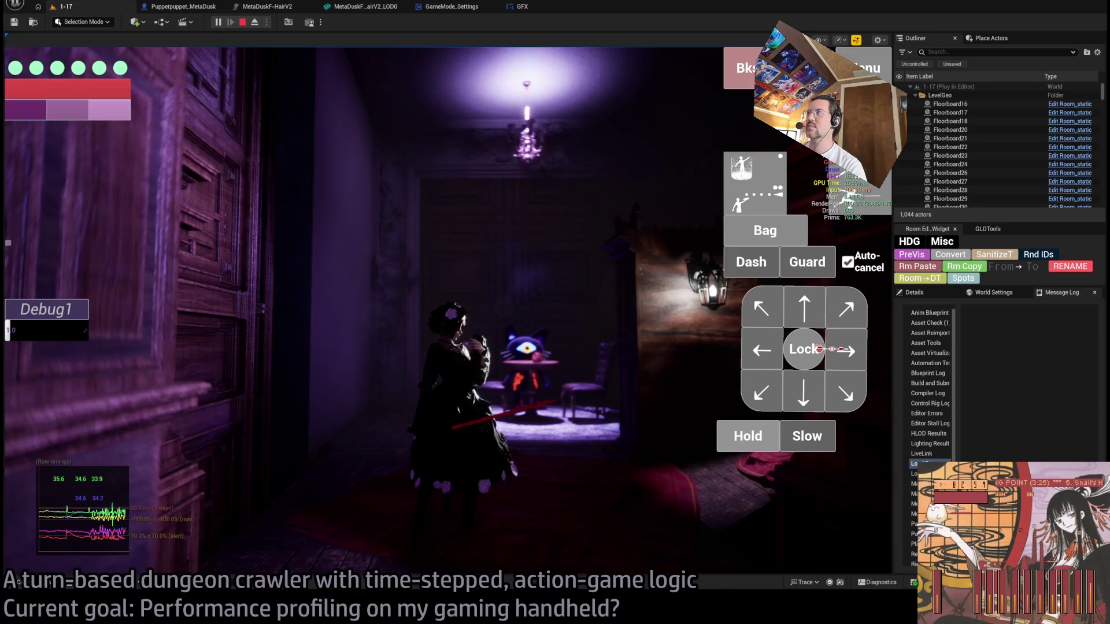
# - Raise the internal render resolution to 100% in the GFX menu and resume play
pyautogui.press('Escape')
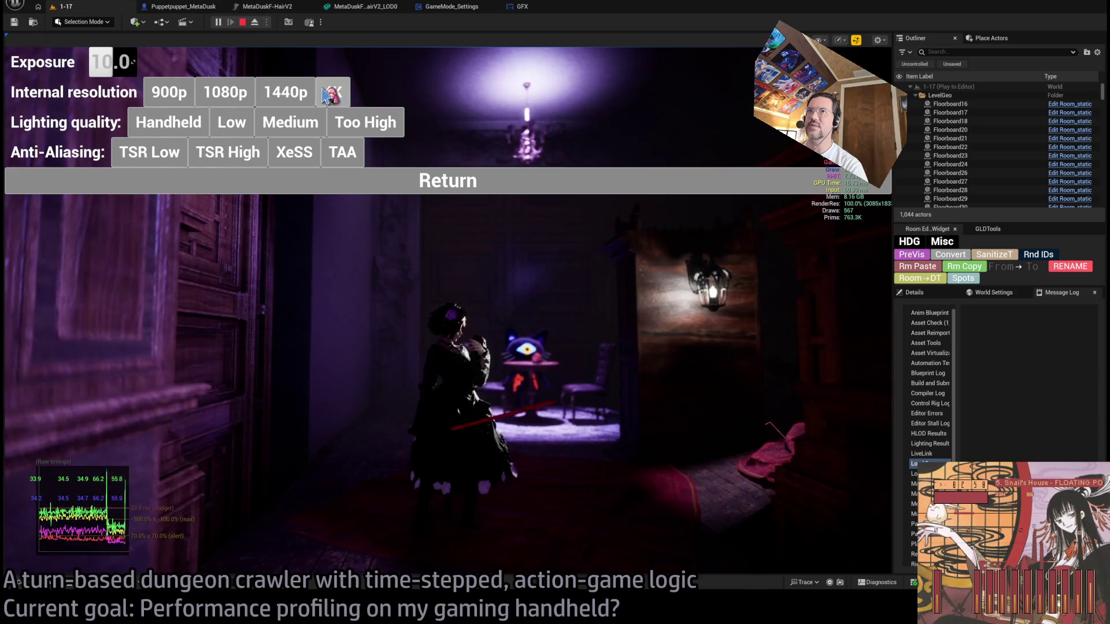
pyautogui.click(342, 152)
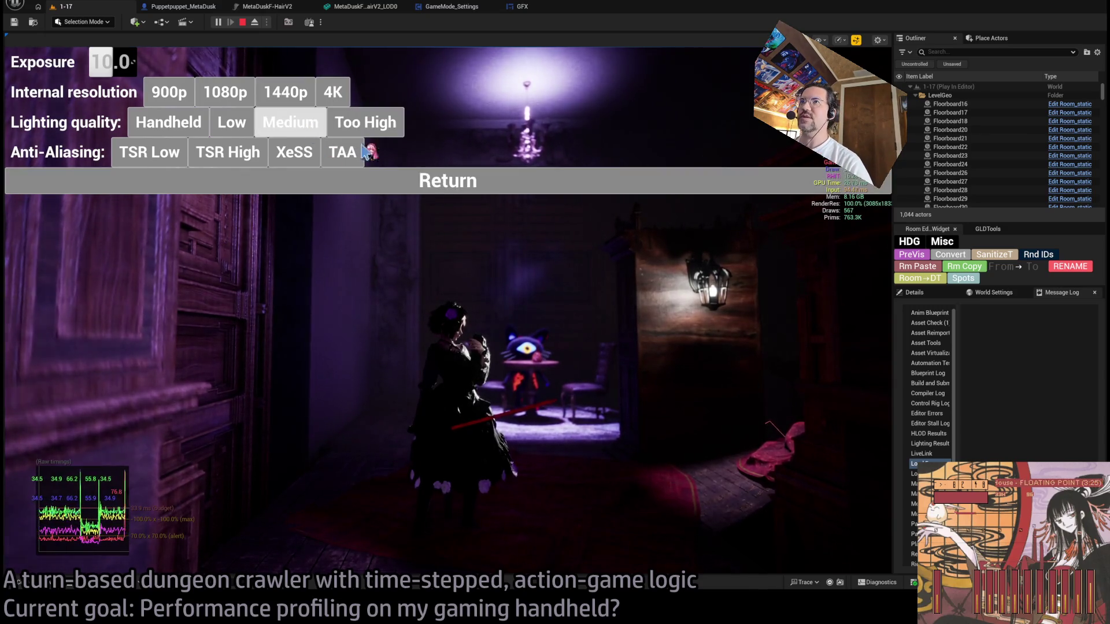
pyautogui.click(413, 178)
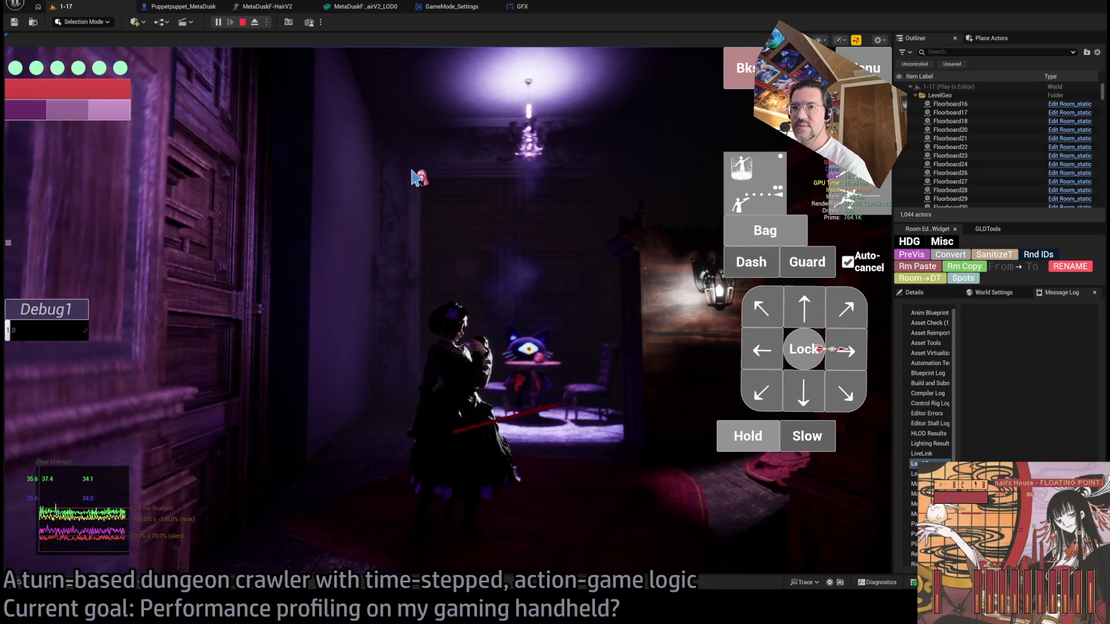
pyautogui.press('`')
pyautogui.press('Up')
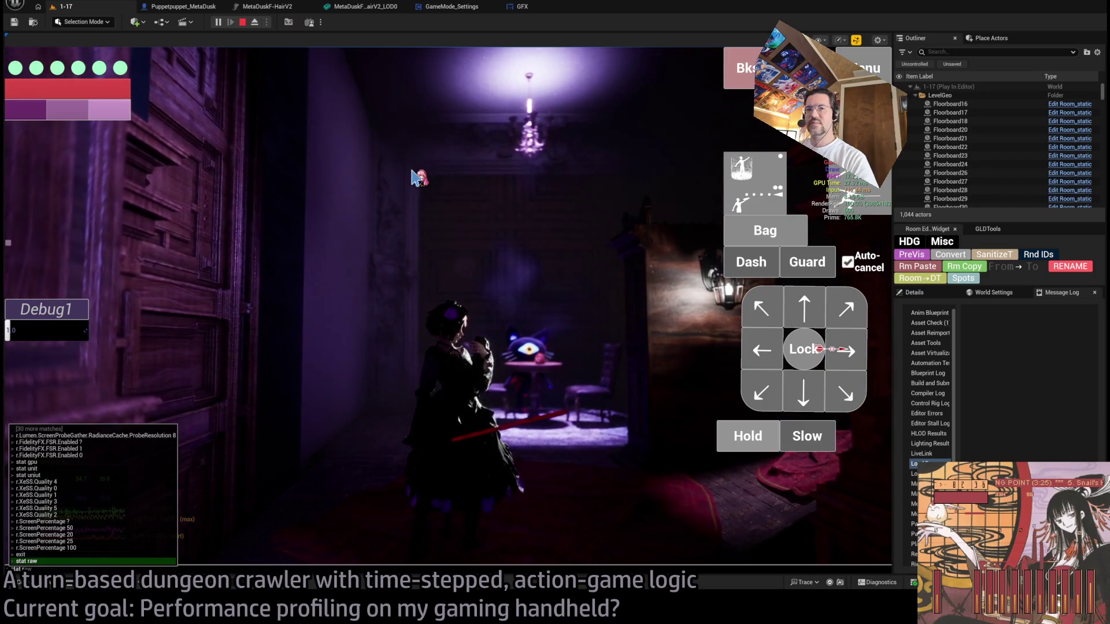
pyautogui.write('xess')
pyautogui.press('Up')
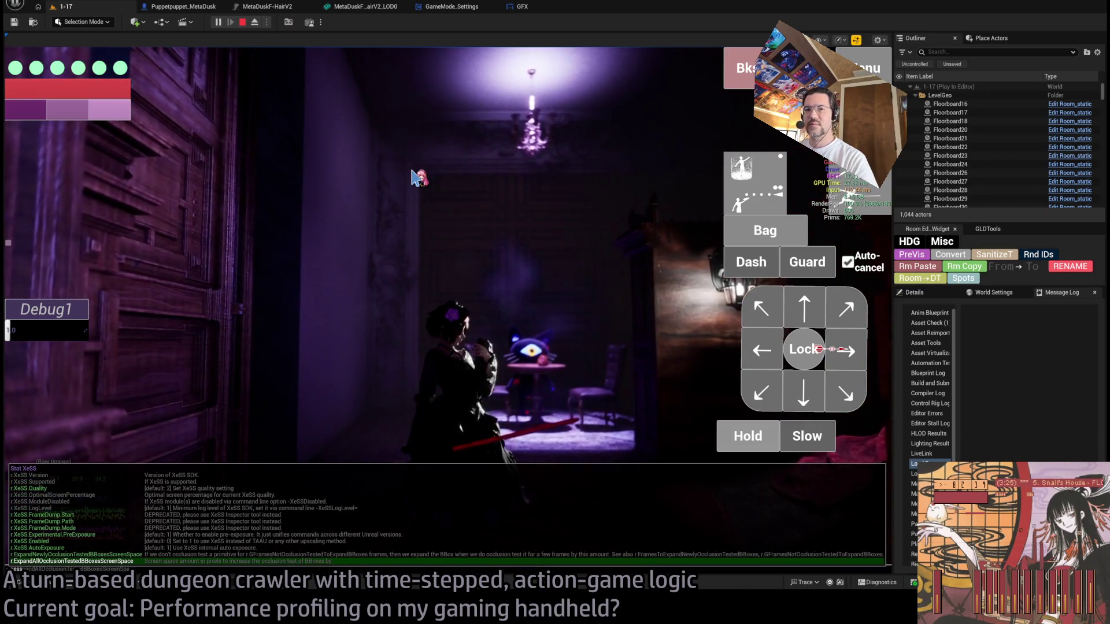
pyautogui.press('Up')
pyautogui.press('Up')
pyautogui.press('Return')
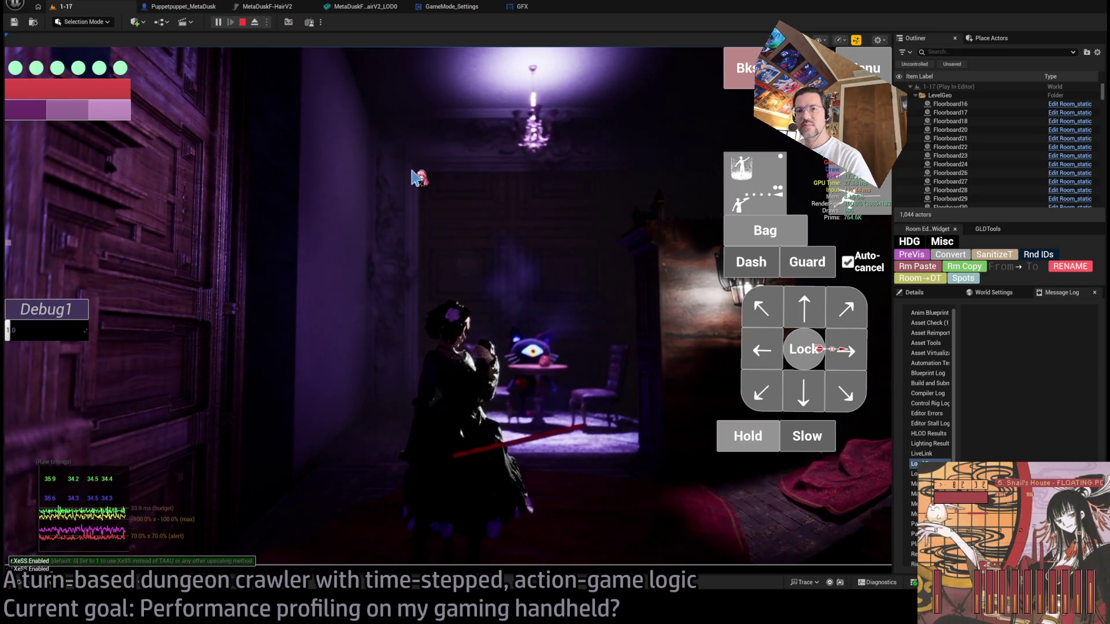
pyautogui.press('`')
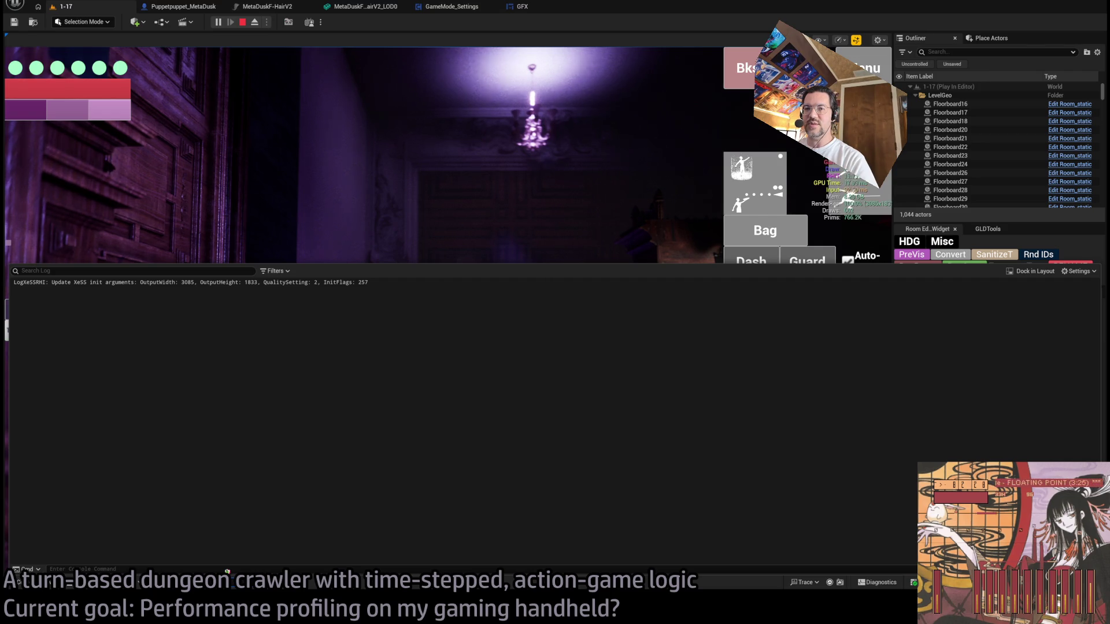
pyautogui.press('`')
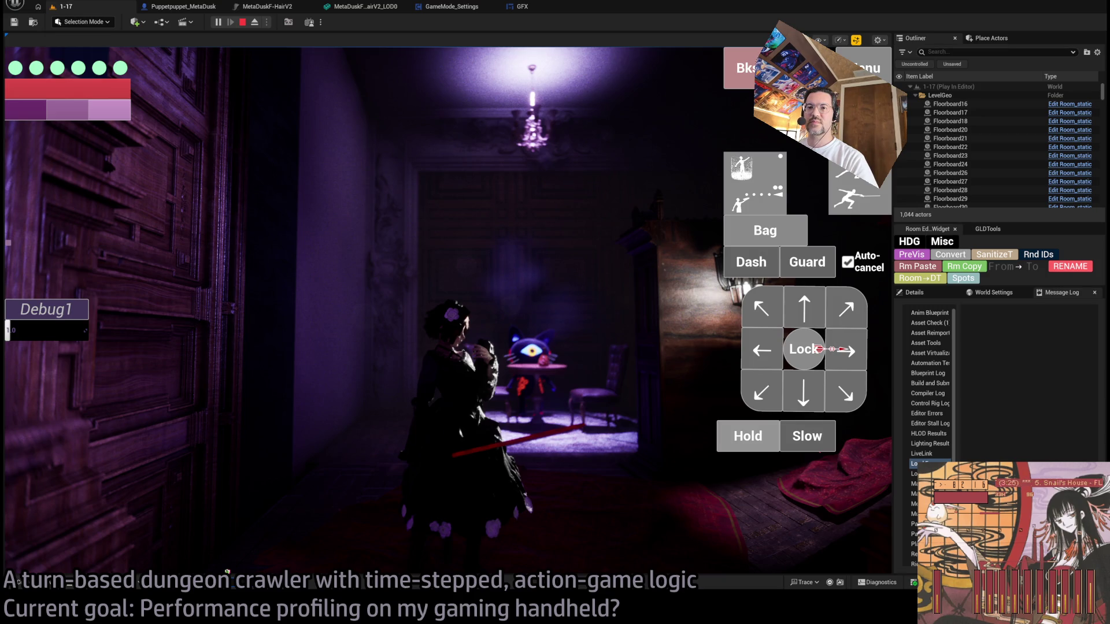
pyautogui.press('`')
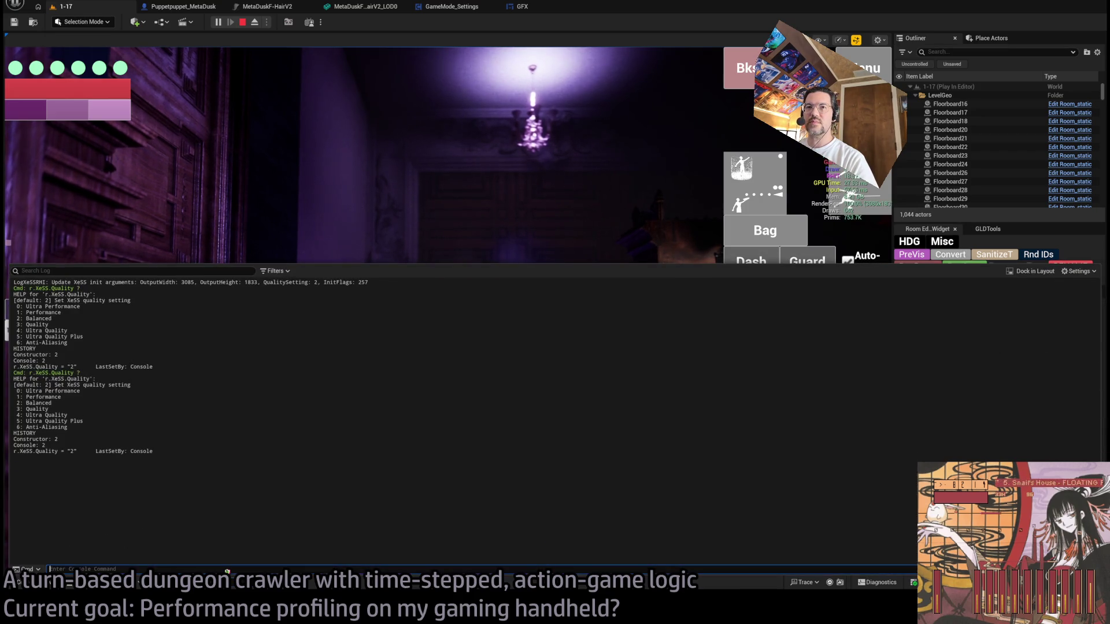
pyautogui.write('r.XeSS.Quality ?')
pyautogui.press('Return')
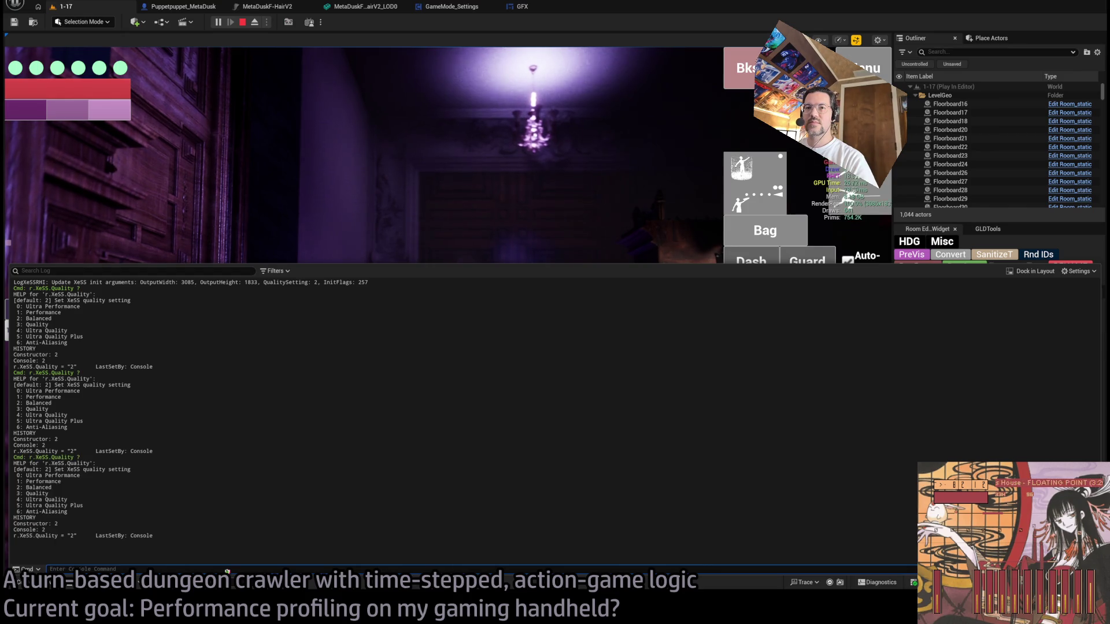
pyautogui.press('Up')
pyautogui.press('Return')
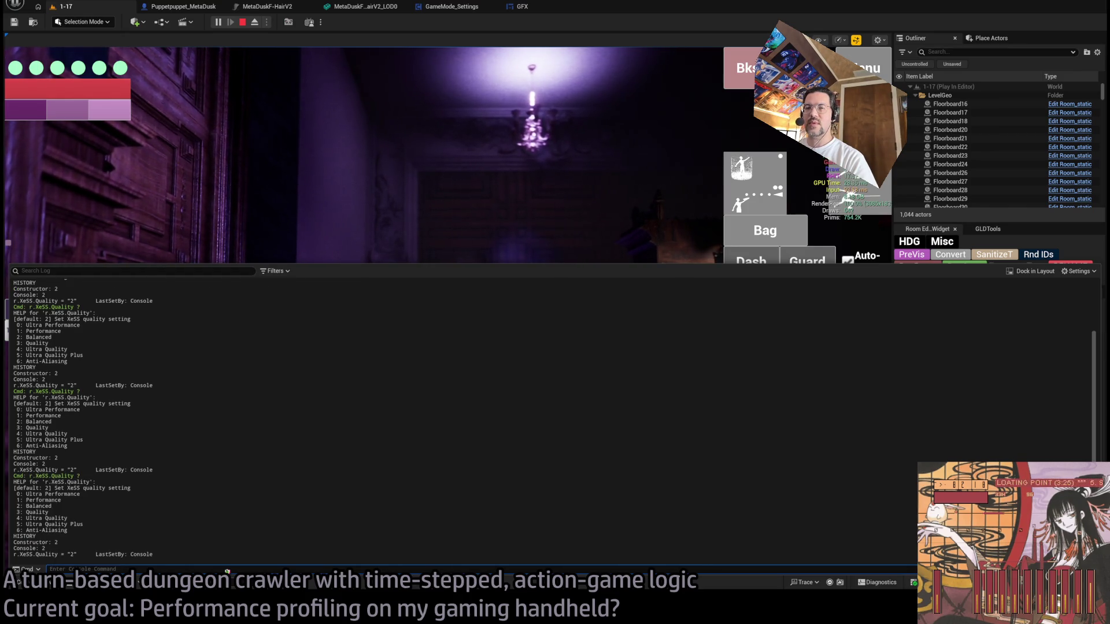
pyautogui.click(465, 239)
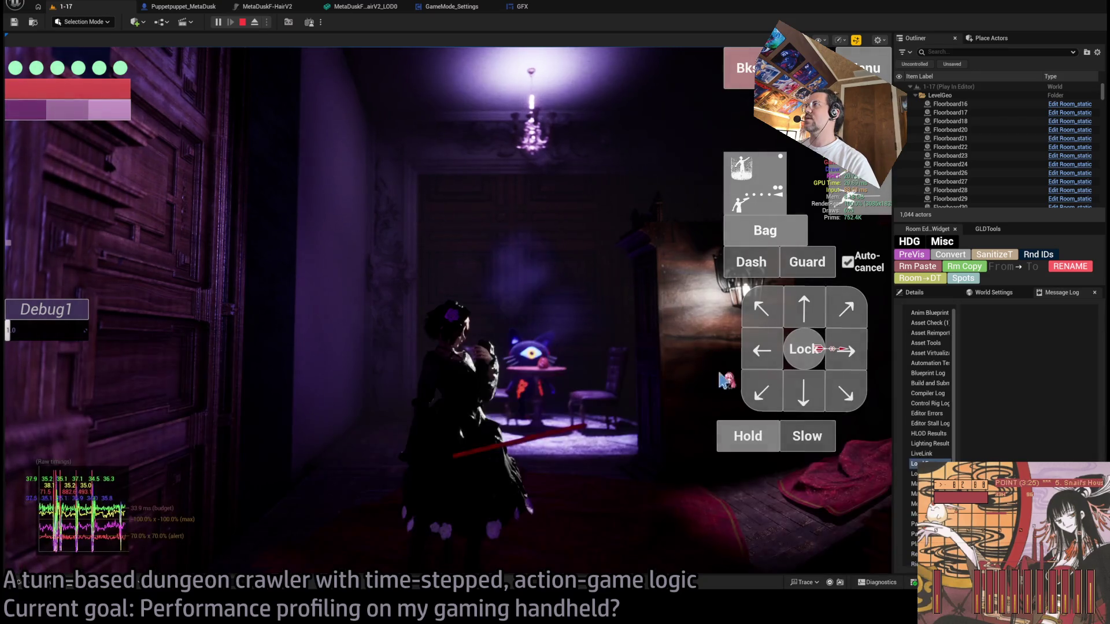
# - Fill the turn slots with Hold, run them with Go!, replay the turn twice, then stop play
pyautogui.click(747, 440)
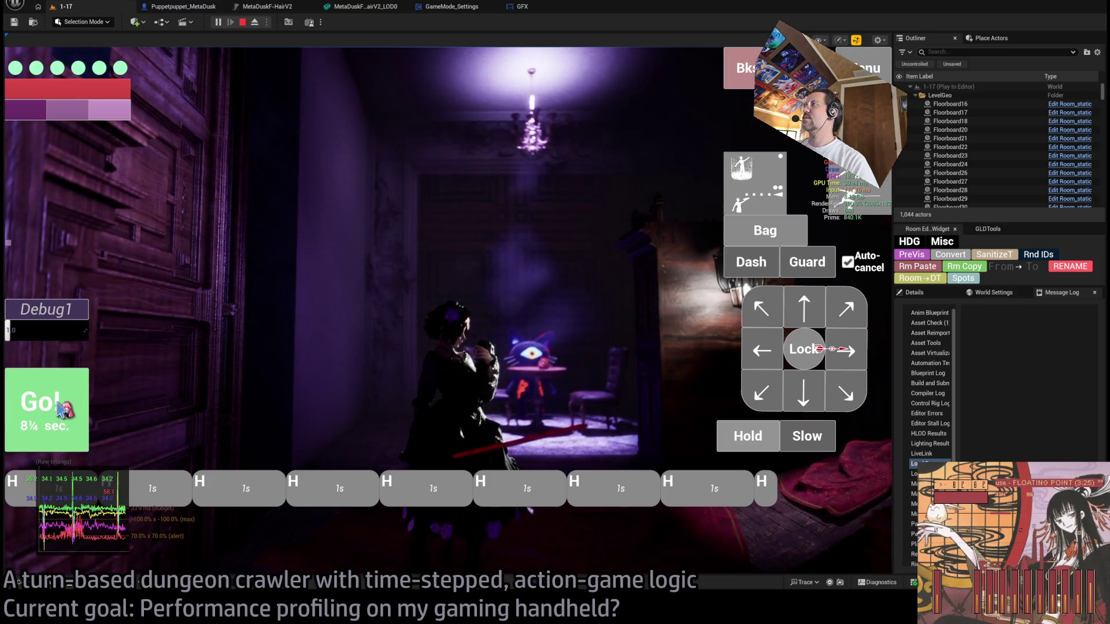
pyautogui.click(58, 409)
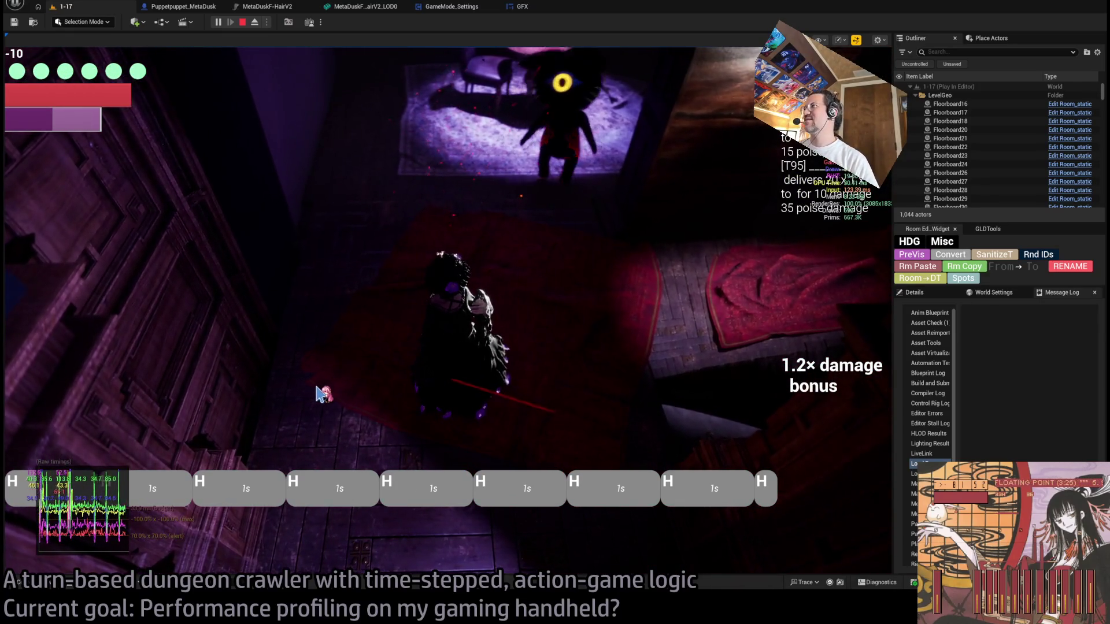
pyautogui.click(62, 363)
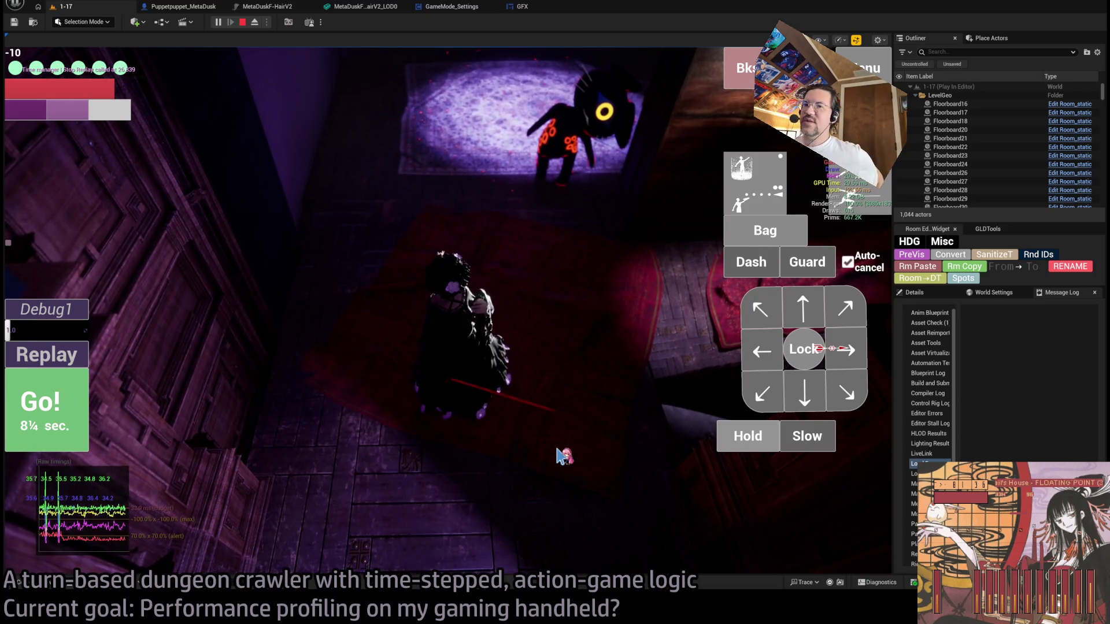
pyautogui.click(70, 365)
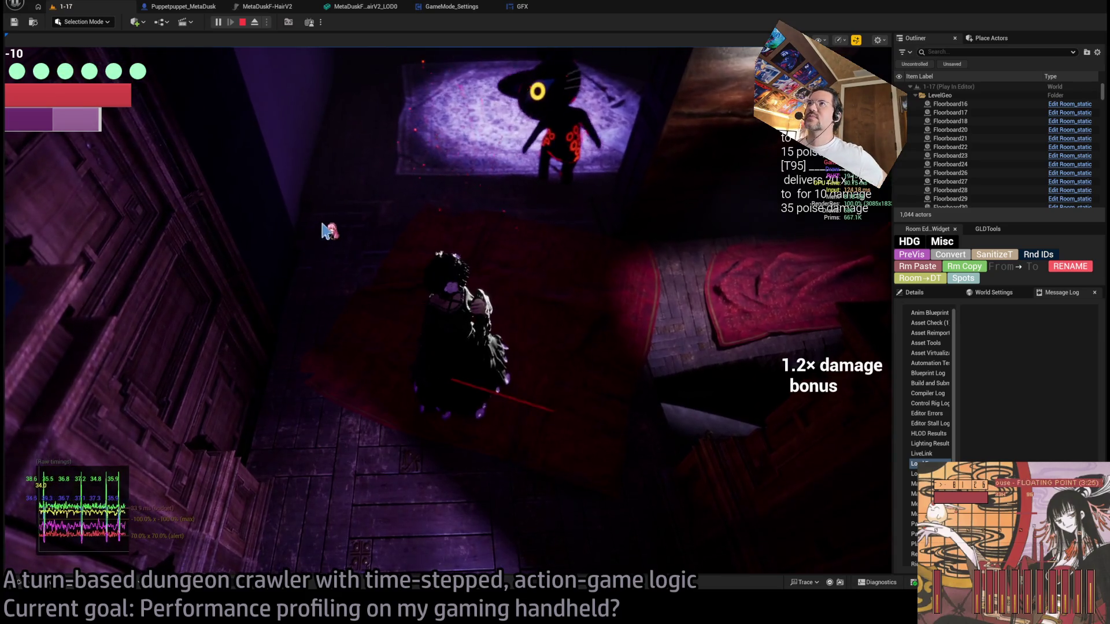
pyautogui.click(244, 23)
pyautogui.click(513, 8)
# - Pan the GameMode_Settings graph to the KillMe timer and XeSS nodes, restoring the Get Supported XeSS-SR Quality Modes node
pyautogui.click(440, 7)
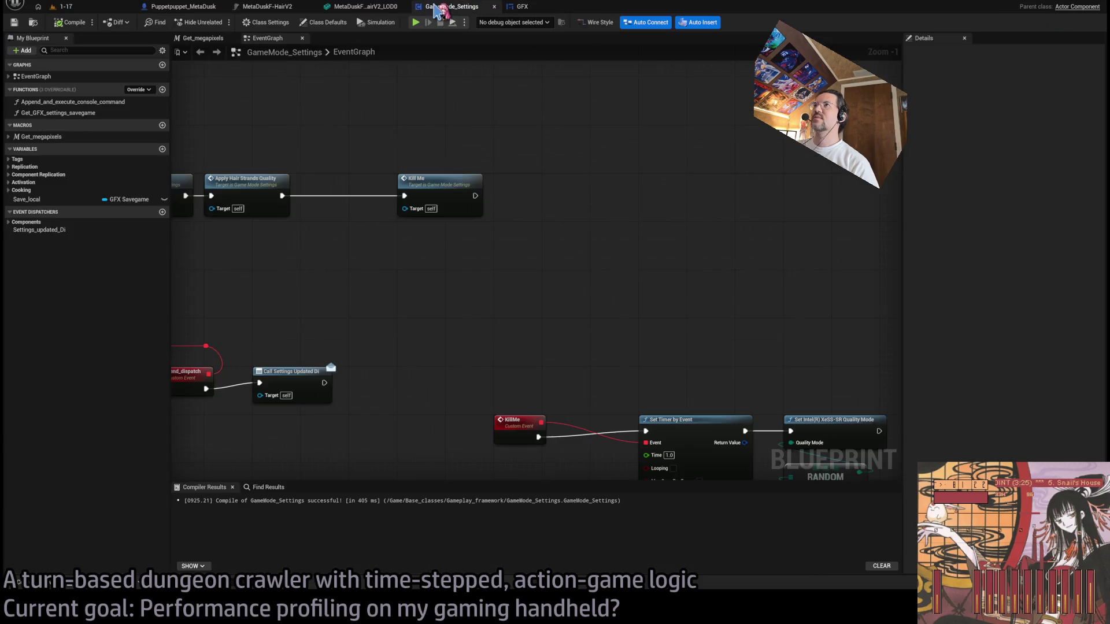
pyautogui.moveTo(484, 162)
pyautogui.mouseDown()
pyautogui.moveTo(512, 174)
pyautogui.moveTo(484, 223)
pyautogui.moveTo(508, 304)
pyautogui.mouseUp()
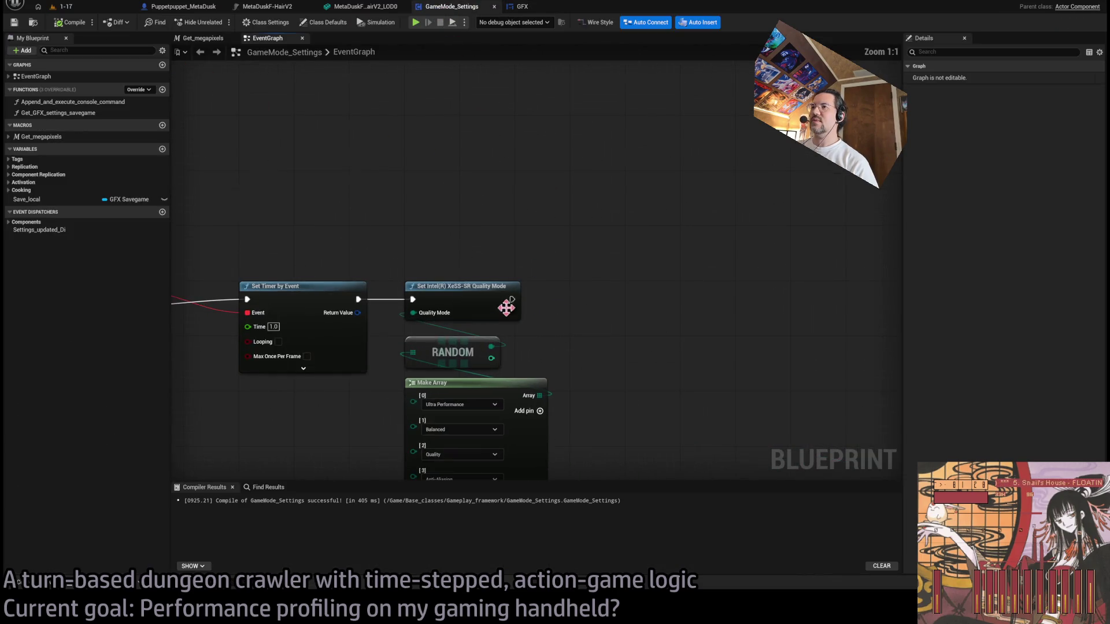
pyautogui.scroll(1, 592, 232)
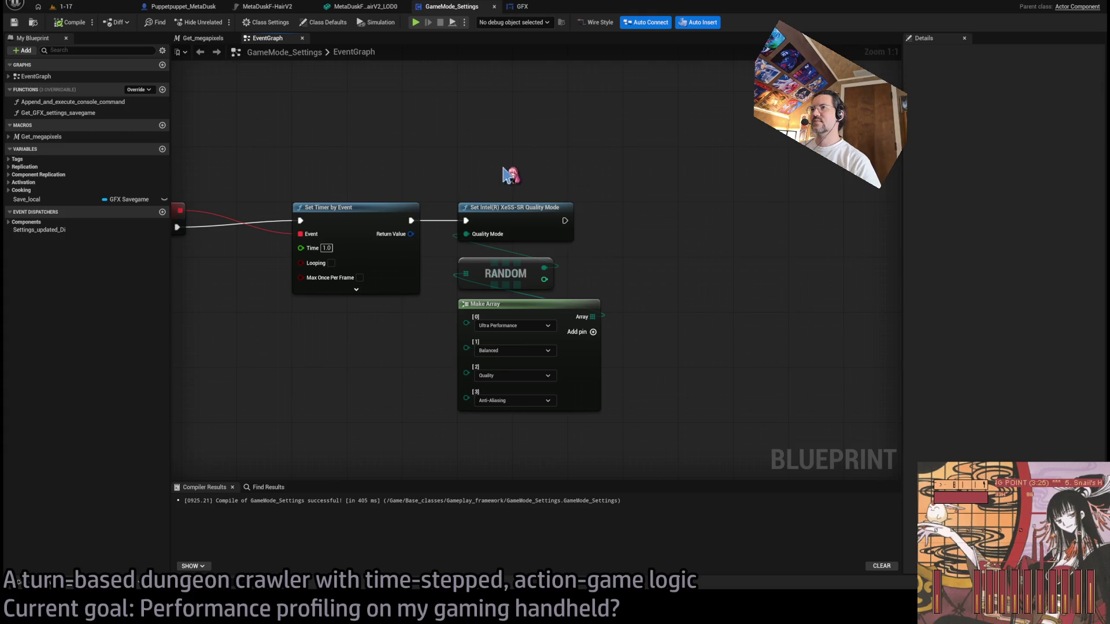
pyautogui.moveTo(508, 173); pyautogui.dragTo(570, 172)
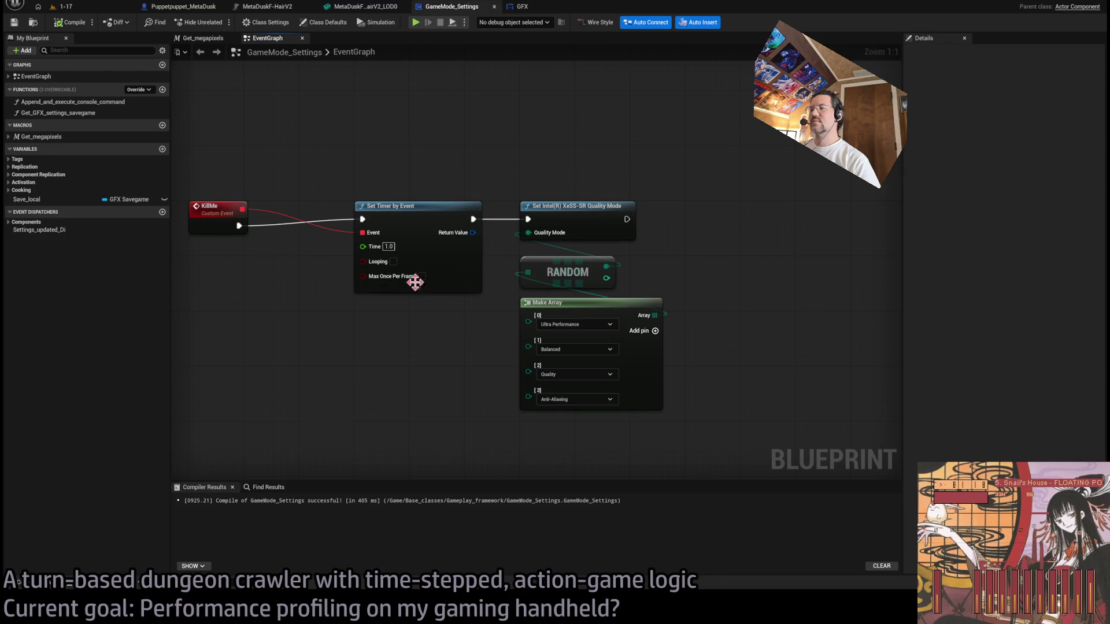
pyautogui.moveTo(474, 350); pyautogui.dragTo(395, 341)
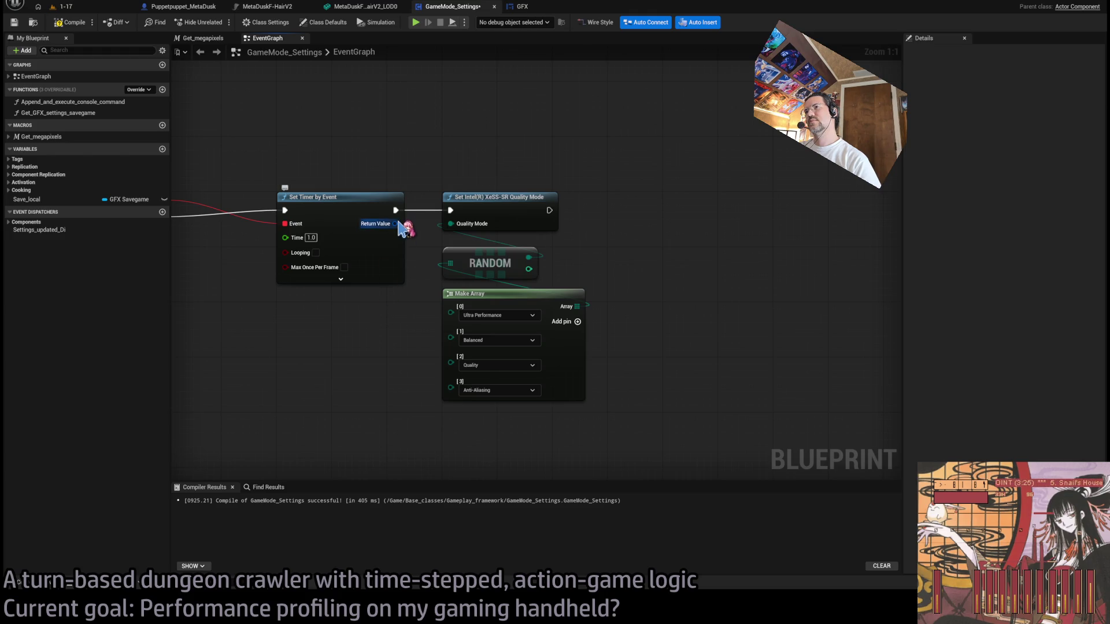
pyautogui.moveTo(597, 223); pyautogui.dragTo(548, 213)
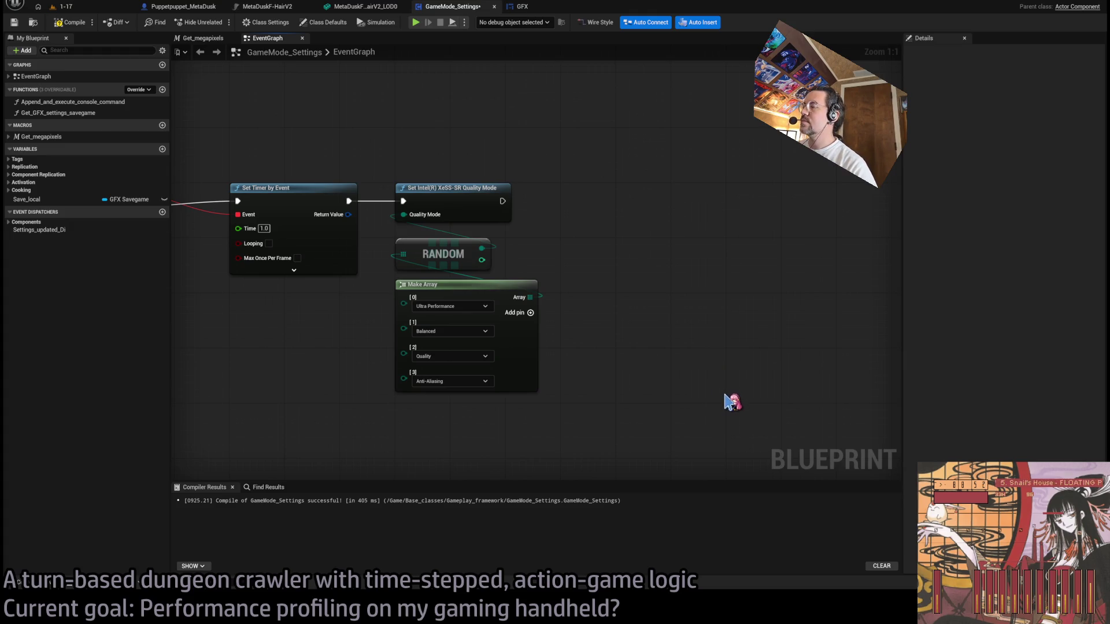
pyautogui.hotkey('ctrl', 'z')
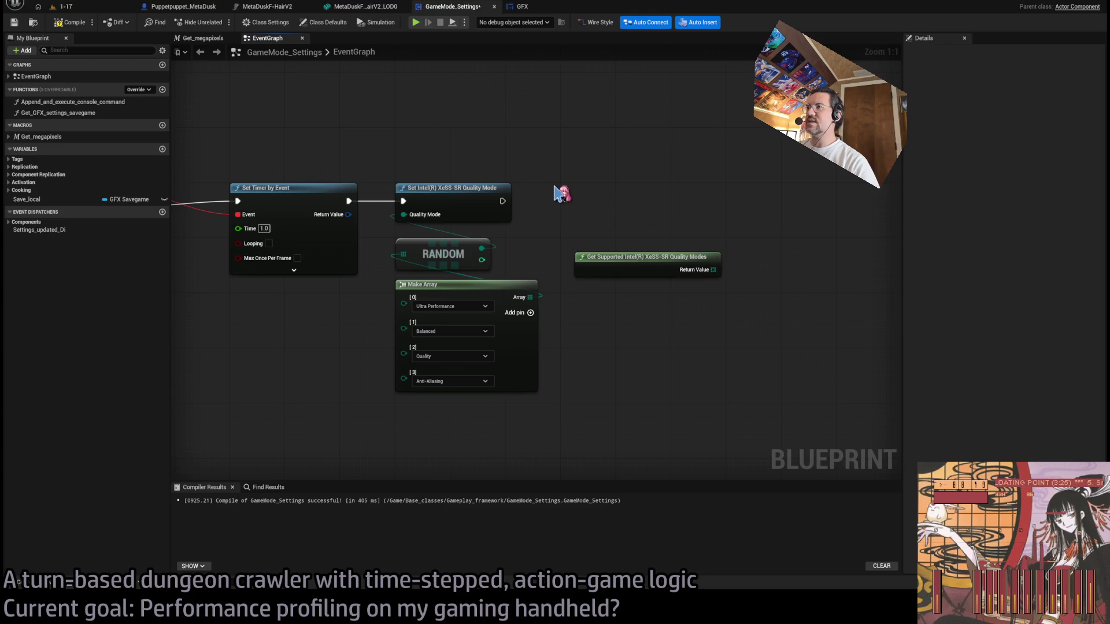
# - Add a For Each Loop after Kill Me, fed by Get Supported XeSS-SR Quality Modes
pyautogui.scroll(-2, 584, 191)
pyautogui.moveTo(683, 308); pyautogui.dragTo(545, 200)
pyautogui.click(422, 258)
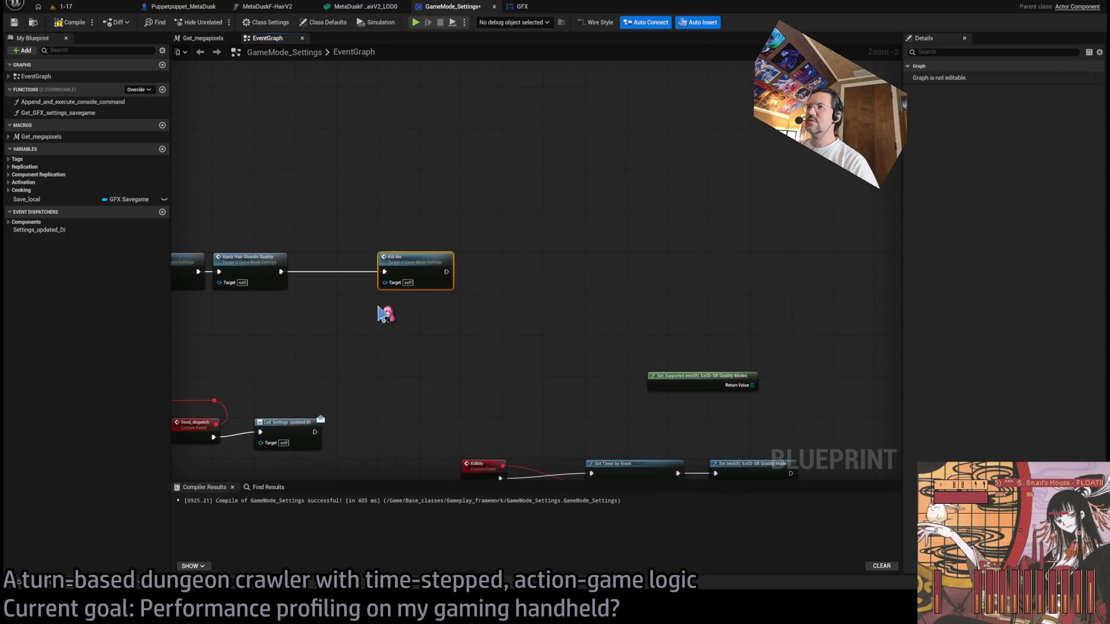
pyautogui.moveTo(451, 272); pyautogui.dragTo(541, 277)
pyautogui.scroll(2, 694, 383)
pyautogui.moveTo(694, 383)
pyautogui.mouseDown()
pyautogui.moveTo(572, 373)
pyautogui.moveTo(538, 273)
pyautogui.mouseUp()
pyautogui.moveTo(503, 356); pyautogui.dragTo(565, 349)
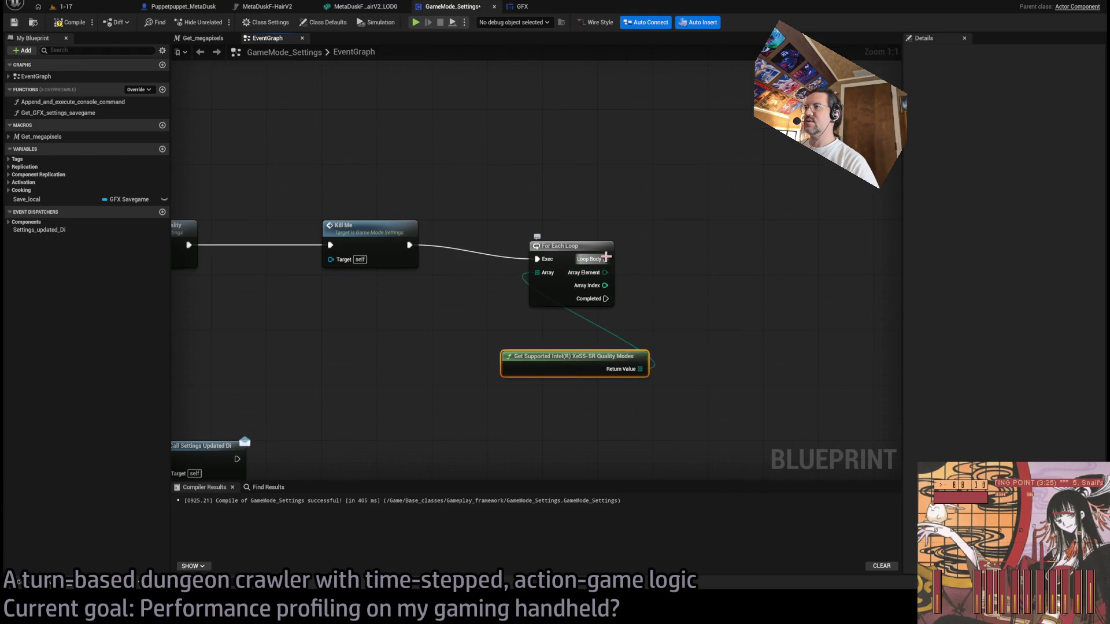
# - Print each Array Element through a Print String with Enum to String, then return to the 1-17 level
pyautogui.moveTo(608, 272); pyautogui.dragTo(704, 282)
pyautogui.press('Delete')
pyautogui.moveTo(514, 259)
pyautogui.mouseDown()
pyautogui.moveTo(657, 253)
pyautogui.moveTo(647, 253)
pyautogui.moveTo(774, 209)
pyautogui.mouseUp()
pyautogui.moveTo(515, 272); pyautogui.dragTo(755, 238)
pyautogui.click(788, 258)
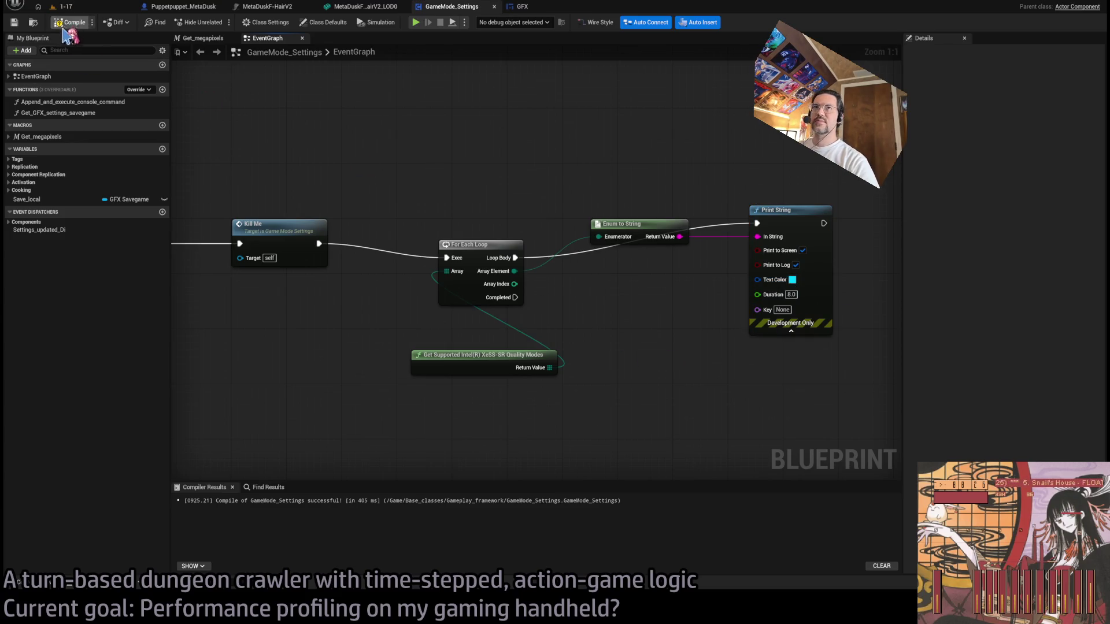
pyautogui.click(83, 9)
# - Play the level to see the supported XeSS modes, stop, open the hair LOD0 mesh, and undo
pyautogui.click(218, 22)
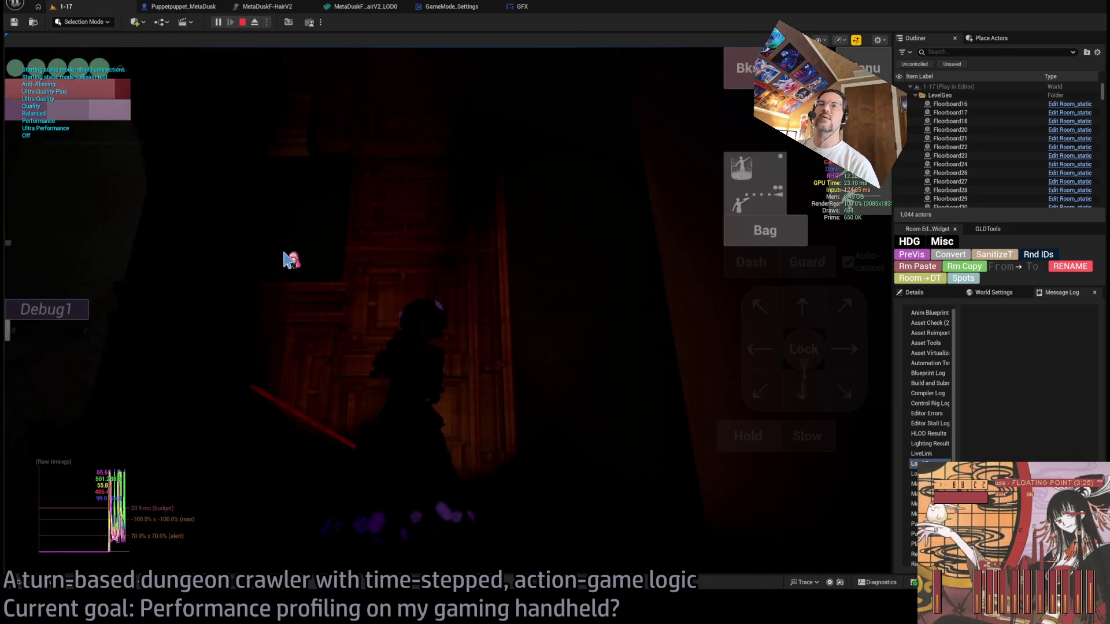
pyautogui.press('Escape')
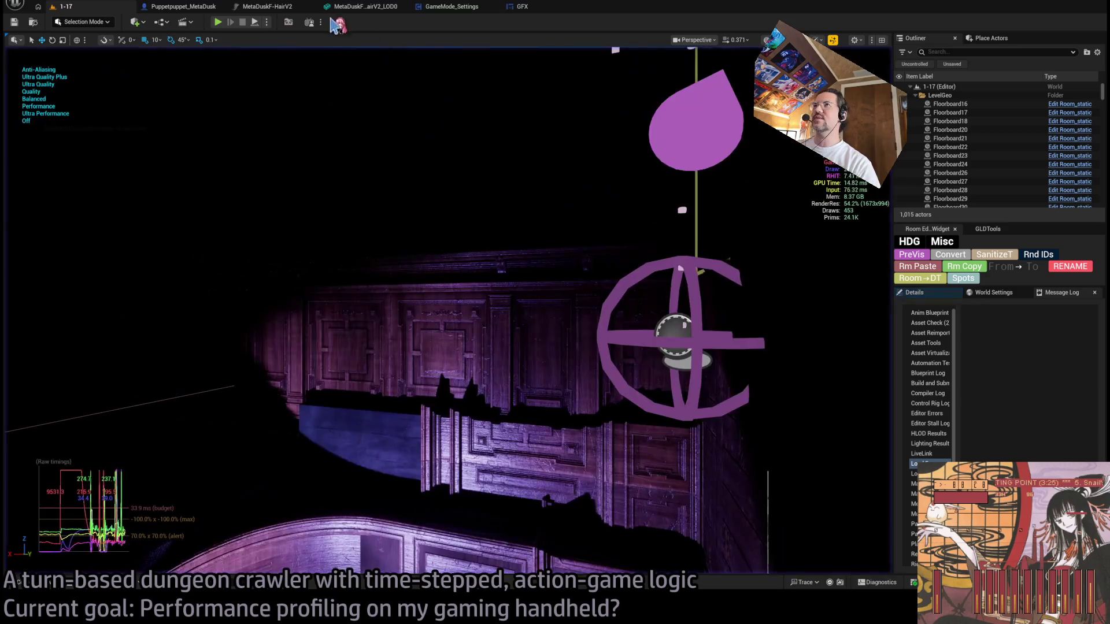
pyautogui.click(360, 9)
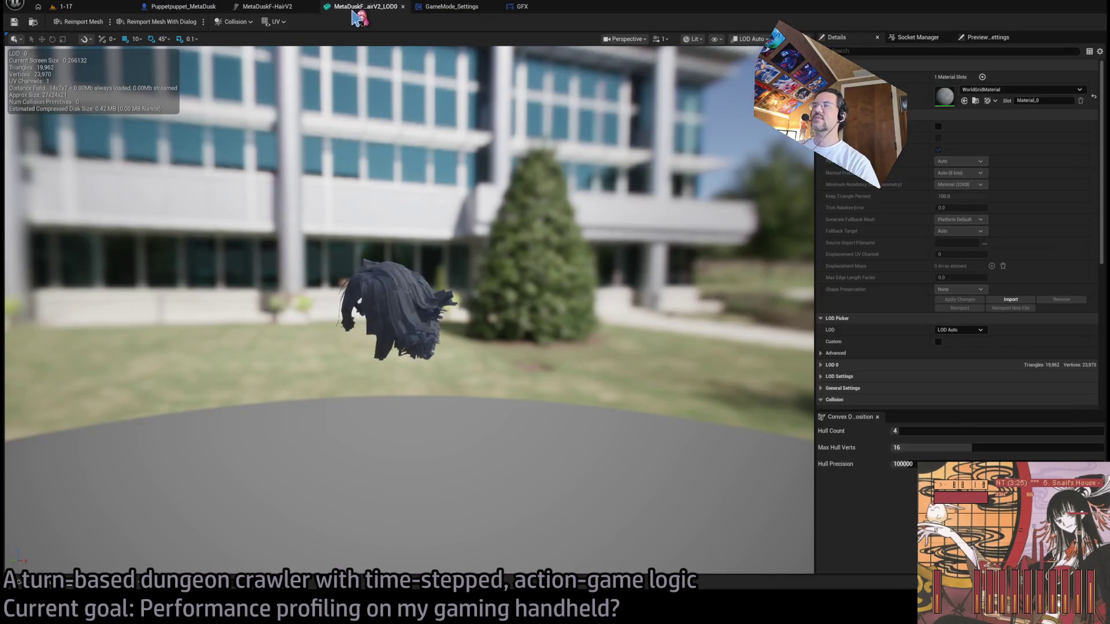
pyautogui.click(451, 6)
pyautogui.hotkey('ctrl', 'z')
pyautogui.hotkey('ctrl', 'z')
pyautogui.hotkey('ctrl', 'z')
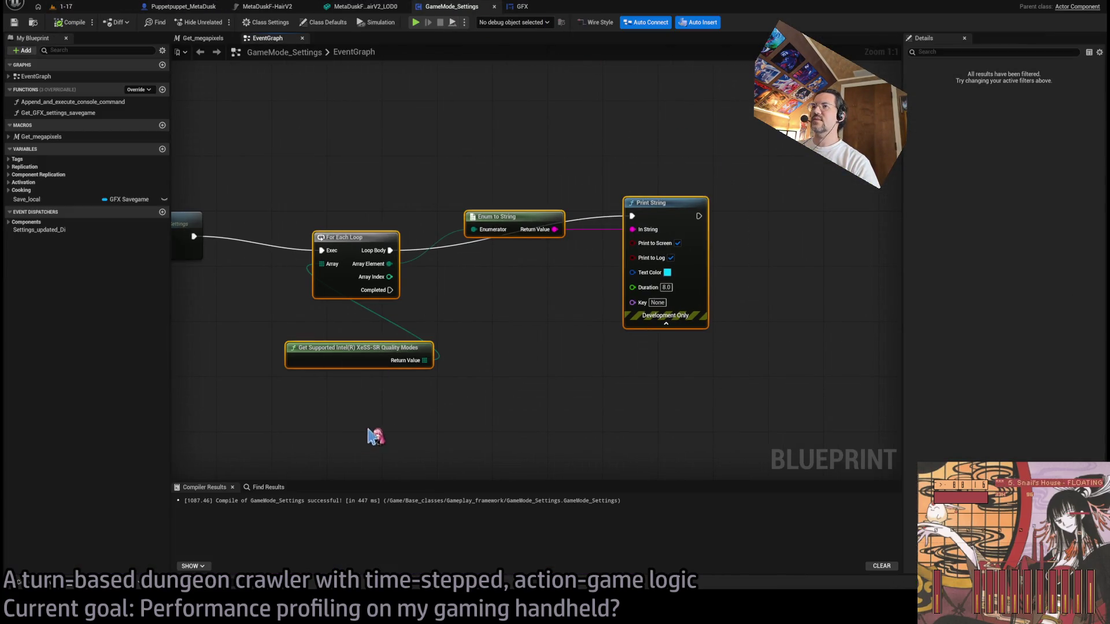
# - Frame the timer and quality-mode nodes, select then deselect Make Array, and pull a wire from RANDOM's output
pyautogui.moveTo(544, 282)
pyautogui.mouseDown()
pyautogui.moveTo(573, 218)
pyautogui.moveTo(583, 255)
pyautogui.mouseUp()
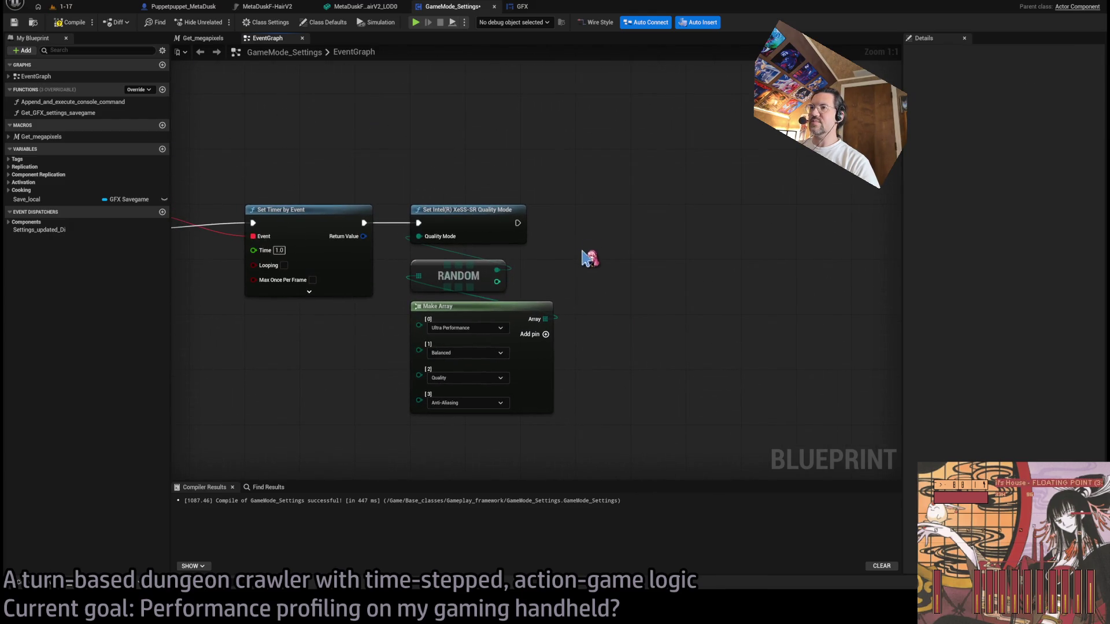
pyautogui.moveTo(649, 214)
pyautogui.mouseDown()
pyautogui.moveTo(756, 173)
pyautogui.moveTo(688, 307)
pyautogui.moveTo(643, 296)
pyautogui.mouseUp()
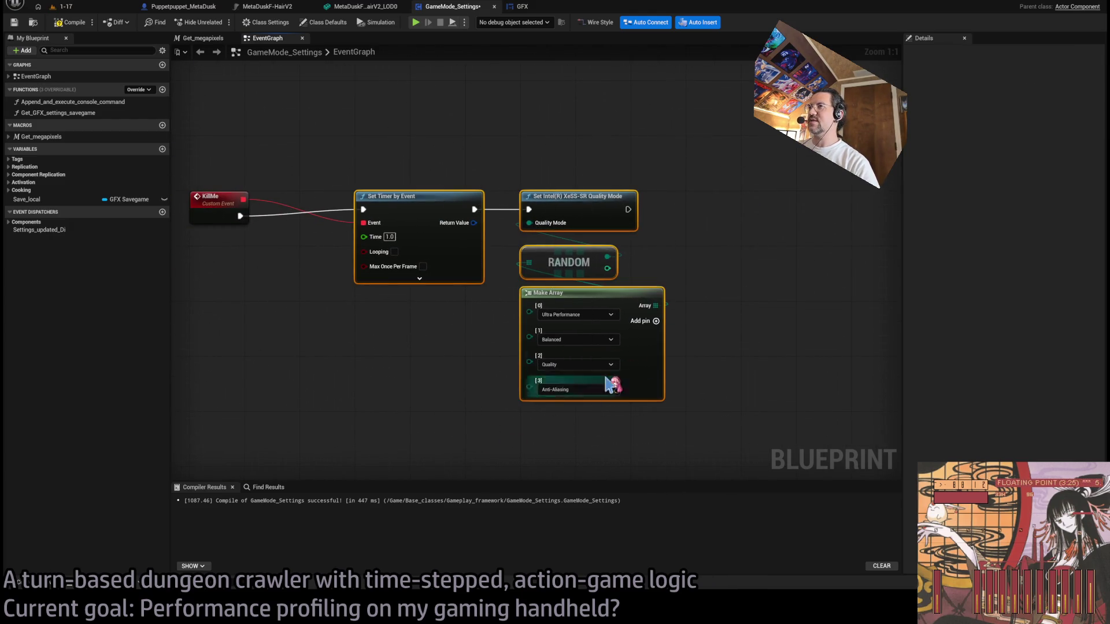
pyautogui.moveTo(611, 347); pyautogui.dragTo(763, 315)
pyautogui.moveTo(674, 320); pyautogui.dragTo(542, 324)
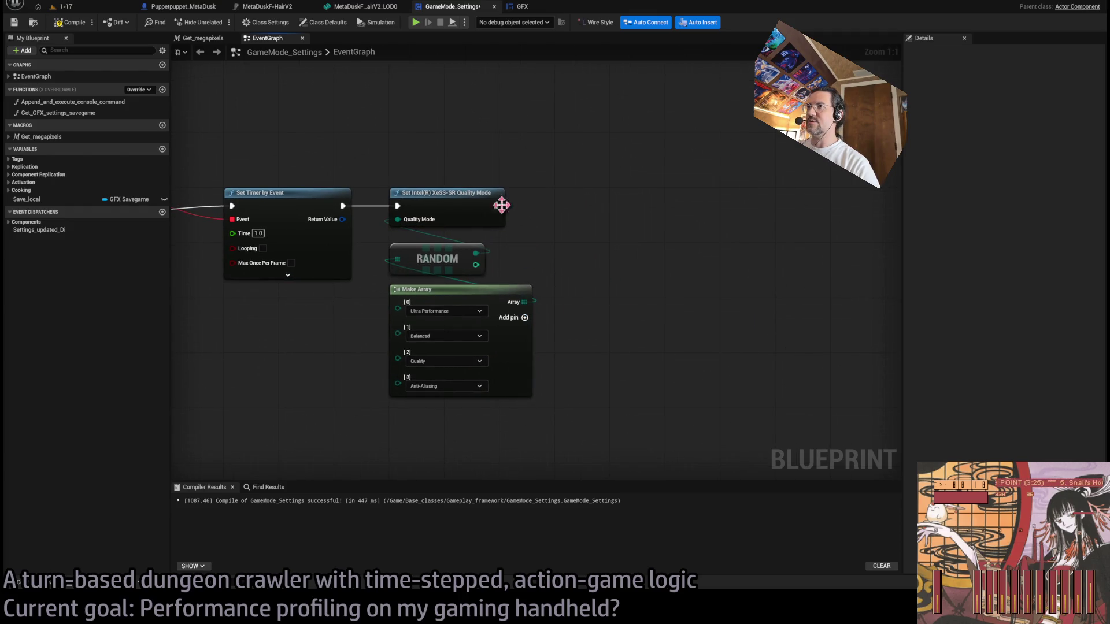
pyautogui.moveTo(476, 264)
pyautogui.mouseDown()
pyautogui.moveTo(600, 248)
pyautogui.moveTo(582, 211)
pyautogui.moveTo(584, 220)
pyautogui.mouseUp()
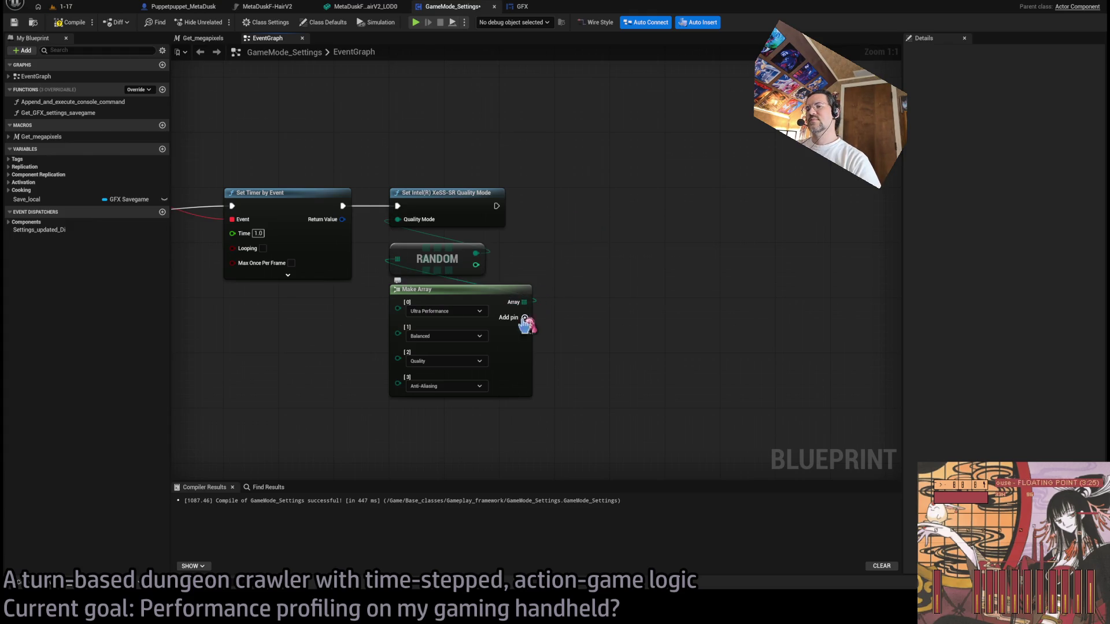
pyautogui.hotkey('alt', 'Tab')
# - Read through the XeSS docs' C++ API, Debugging, FAQ and Known issues sections, then return to Unreal
pyautogui.scroll(-1, 508, 317)
pyautogui.scroll(1, 509, 317)
pyautogui.scroll(-10, 509, 321)
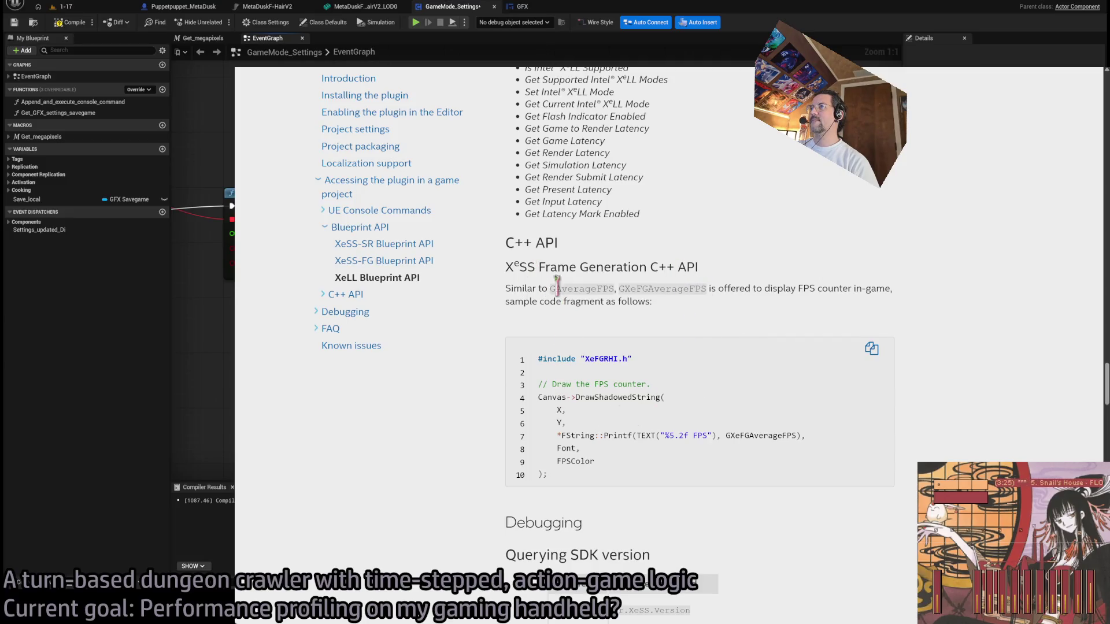
pyautogui.scroll(-5, 596, 364)
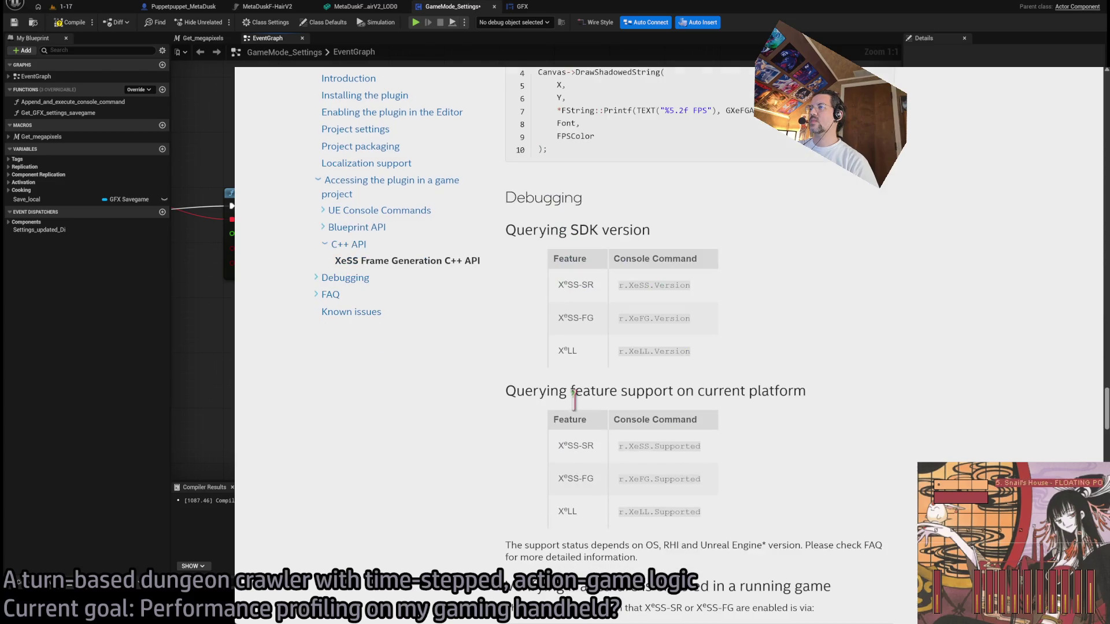
pyautogui.scroll(-2, 764, 295)
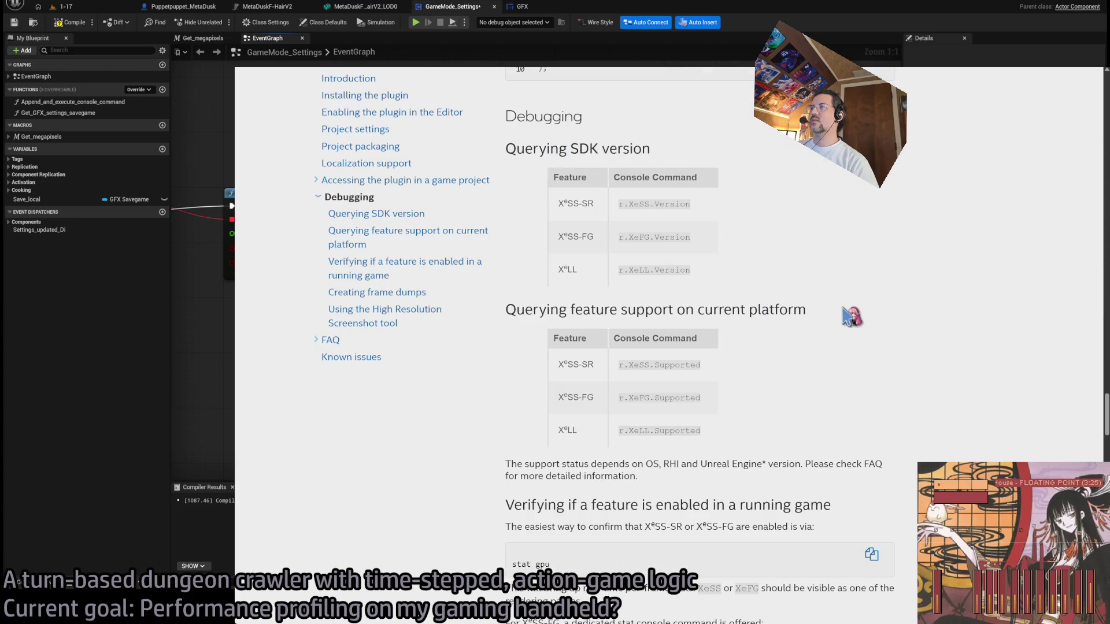
pyautogui.scroll(-2, 844, 347)
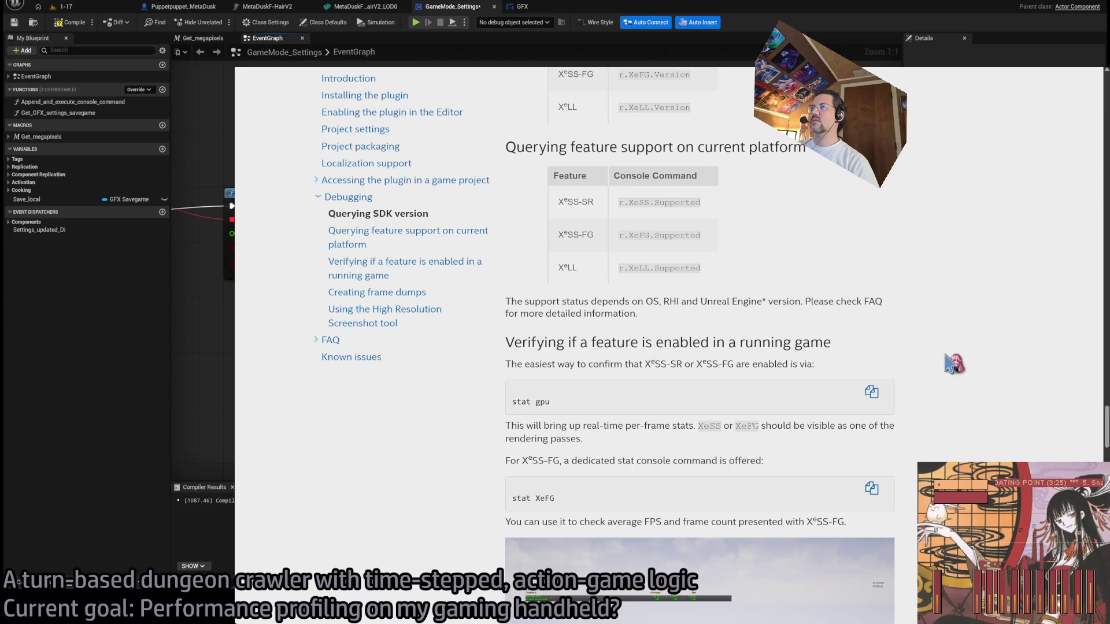
pyautogui.scroll(-3, 953, 363)
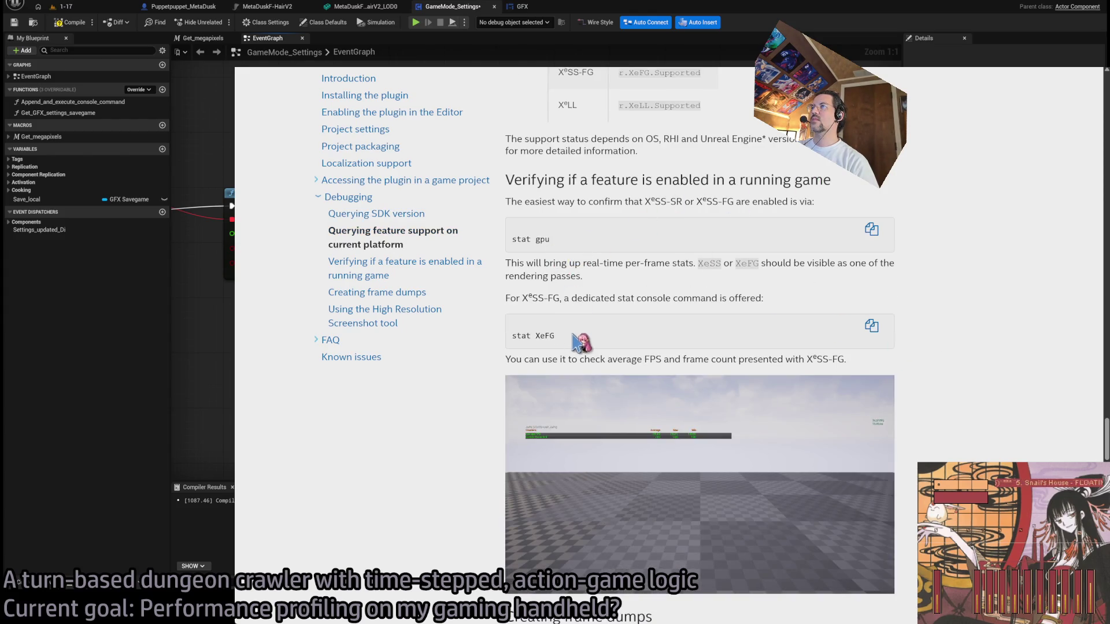
pyautogui.scroll(-5, 579, 341)
pyautogui.scroll(-8, 653, 396)
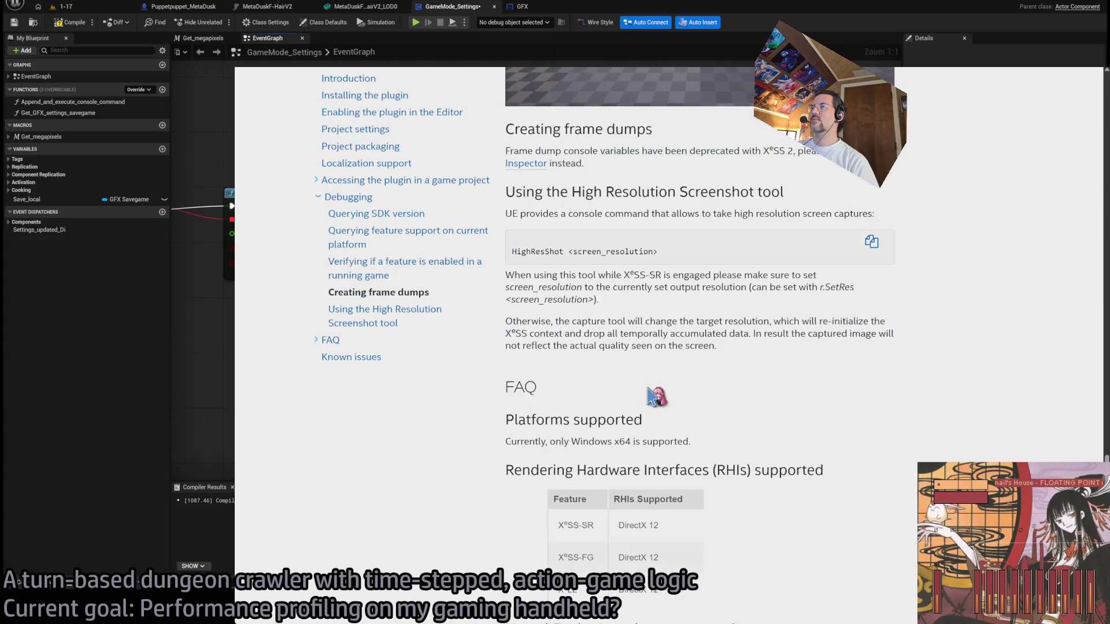
pyautogui.scroll(1, 698, 394)
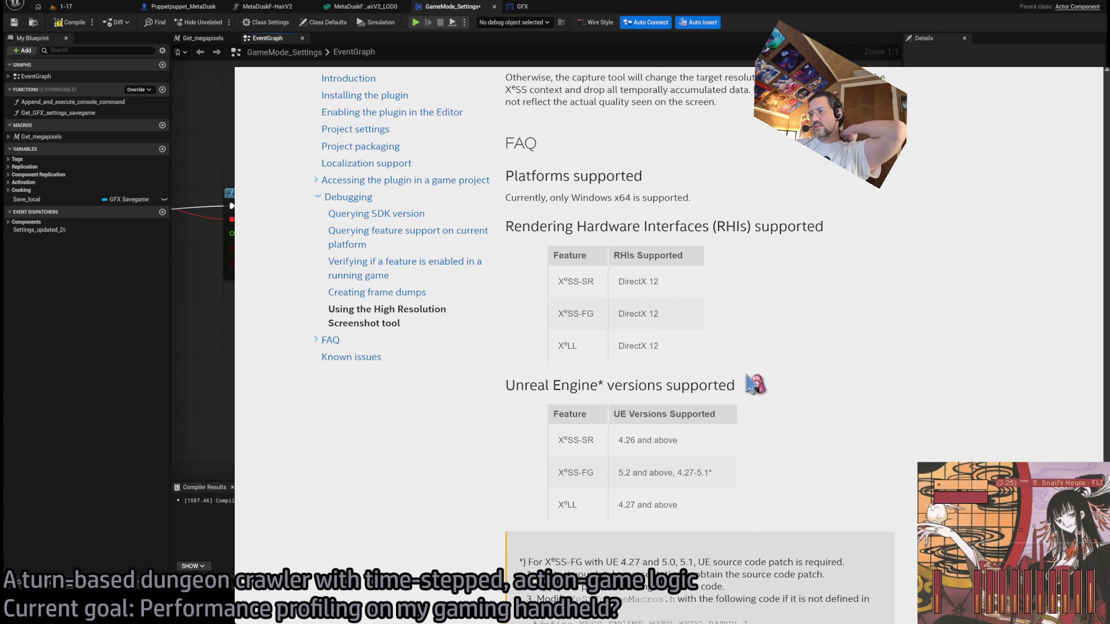
pyautogui.scroll(-3, 755, 385)
pyautogui.scroll(-1, 762, 373)
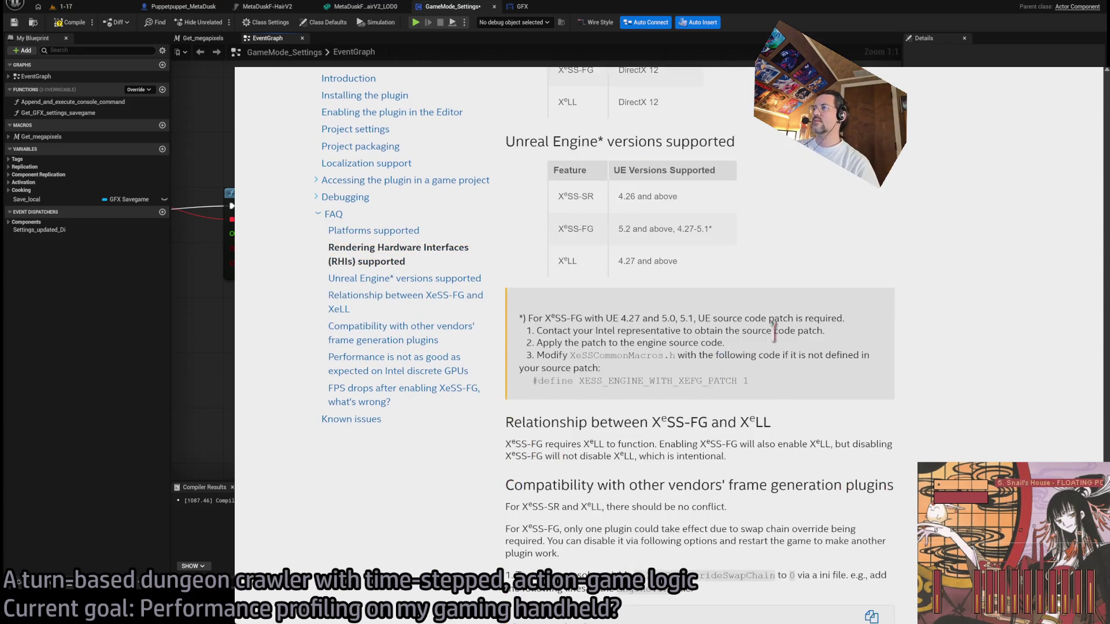
pyautogui.scroll(-1, 774, 329)
pyautogui.scroll(-2, 543, 399)
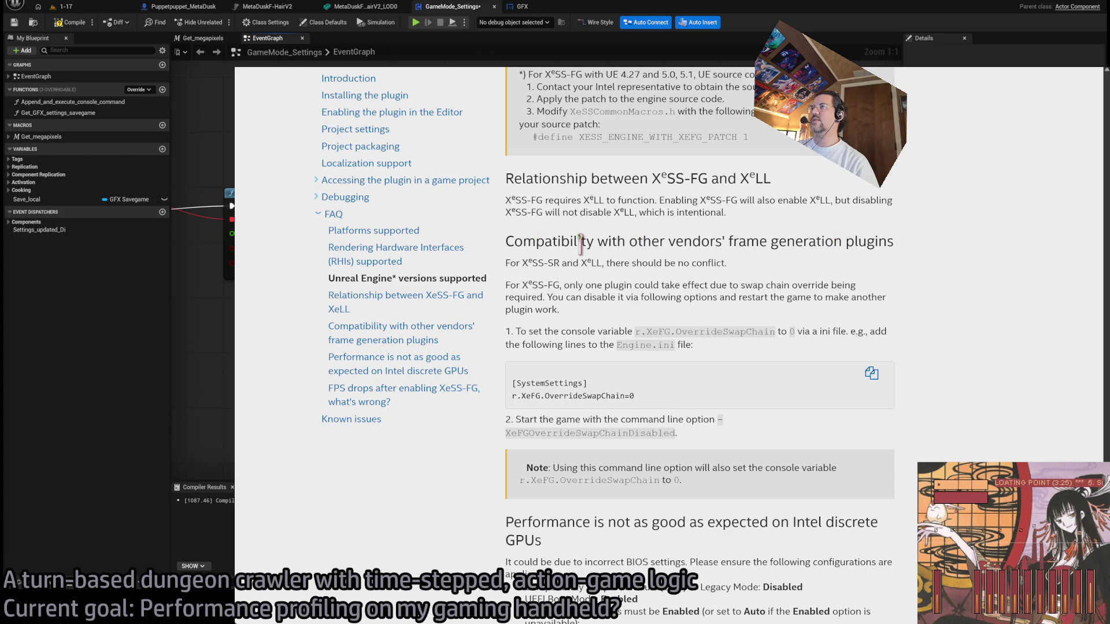
pyautogui.scroll(-3, 855, 285)
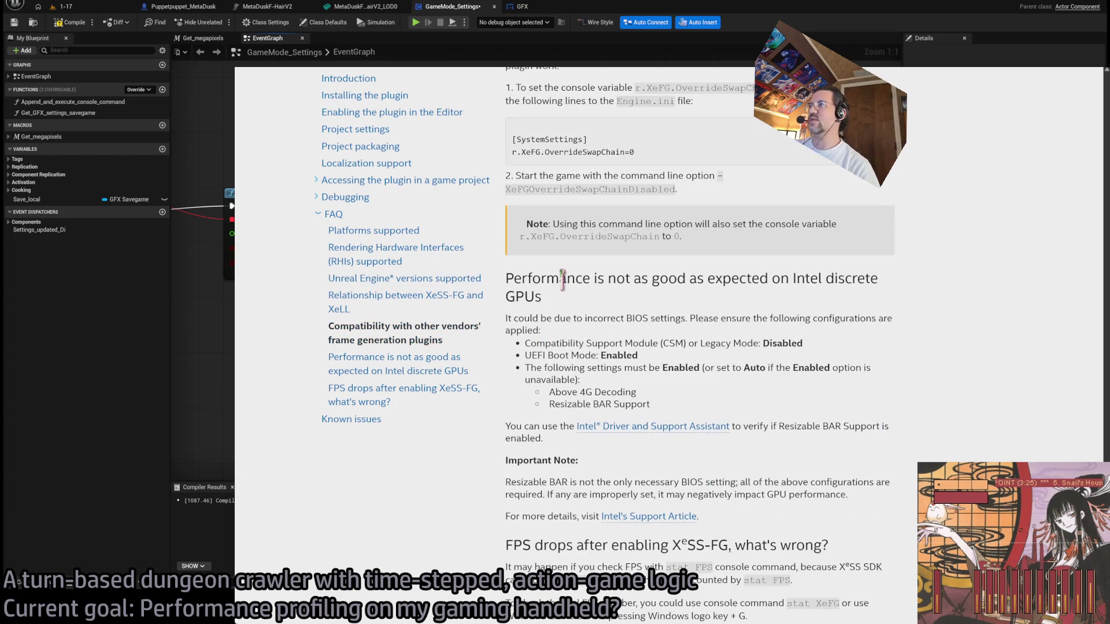
pyautogui.scroll(-2, 762, 297)
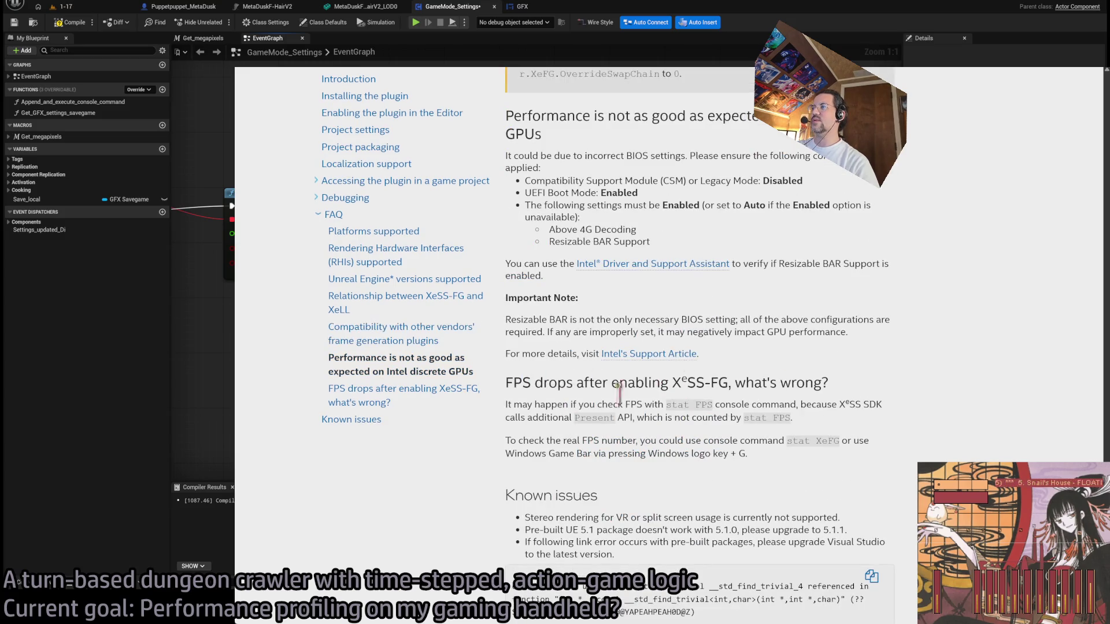
pyautogui.scroll(-5, 517, 418)
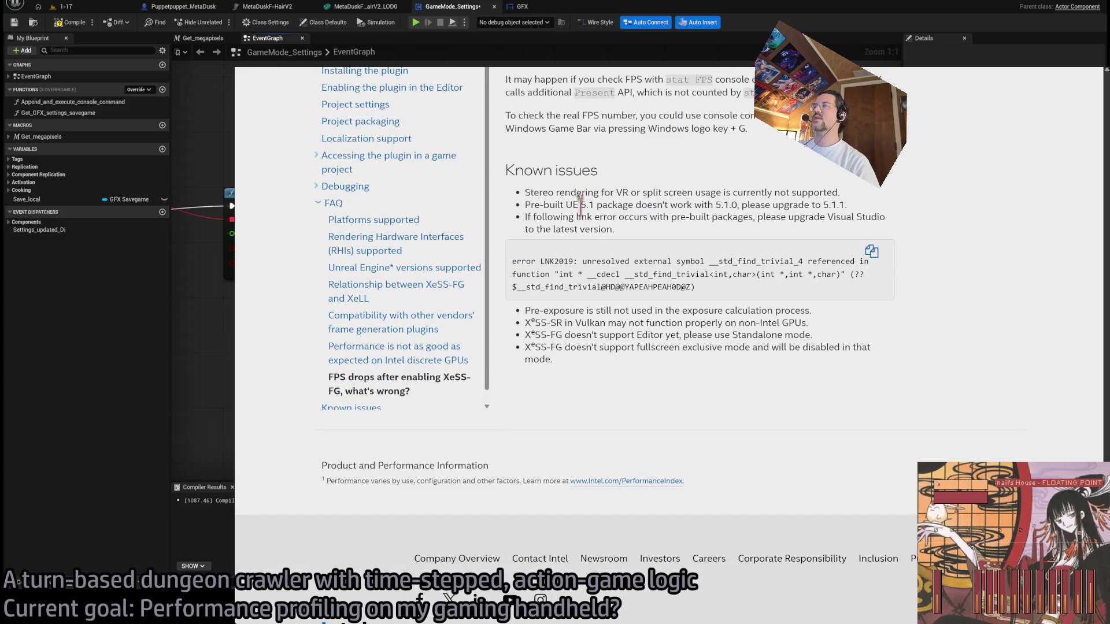
pyautogui.scroll(5, 590, 399)
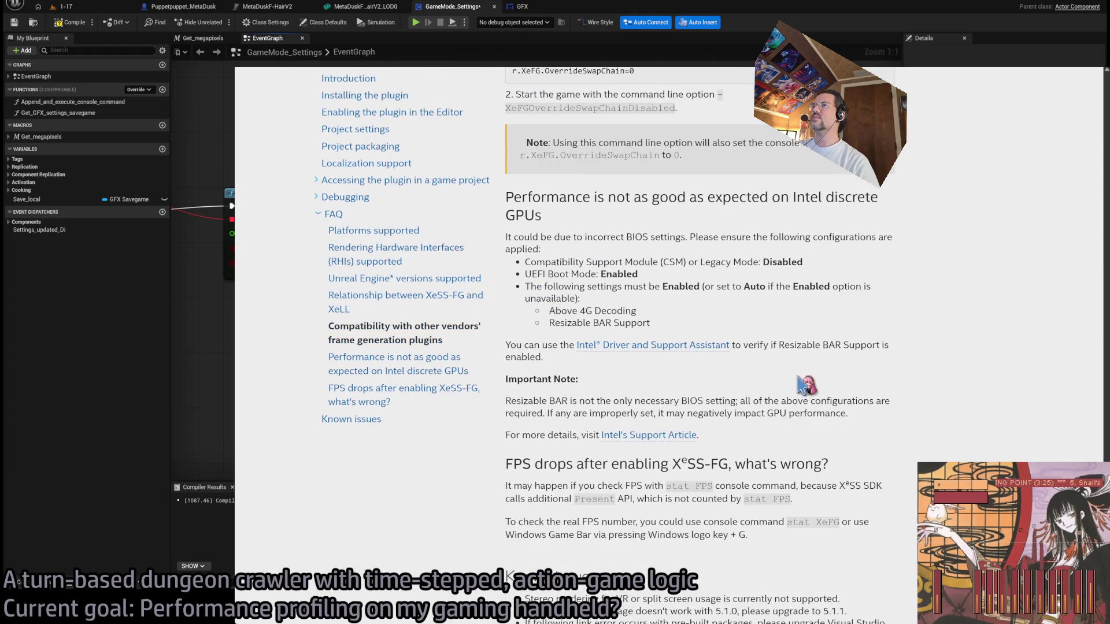
pyautogui.hotkey('alt', 'Tab')
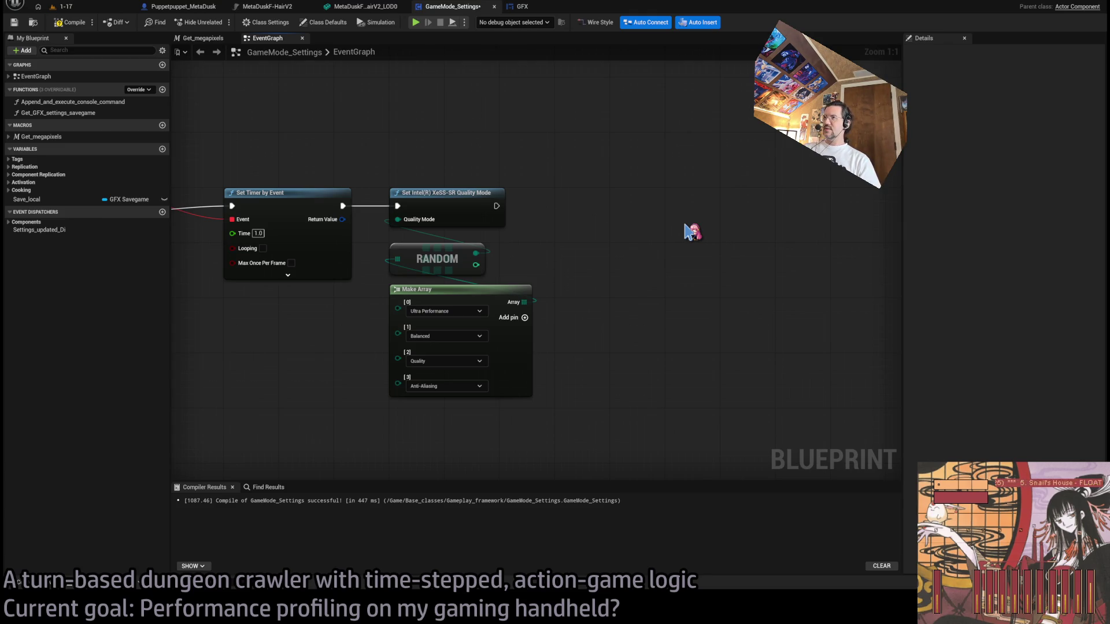
# - Delete the leftover right-hand node group from the GameMode_Settings EventGraph
pyautogui.press('Home')
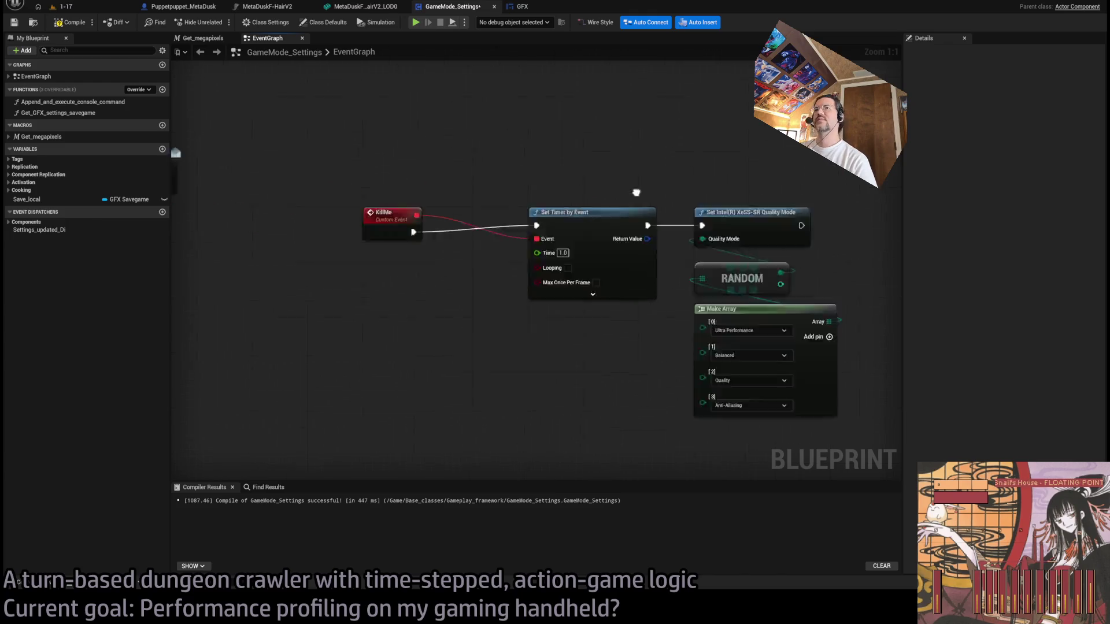
pyautogui.scroll(2, 543, 208)
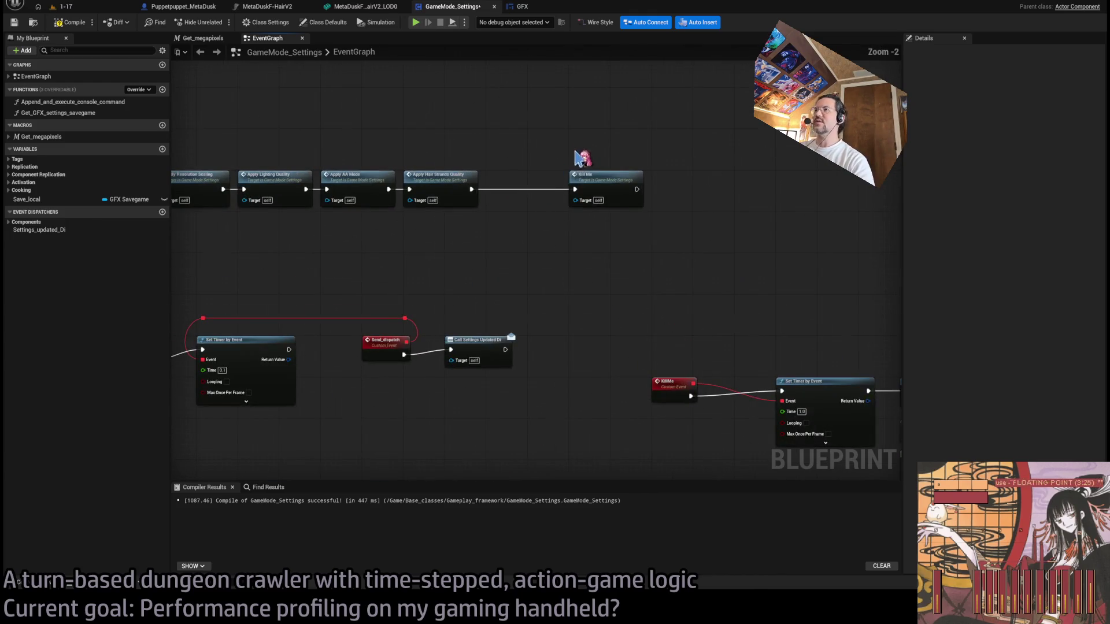
pyautogui.scroll(-2, 691, 290)
pyautogui.moveTo(754, 166); pyautogui.dragTo(518, 404)
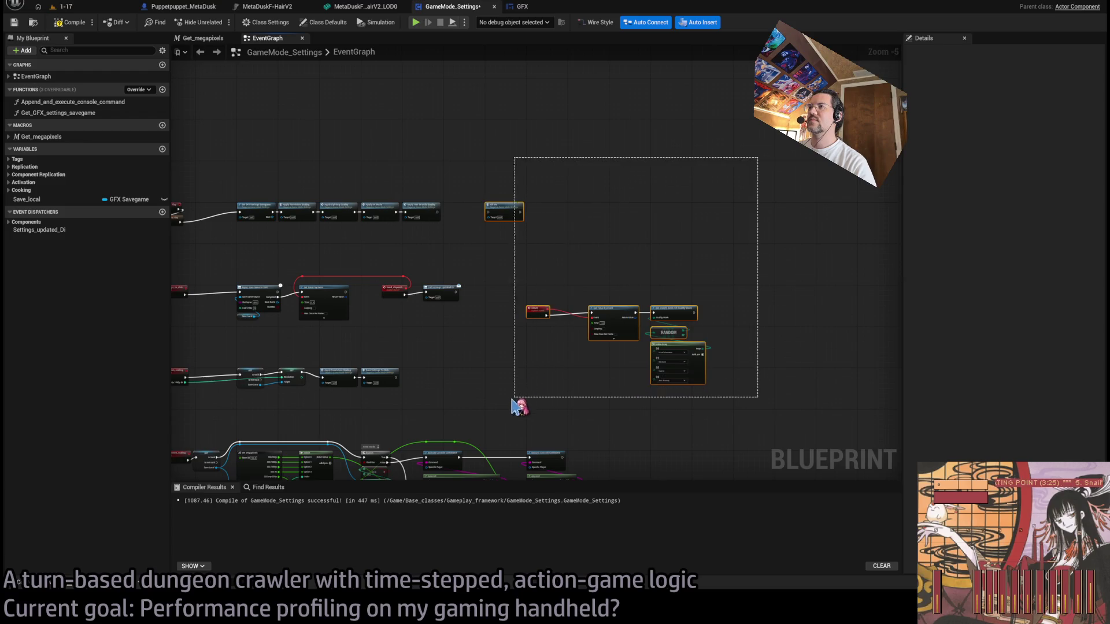
pyautogui.press('Delete')
pyautogui.press('Home')
# - Look over the Select, Math and Execute Console Command nodes of the resolution-scaling logic
pyautogui.scroll(5, 529, 233)
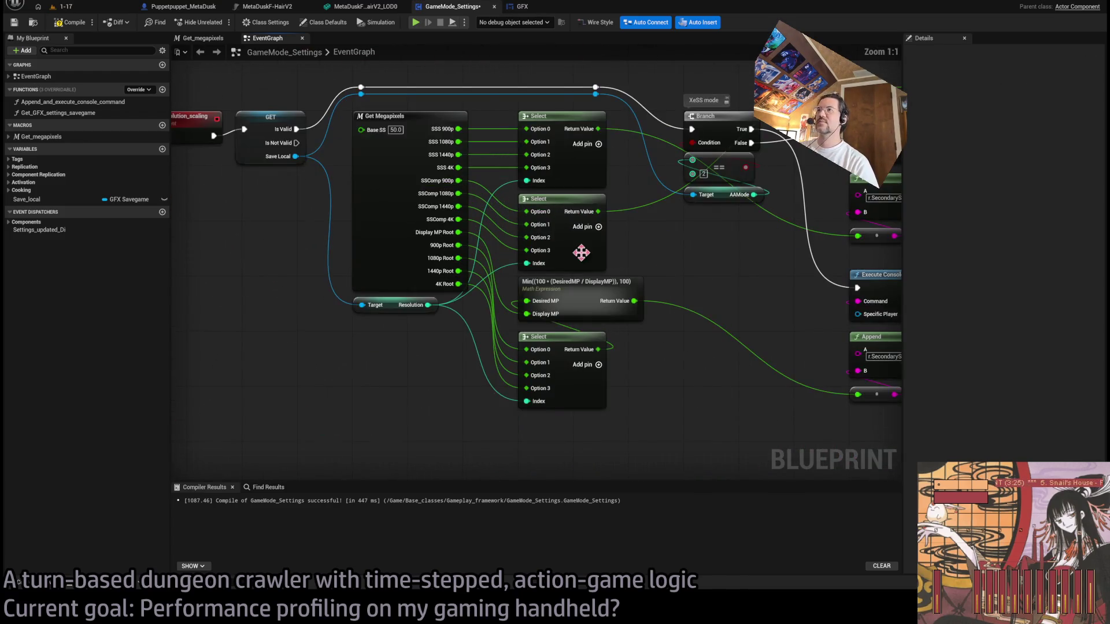
pyautogui.moveTo(693, 373); pyautogui.dragTo(567, 364)
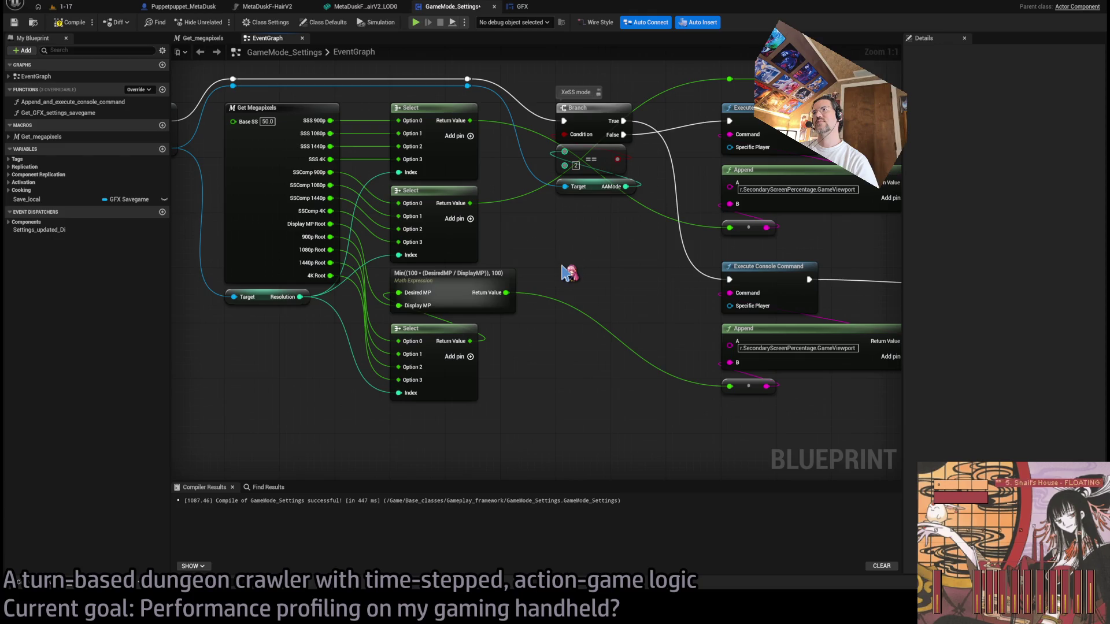
pyautogui.moveTo(558, 240)
pyautogui.mouseDown()
pyautogui.moveTo(476, 265)
pyautogui.moveTo(478, 276)
pyautogui.moveTo(477, 247)
pyautogui.moveTo(457, 229)
pyautogui.mouseUp()
pyautogui.moveTo(496, 272)
pyautogui.mouseDown()
pyautogui.moveTo(419, 304)
pyautogui.moveTo(310, 303)
pyautogui.moveTo(488, 304)
pyautogui.moveTo(592, 277)
pyautogui.moveTo(386, 307)
pyautogui.mouseUp()
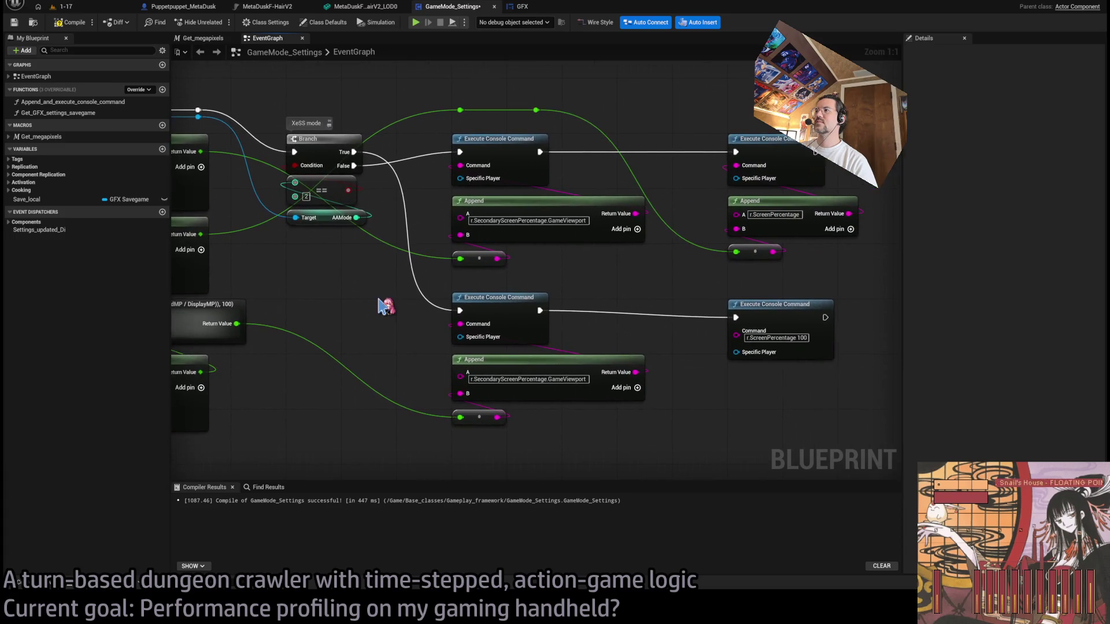
pyautogui.moveTo(596, 288); pyautogui.dragTo(594, 287)
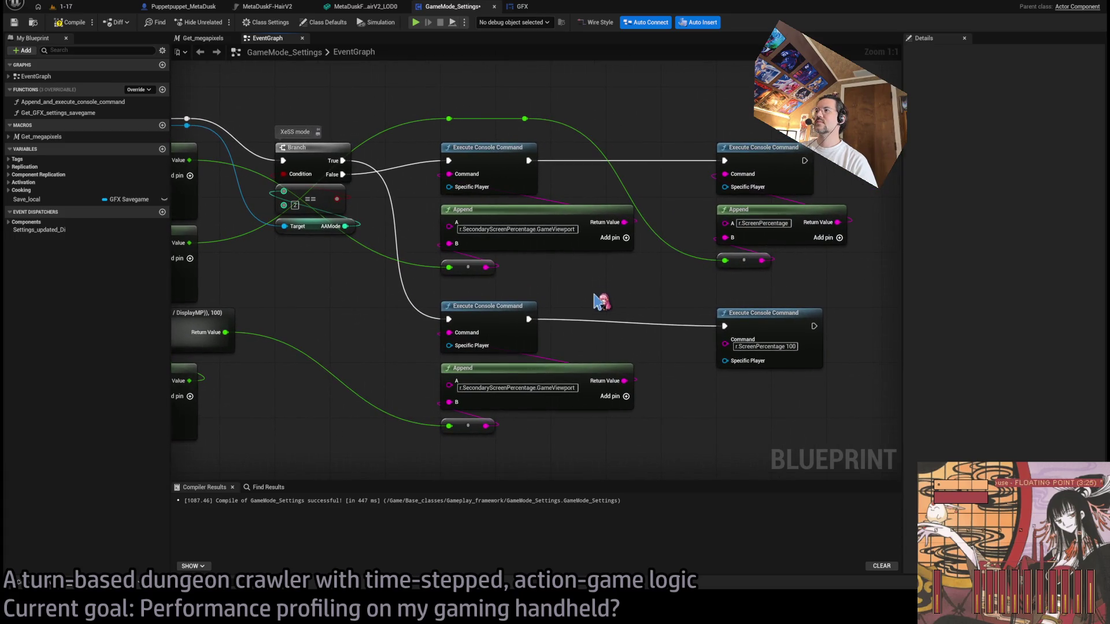
pyautogui.moveTo(836, 426); pyautogui.dragTo(681, 295)
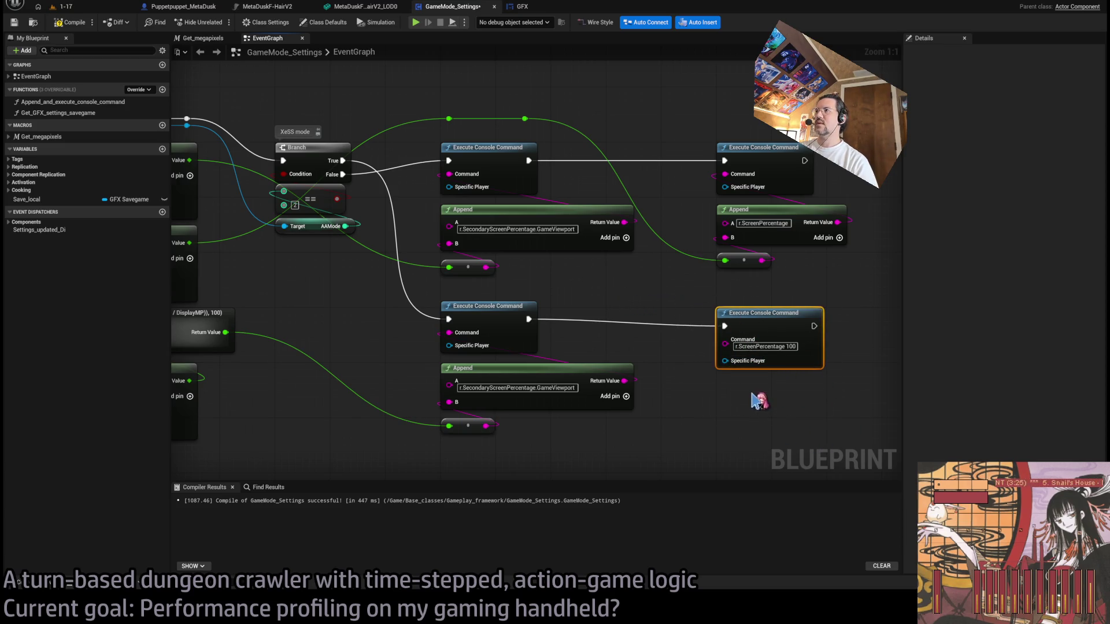
pyautogui.click(760, 400)
pyautogui.moveTo(595, 287); pyautogui.dragTo(642, 301)
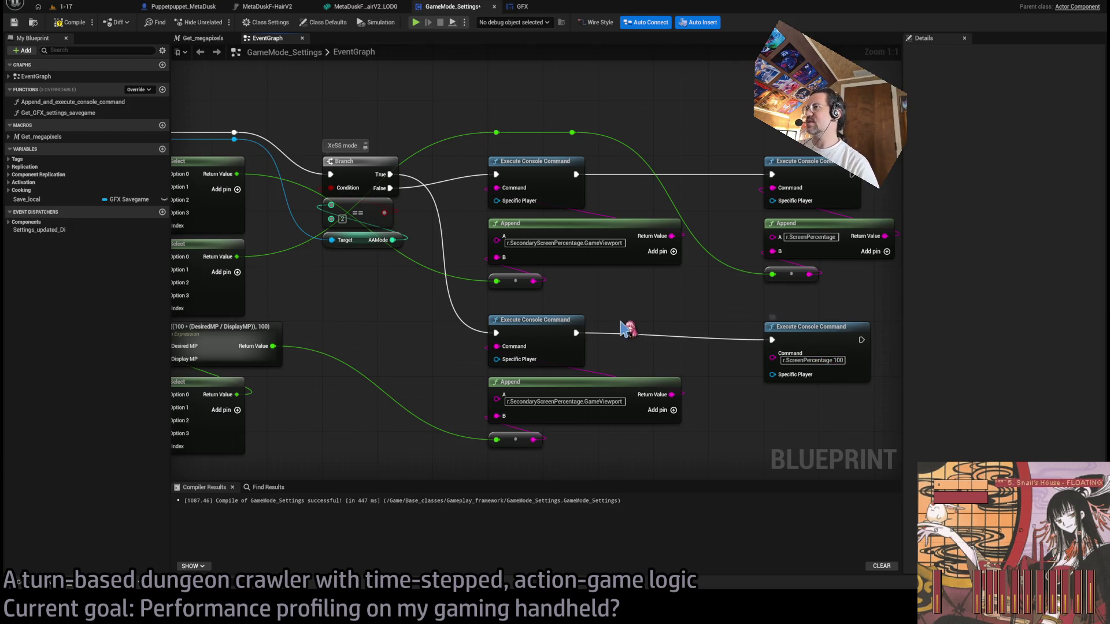
pyautogui.scroll(-3, 629, 300)
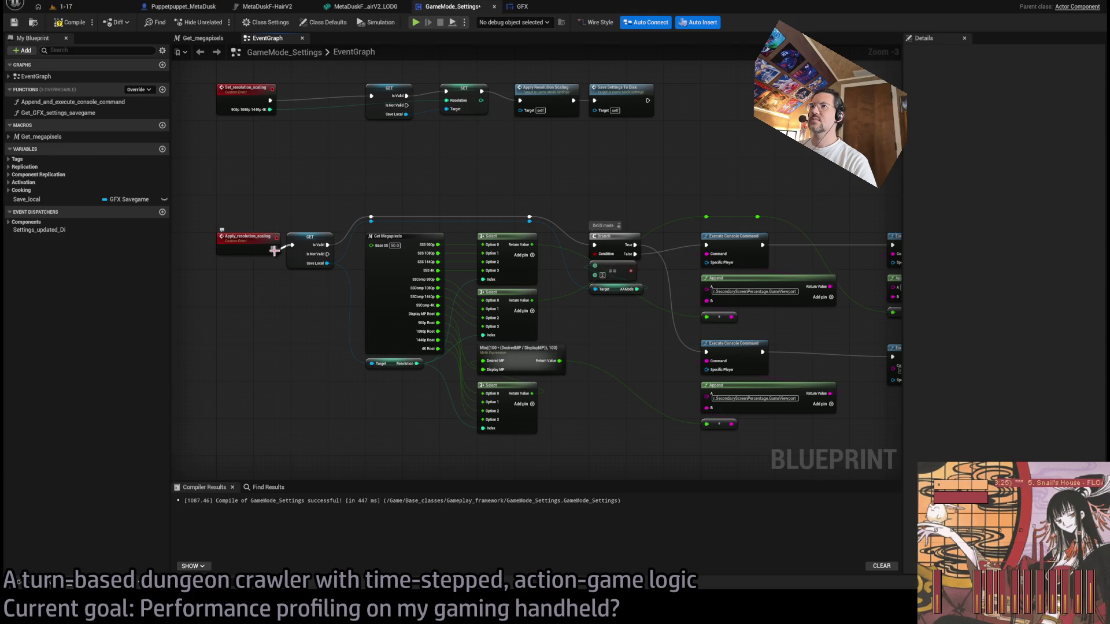
pyautogui.moveTo(274, 250)
pyautogui.mouseDown()
pyautogui.moveTo(257, 250)
pyautogui.moveTo(805, 340)
pyautogui.mouseUp()
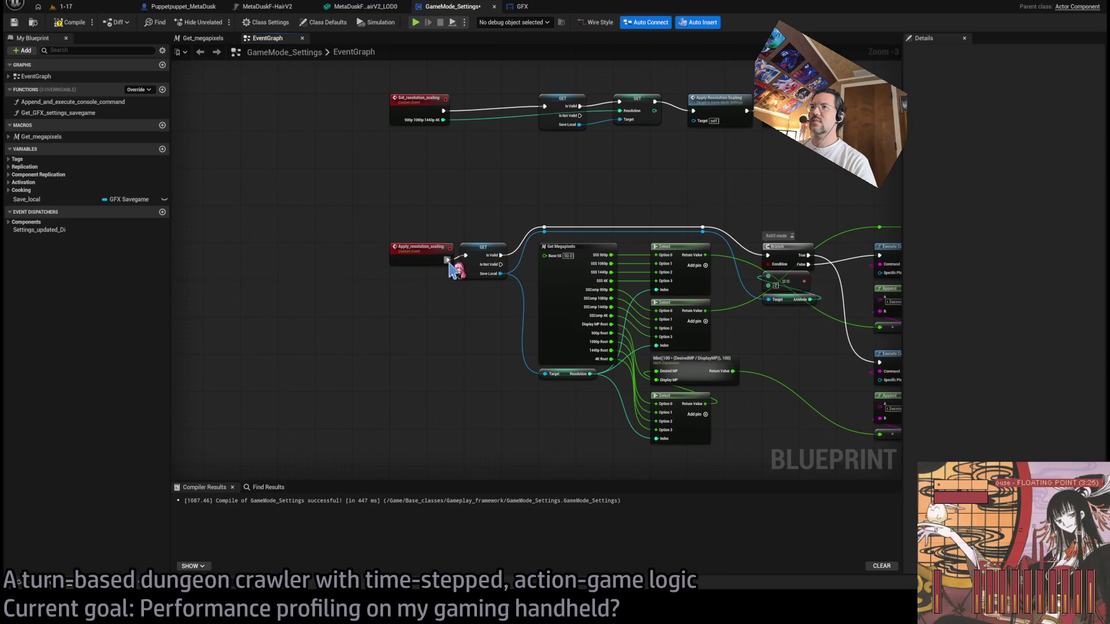
# - Save the GameMode_Settings blueprint, review the Save Settings To Disk area, and return to 1-17
pyautogui.hotkey('ctrl', 's')
pyautogui.moveTo(460, 270); pyautogui.dragTo(374, 275)
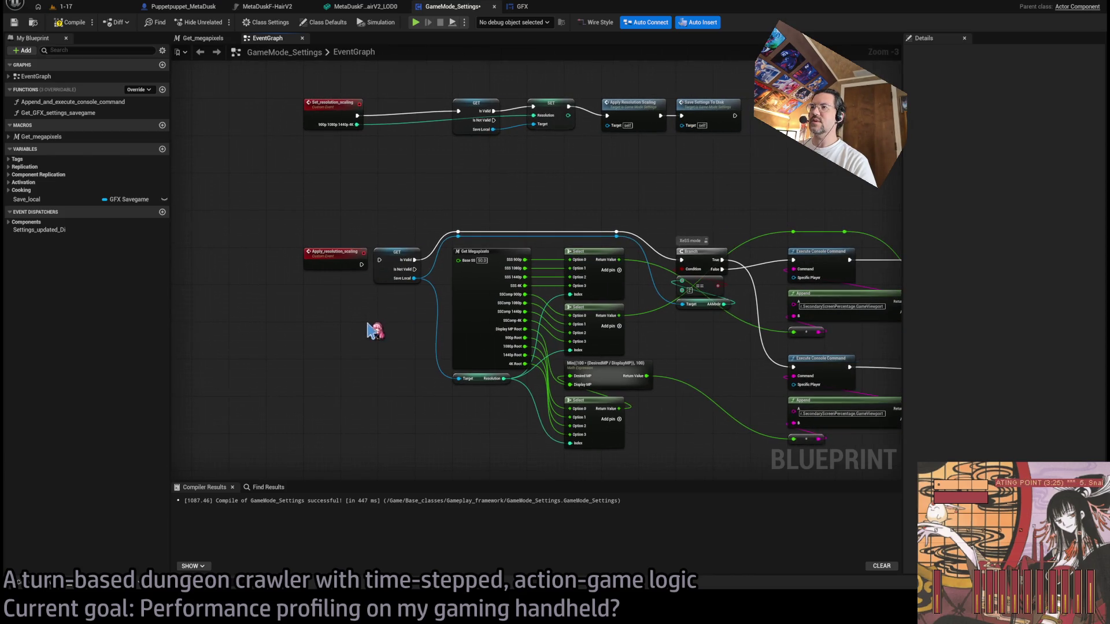
pyautogui.moveTo(397, 322)
pyautogui.mouseDown()
pyautogui.moveTo(216, 251)
pyautogui.moveTo(396, 323)
pyautogui.moveTo(405, 254)
pyautogui.moveTo(248, 236)
pyautogui.moveTo(274, 263)
pyautogui.mouseUp()
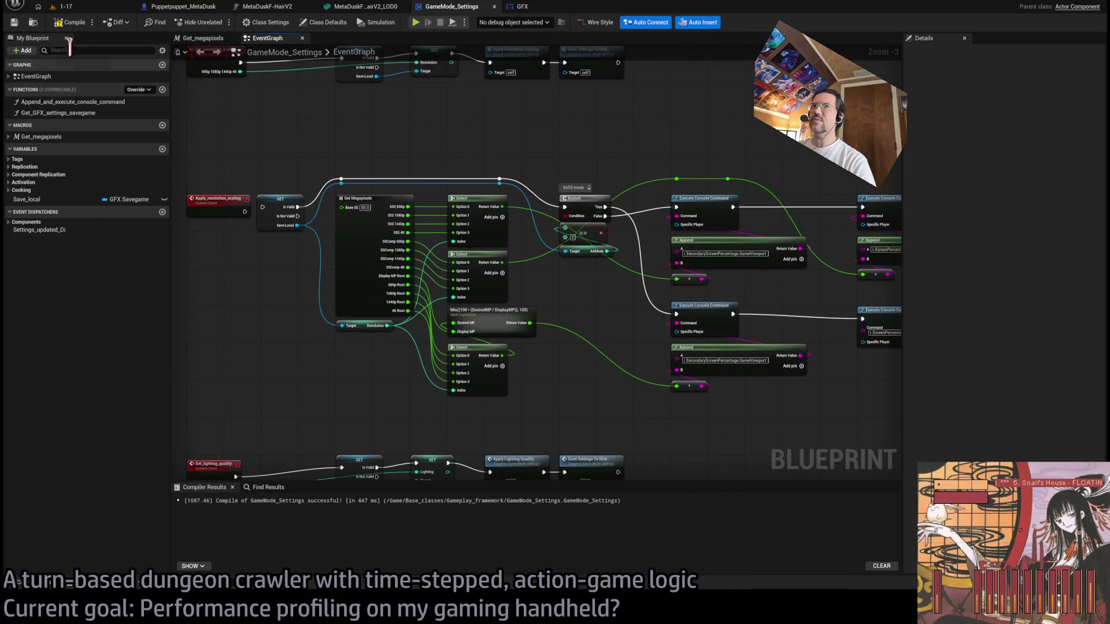
pyautogui.click(75, 11)
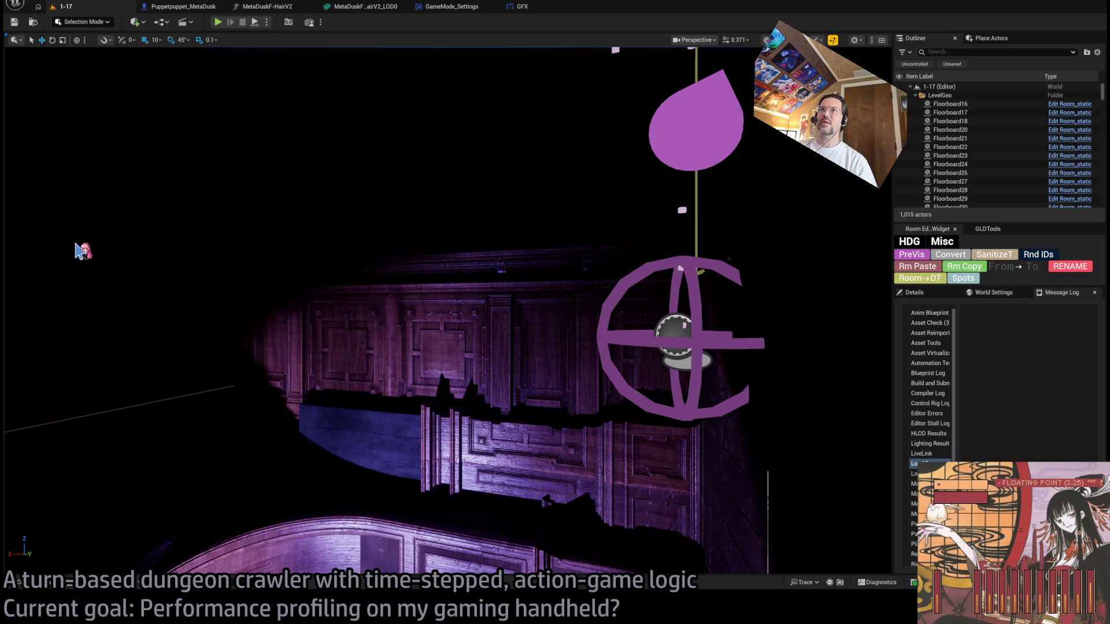
pyautogui.hotkey('alt', 'p')
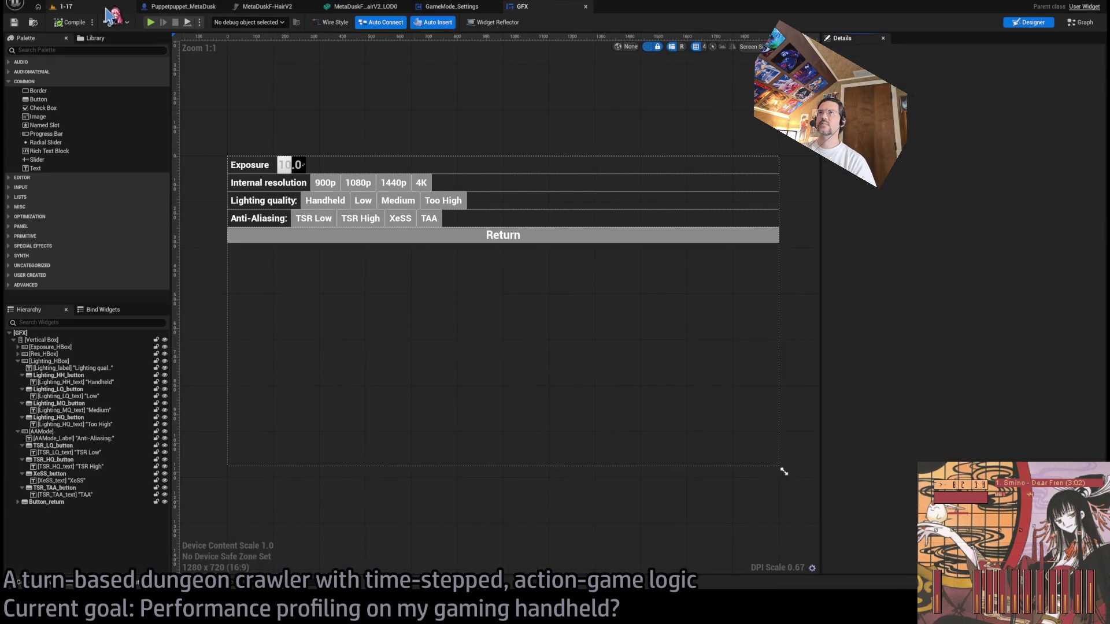
pyautogui.click(105, 9)
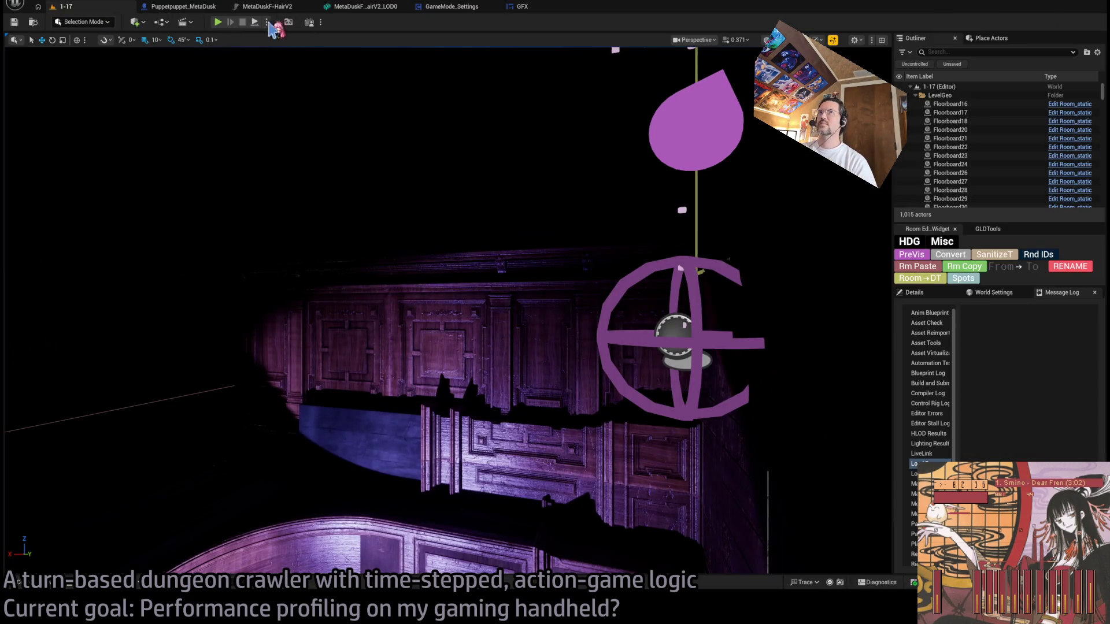
pyautogui.click(529, 8)
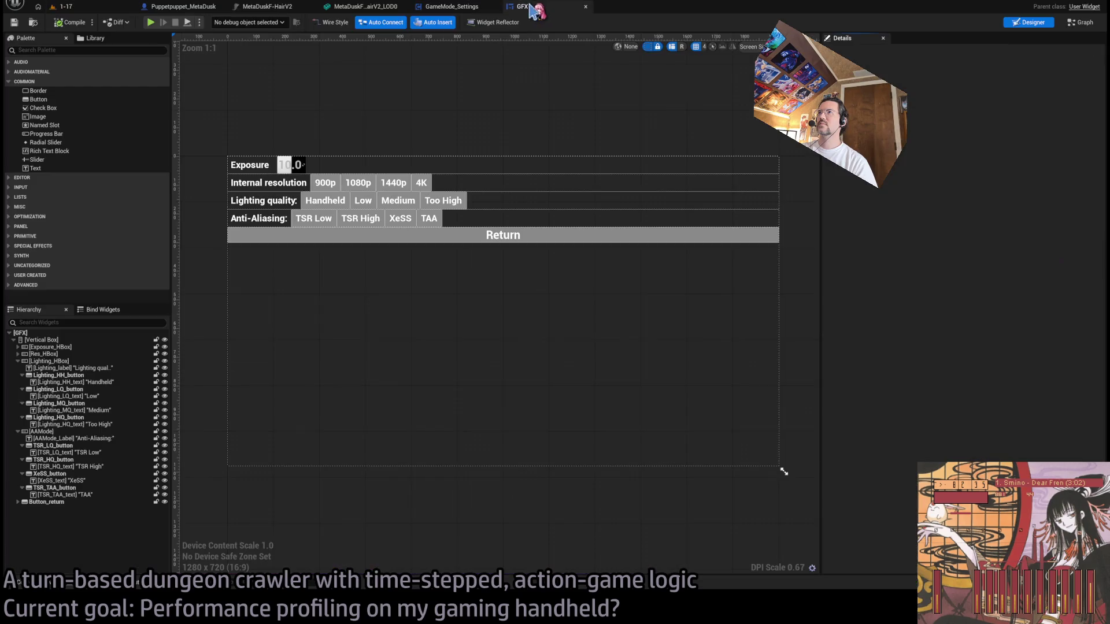
pyautogui.click(106, 7)
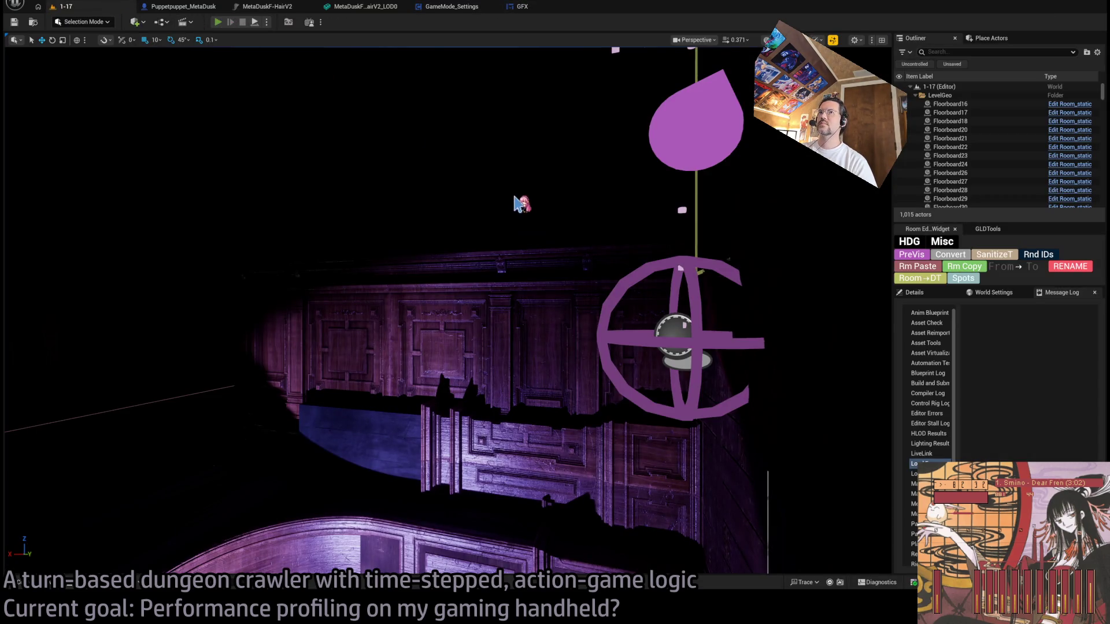
pyautogui.hotkey('alt', 'p')
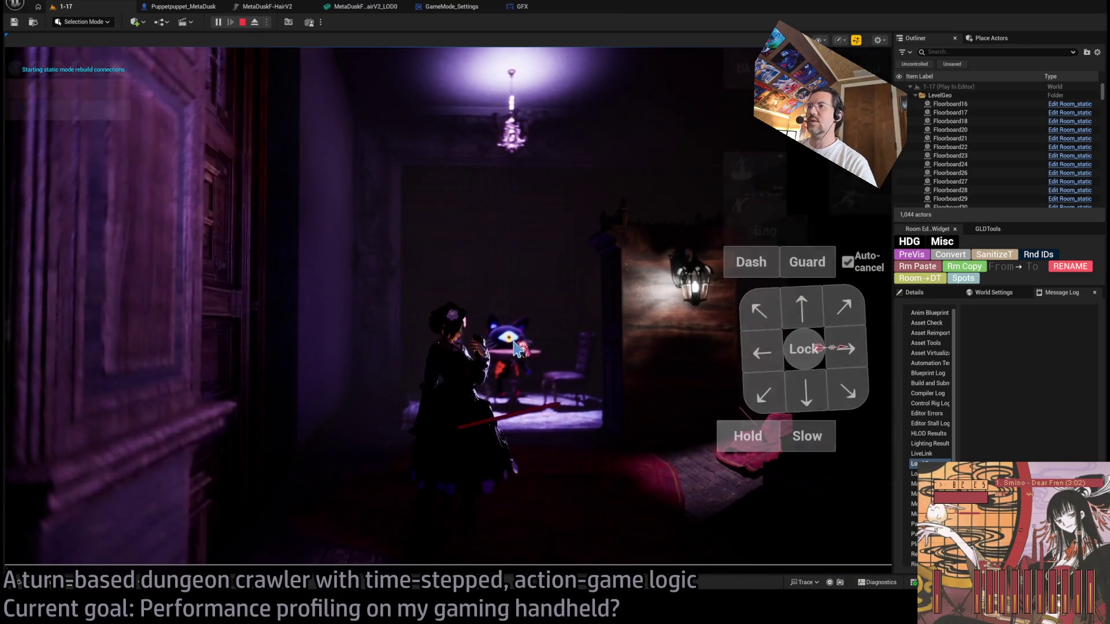
# - Show frame timings with stat unit and enable XeSS through the in-game console
pyautogui.press('`')
pyautogui.write('stat unit')
pyautogui.press('Return')
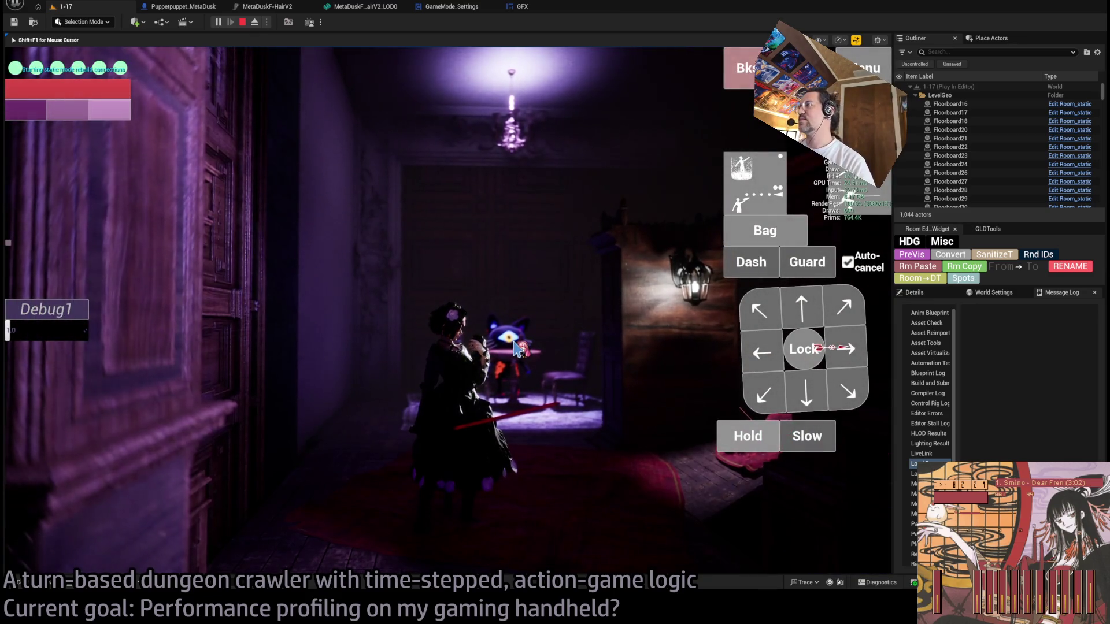
pyautogui.press('`')
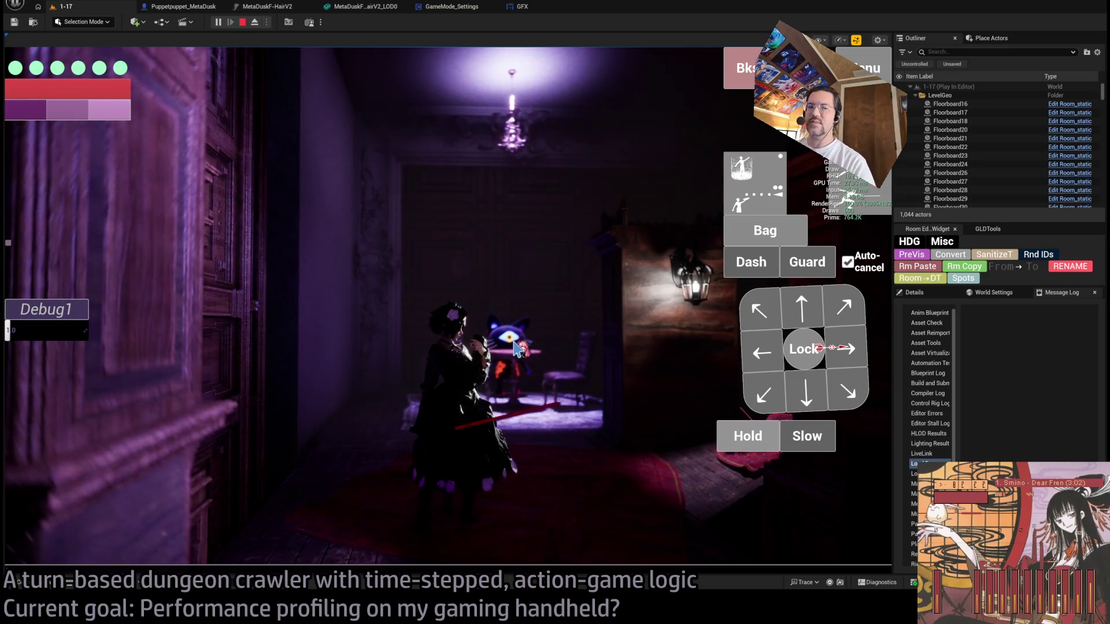
pyautogui.write('r.')
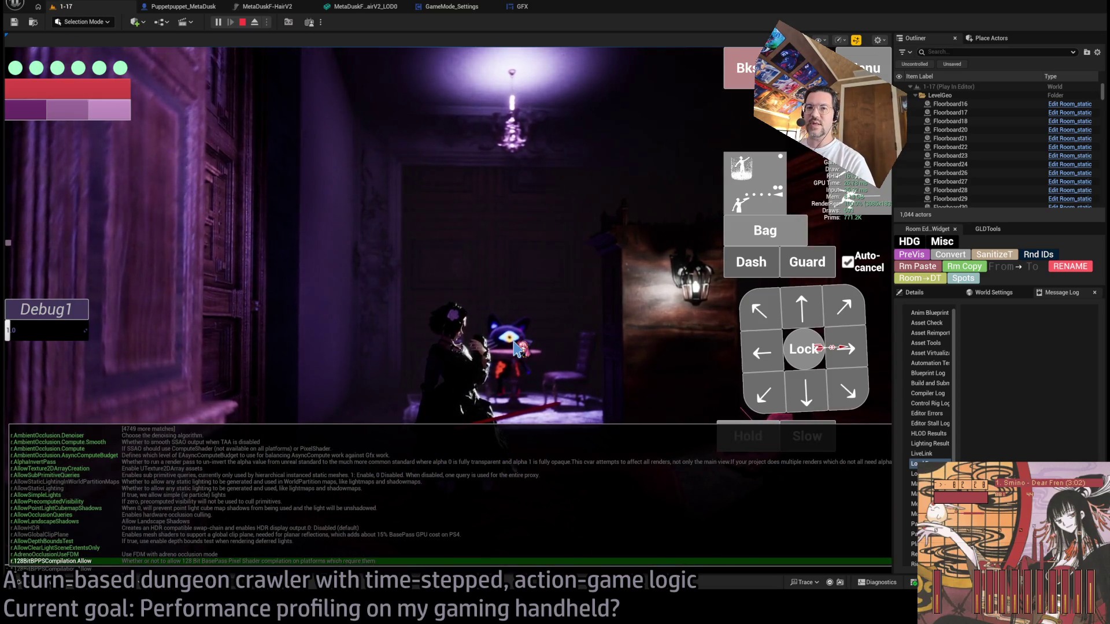
pyautogui.write('xess')
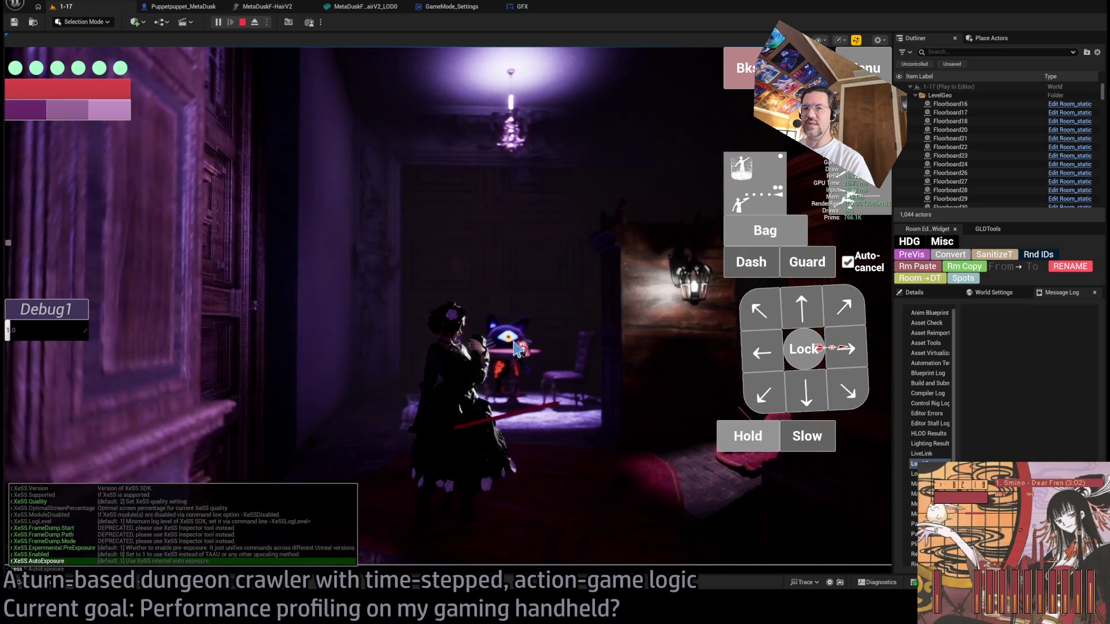
pyautogui.write('.en')
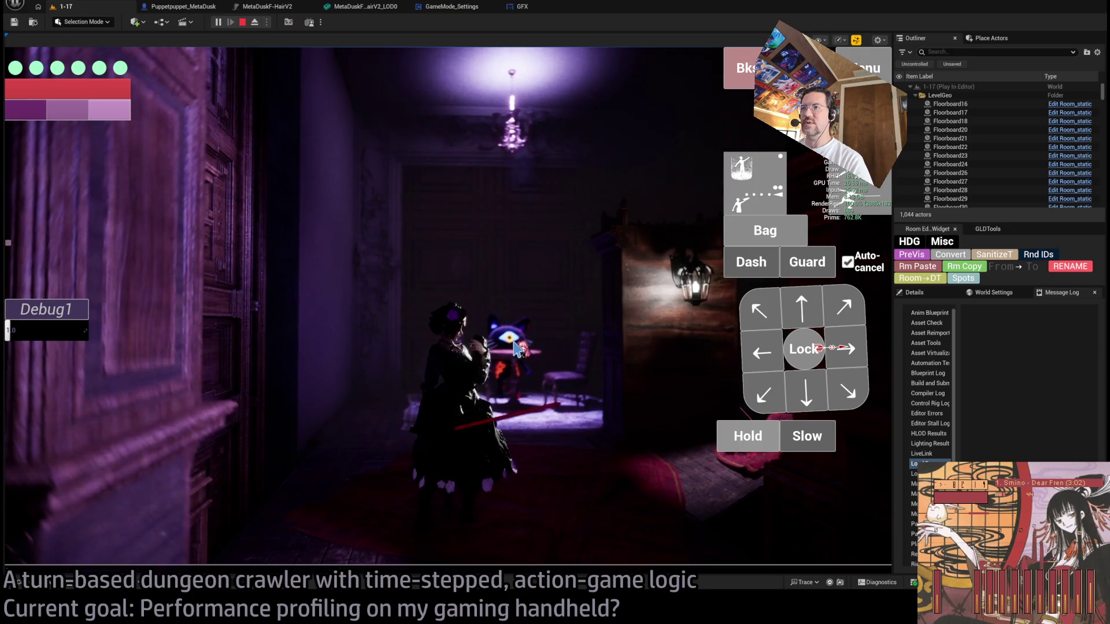
pyautogui.press('Up')
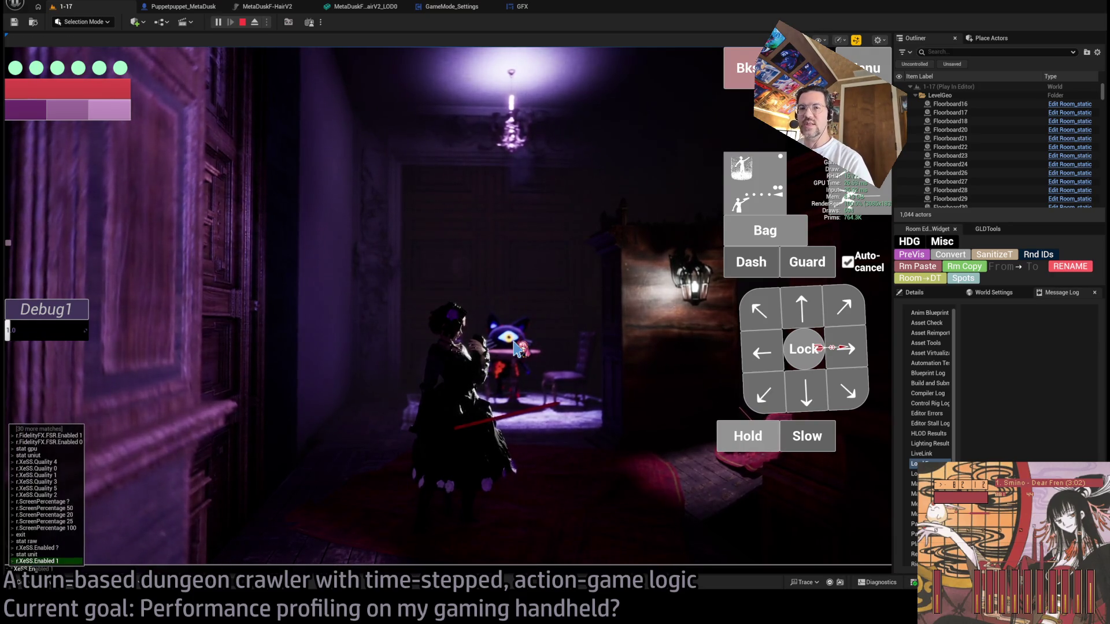
pyautogui.press('Up')
pyautogui.press('Up')
pyautogui.press('Up')
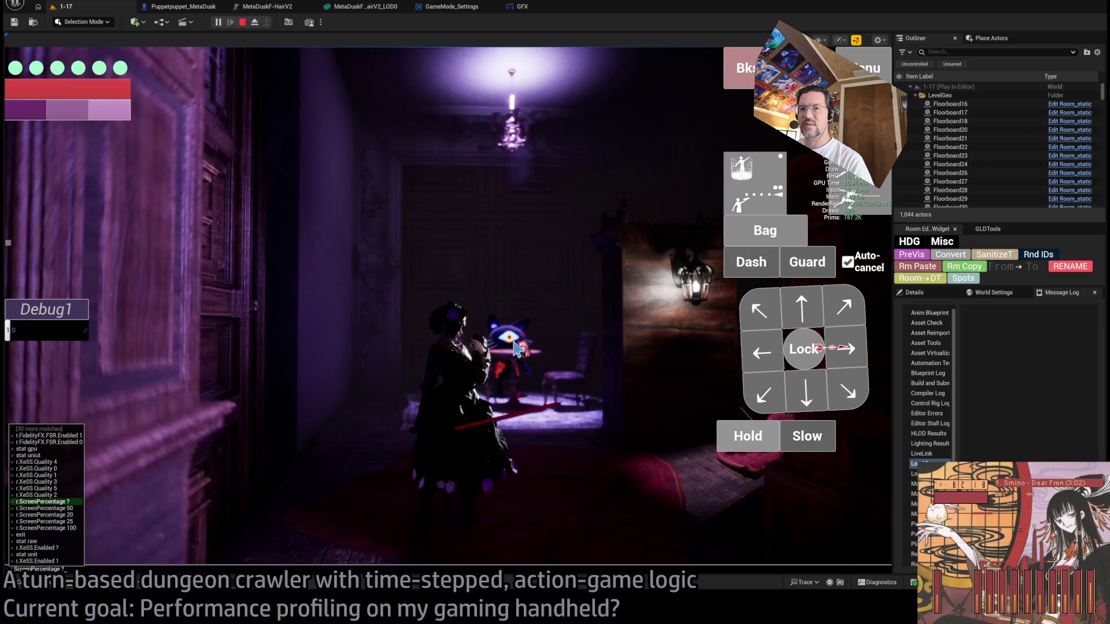
pyautogui.press('Return')
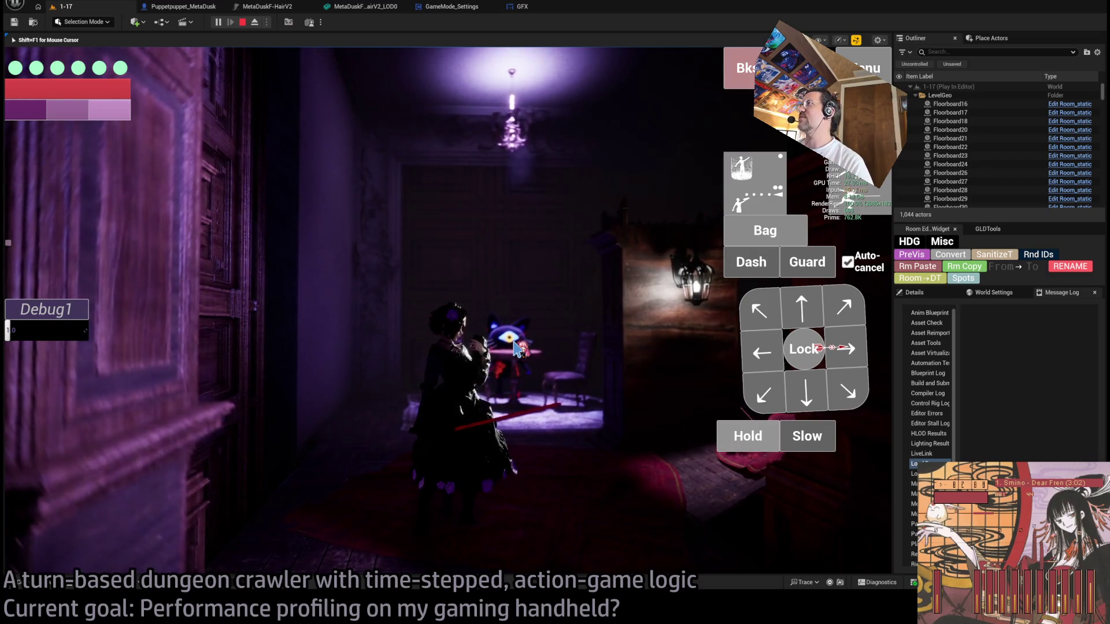
# - Change the recalled XeSS quality command from 5 to 1, then exit the play session
pyautogui.press('`')
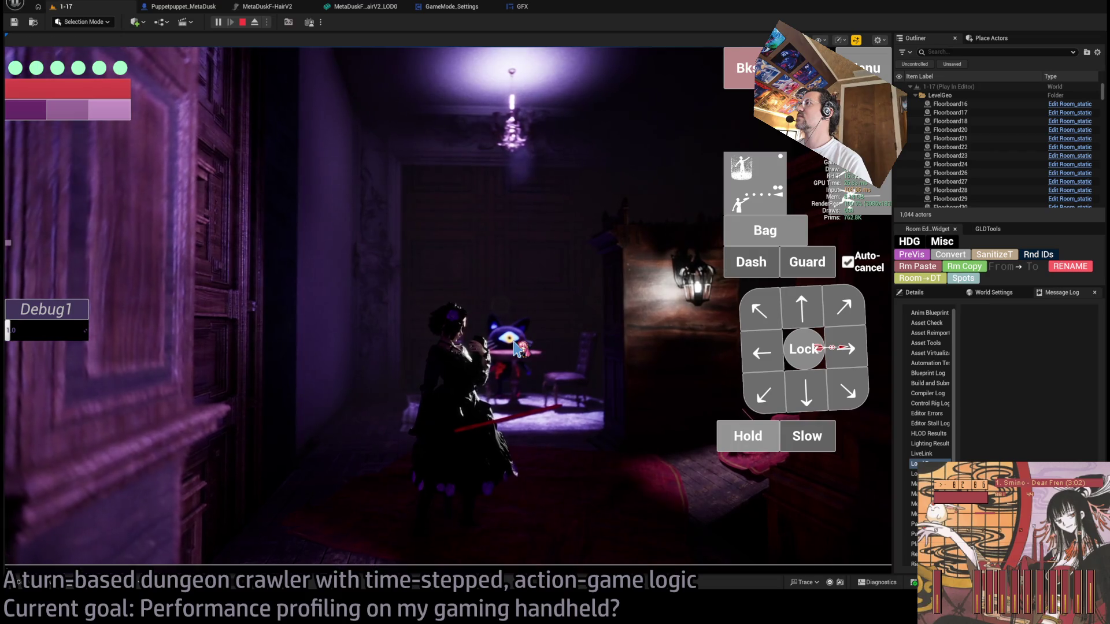
pyautogui.press('Up')
pyautogui.press('BackSpace')
pyautogui.write('1')
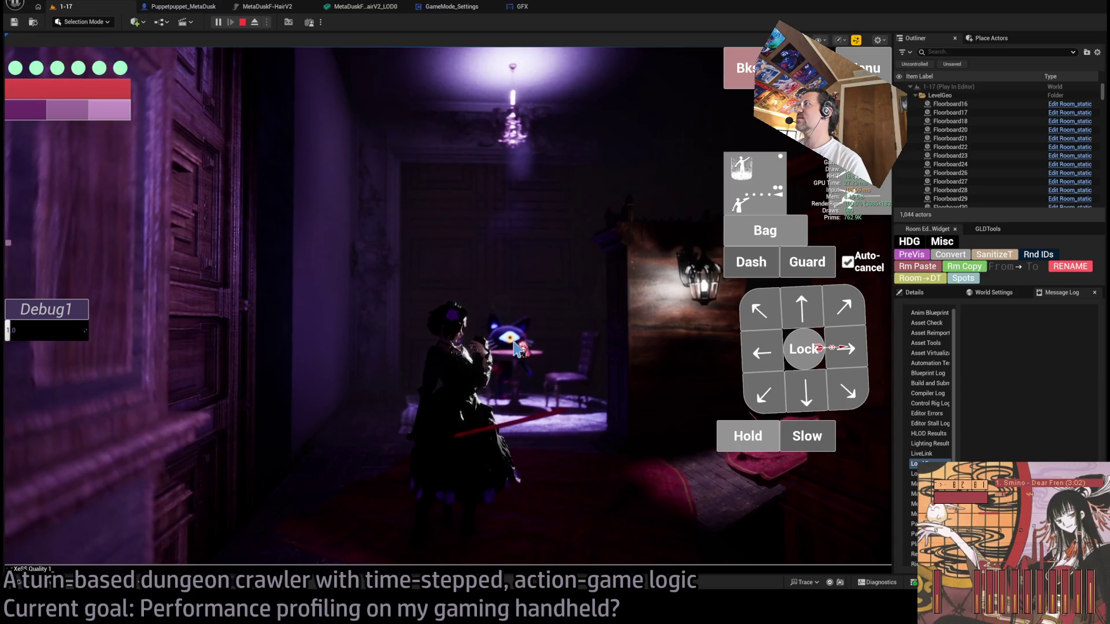
pyautogui.press('Return')
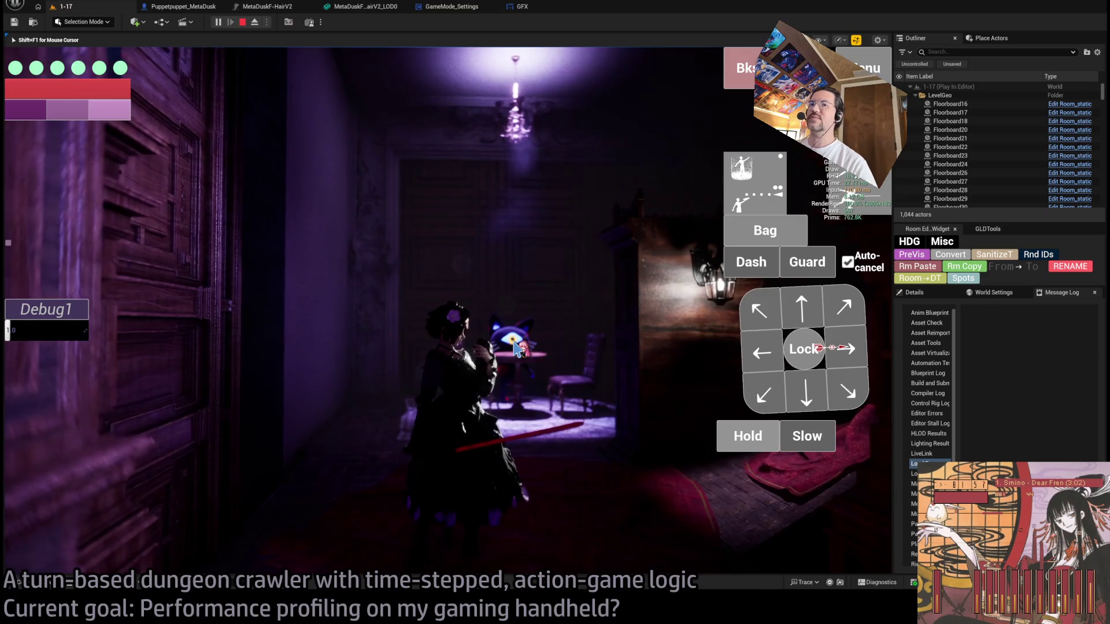
pyautogui.press('`')
pyautogui.write('it')
pyautogui.press('Return')
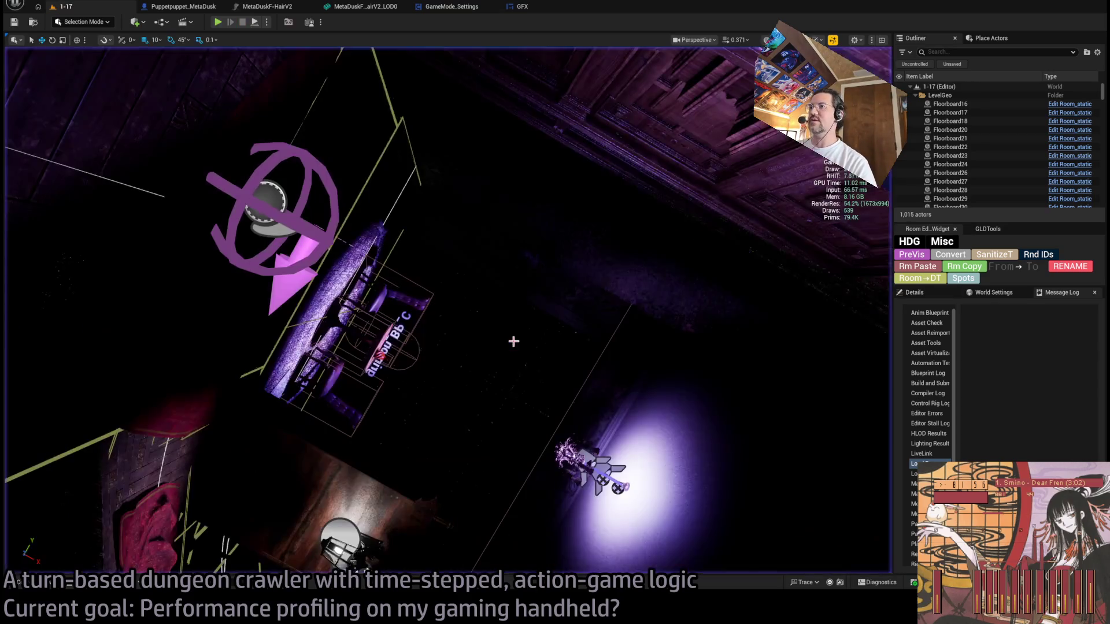
# - Open the GFX menu's graph, then the GameMode_Settings event graph at the resolution-scaling nodes
pyautogui.click(520, 7)
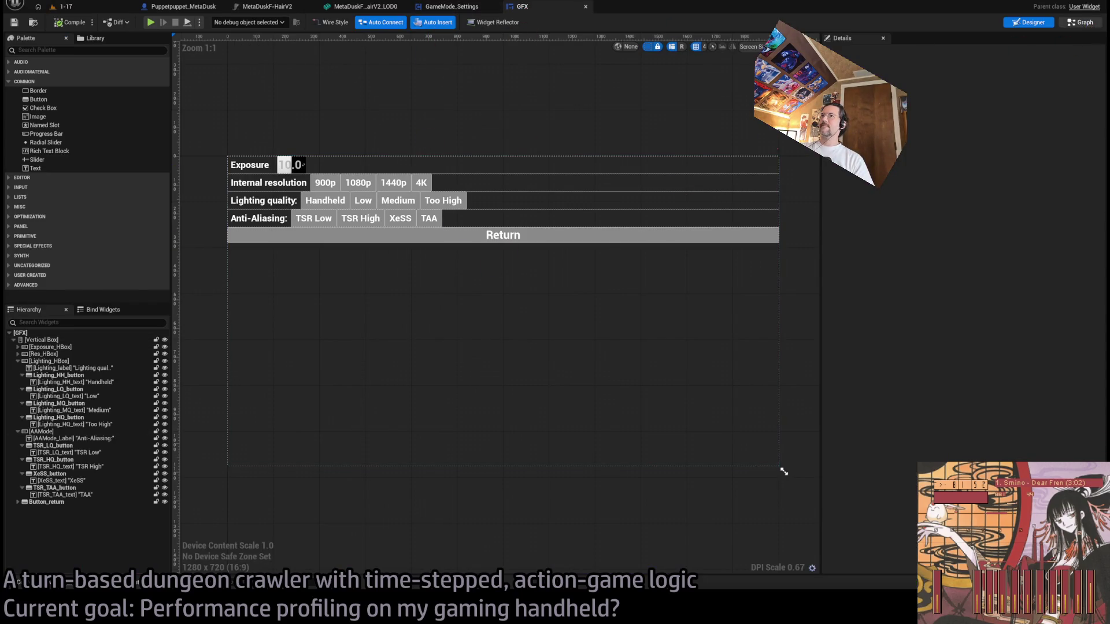
pyautogui.click(1080, 22)
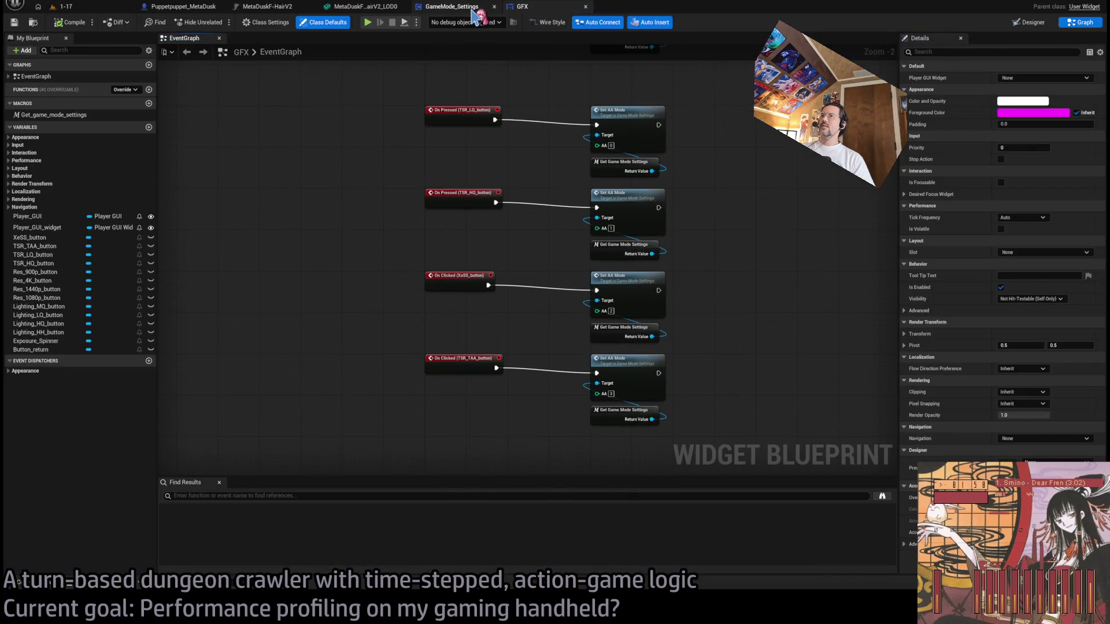
pyautogui.click(473, 8)
pyautogui.scroll(3, 544, 289)
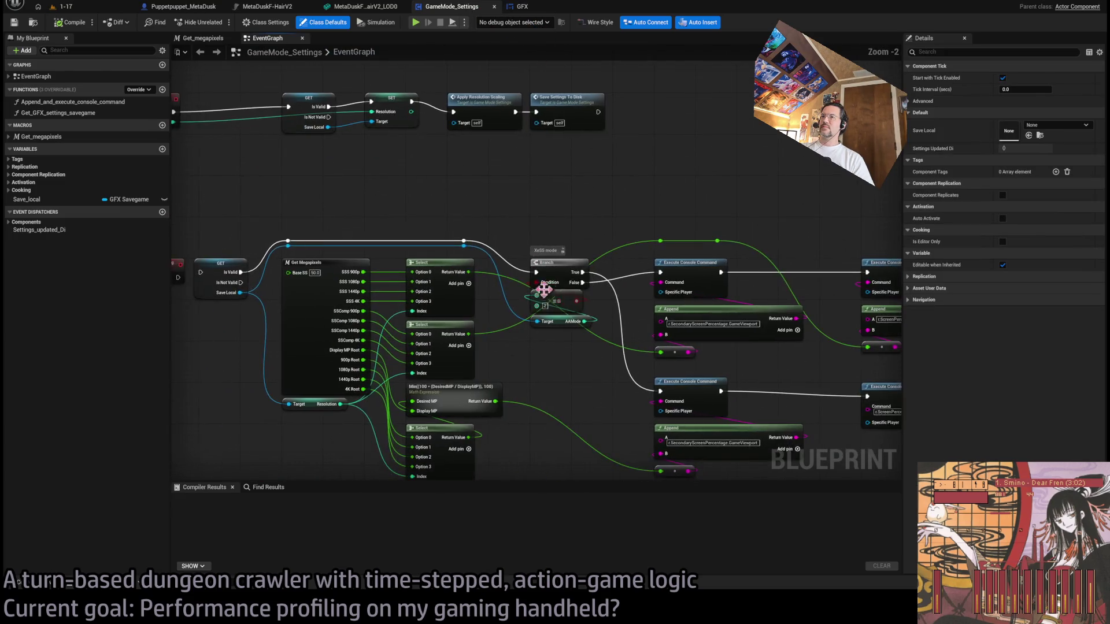
pyautogui.moveTo(595, 391); pyautogui.dragTo(540, 355)
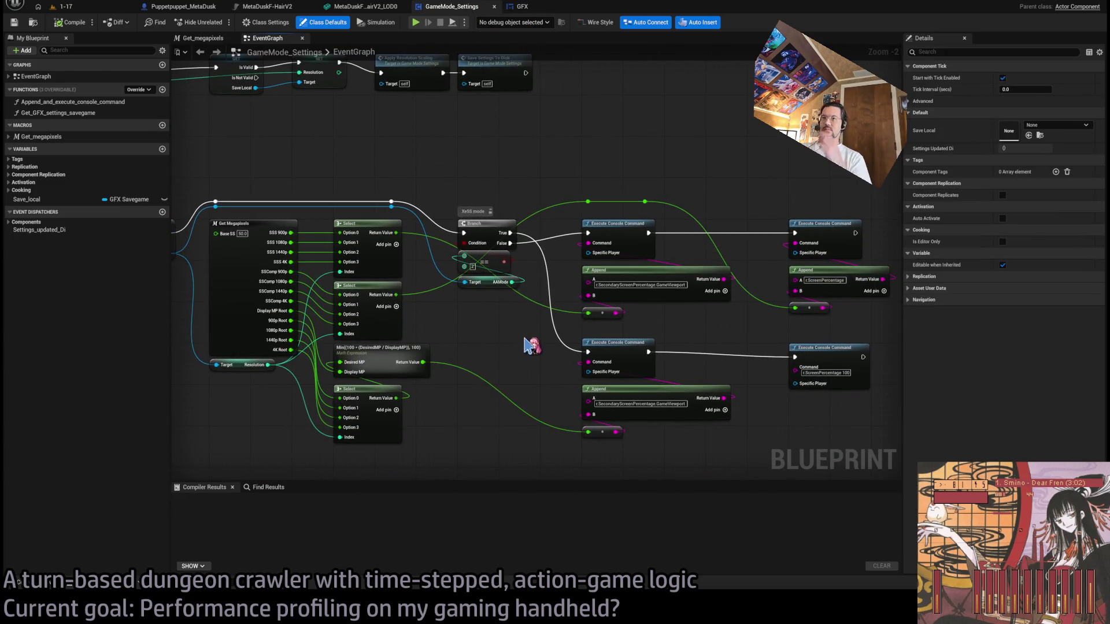
# - Select and inspect the Execute Console Command, Append, Select and Math Expression nodes
pyautogui.scroll(2, 536, 322)
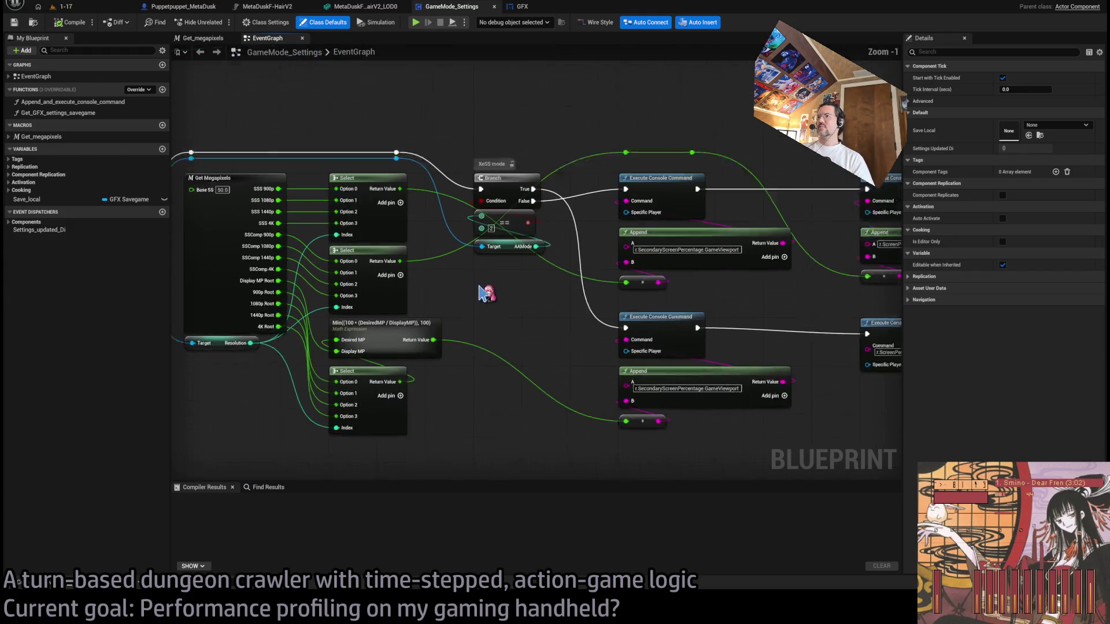
pyautogui.scroll(-4, 546, 327)
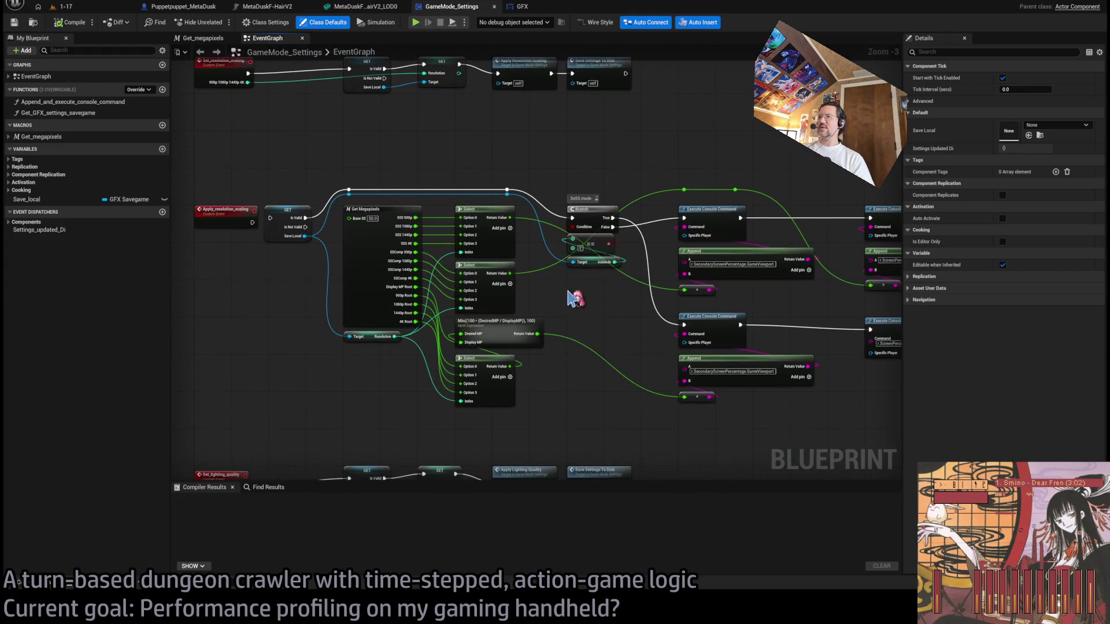
pyautogui.scroll(2, 574, 279)
pyautogui.scroll(1, 436, 260)
pyautogui.moveTo(702, 215)
pyautogui.mouseDown()
pyautogui.moveTo(512, 441)
pyautogui.moveTo(587, 419)
pyautogui.mouseUp()
pyautogui.moveTo(555, 429); pyautogui.dragTo(550, 426)
pyautogui.moveTo(735, 429)
pyautogui.mouseDown()
pyautogui.moveTo(632, 392)
pyautogui.moveTo(471, 230)
pyautogui.moveTo(520, 224)
pyautogui.moveTo(748, 421)
pyautogui.moveTo(738, 409)
pyautogui.mouseUp()
pyautogui.moveTo(598, 325)
pyautogui.mouseDown()
pyautogui.moveTo(488, 295)
pyautogui.moveTo(491, 324)
pyautogui.mouseUp()
pyautogui.moveTo(375, 444); pyautogui.dragTo(347, 84)
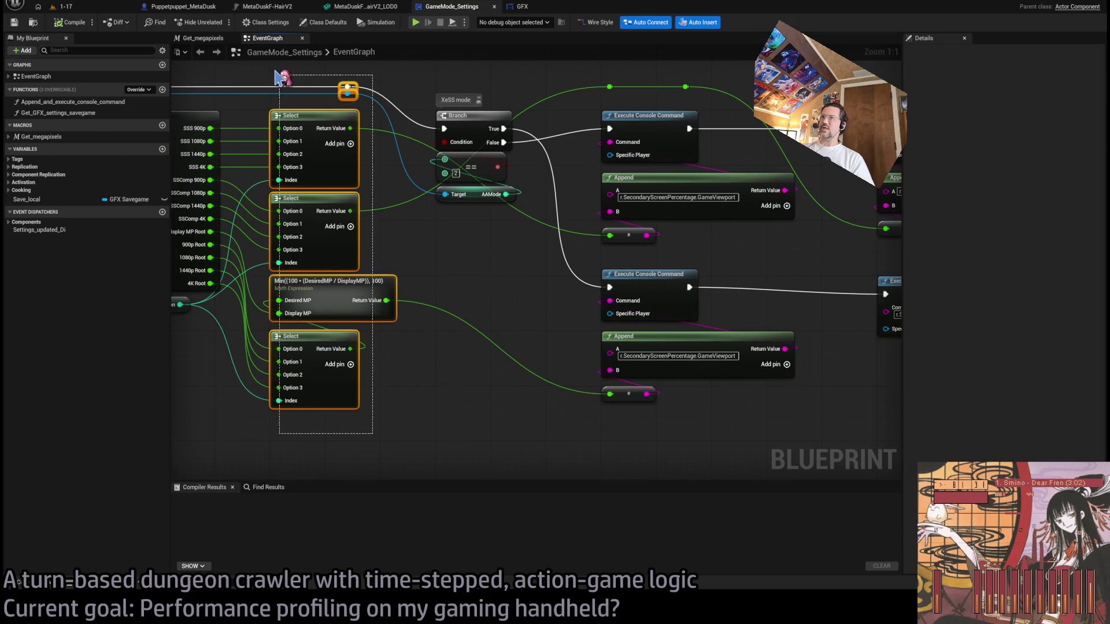
pyautogui.click(525, 293)
pyautogui.moveTo(526, 292); pyautogui.dragTo(494, 285)
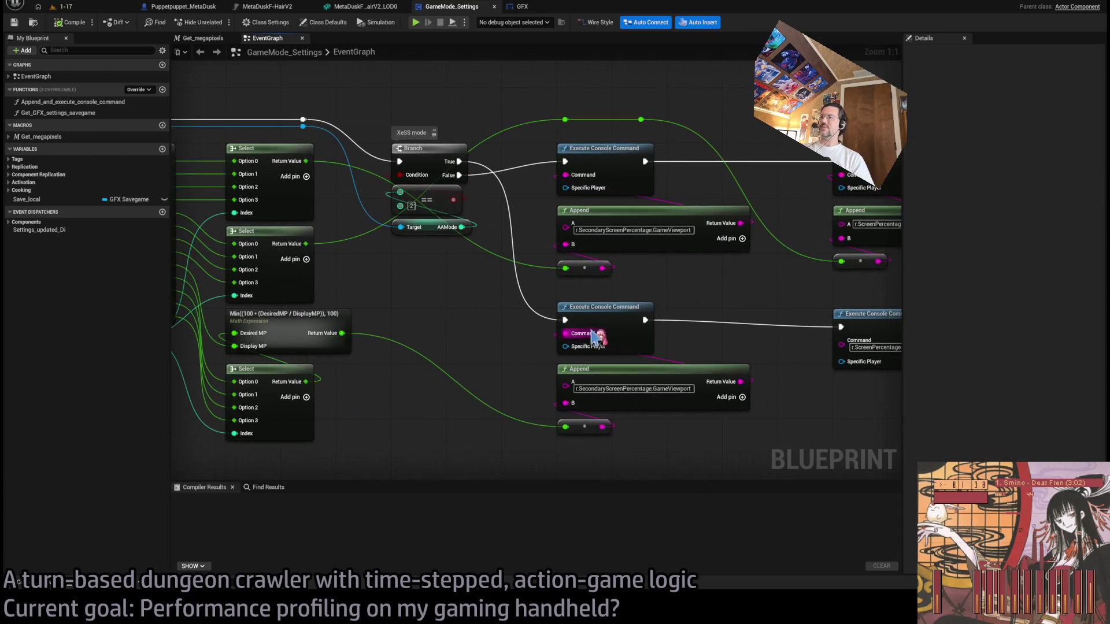
# - Select and inspect the lower Execute Console Command, Append and reroute nodes
pyautogui.moveTo(592, 336); pyautogui.dragTo(460, 325)
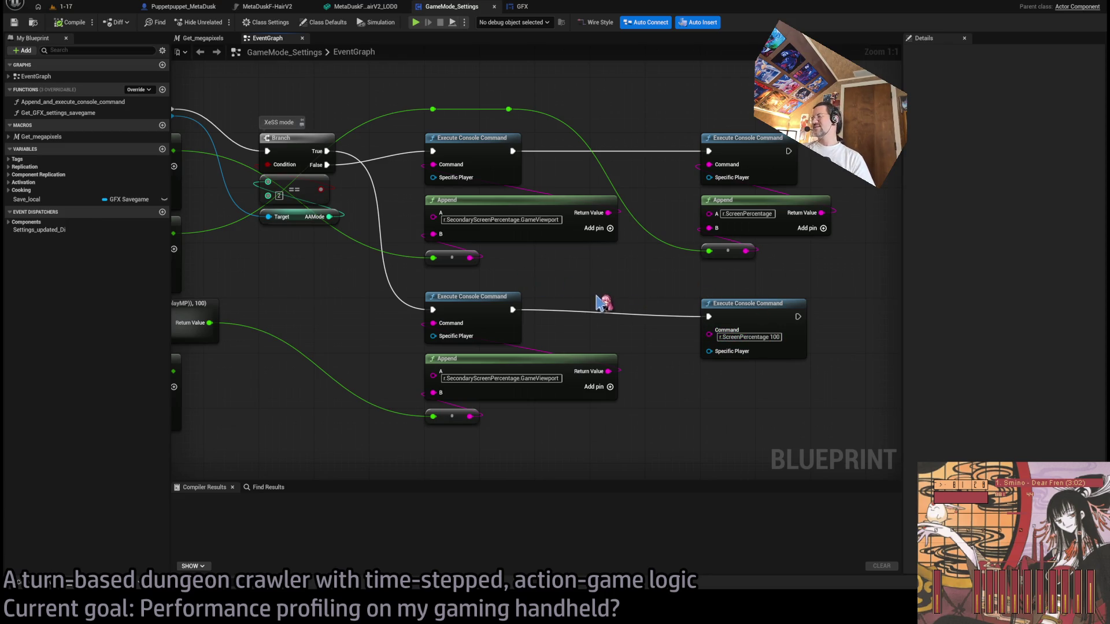
pyautogui.moveTo(610, 292); pyautogui.dragTo(376, 457)
pyautogui.moveTo(409, 278)
pyautogui.mouseDown()
pyautogui.moveTo(657, 463)
pyautogui.moveTo(631, 423)
pyautogui.moveTo(707, 369)
pyautogui.mouseUp()
pyautogui.click(632, 423)
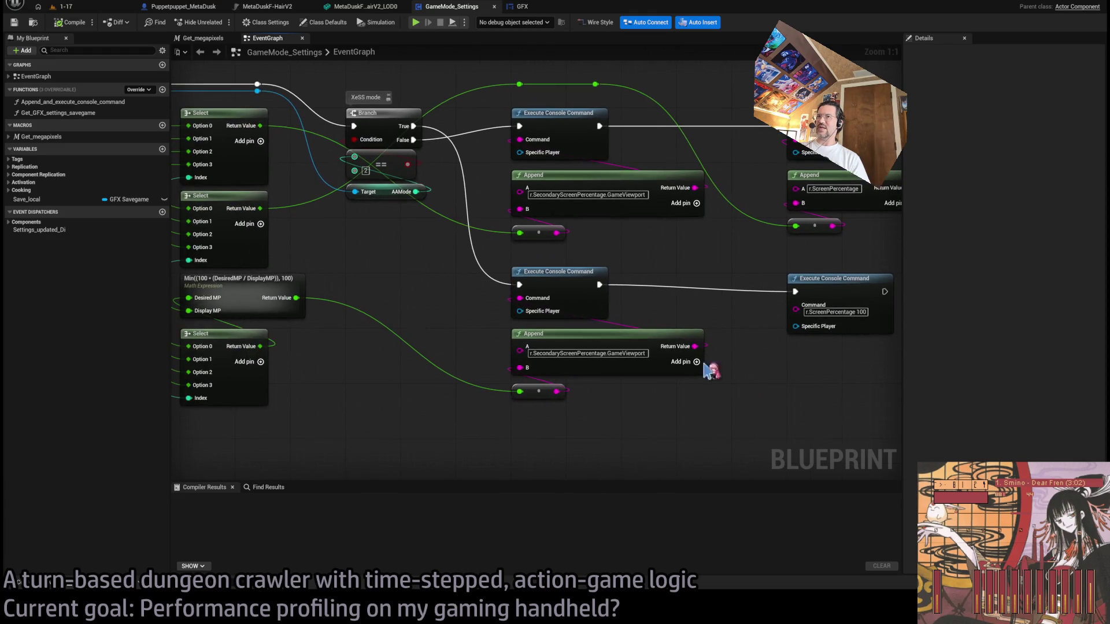
pyautogui.moveTo(499, 254)
pyautogui.mouseDown()
pyautogui.moveTo(738, 449)
pyautogui.moveTo(655, 365)
pyautogui.mouseUp()
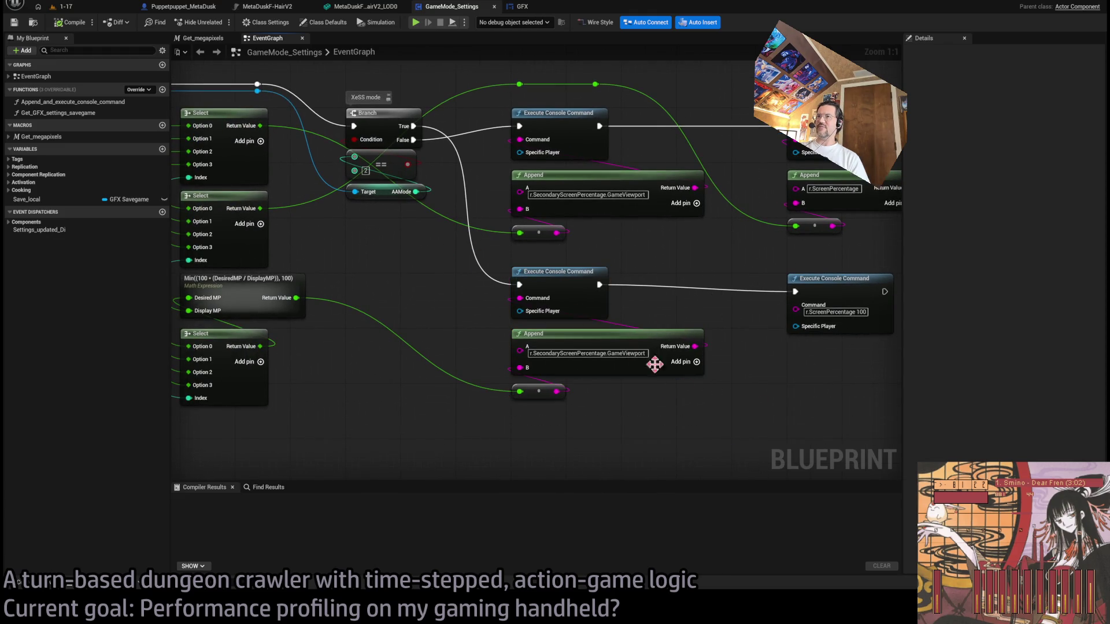
pyautogui.moveTo(395, 244); pyautogui.dragTo(436, 242)
pyautogui.moveTo(794, 342)
pyautogui.mouseDown()
pyautogui.moveTo(650, 416)
pyautogui.moveTo(634, 308)
pyautogui.mouseUp()
pyautogui.moveTo(736, 315)
pyautogui.mouseDown()
pyautogui.moveTo(592, 341)
pyautogui.moveTo(590, 327)
pyautogui.mouseUp()
pyautogui.moveTo(513, 300)
pyautogui.mouseDown()
pyautogui.moveTo(754, 414)
pyautogui.moveTo(621, 425)
pyautogui.moveTo(654, 424)
pyautogui.mouseUp()
pyautogui.moveTo(448, 282); pyautogui.dragTo(700, 357)
pyautogui.click(712, 188)
# - Move the green wire's reroute node left and frame Get Megapixels, the Select and Append nodes
pyautogui.moveTo(716, 175); pyautogui.dragTo(556, 177)
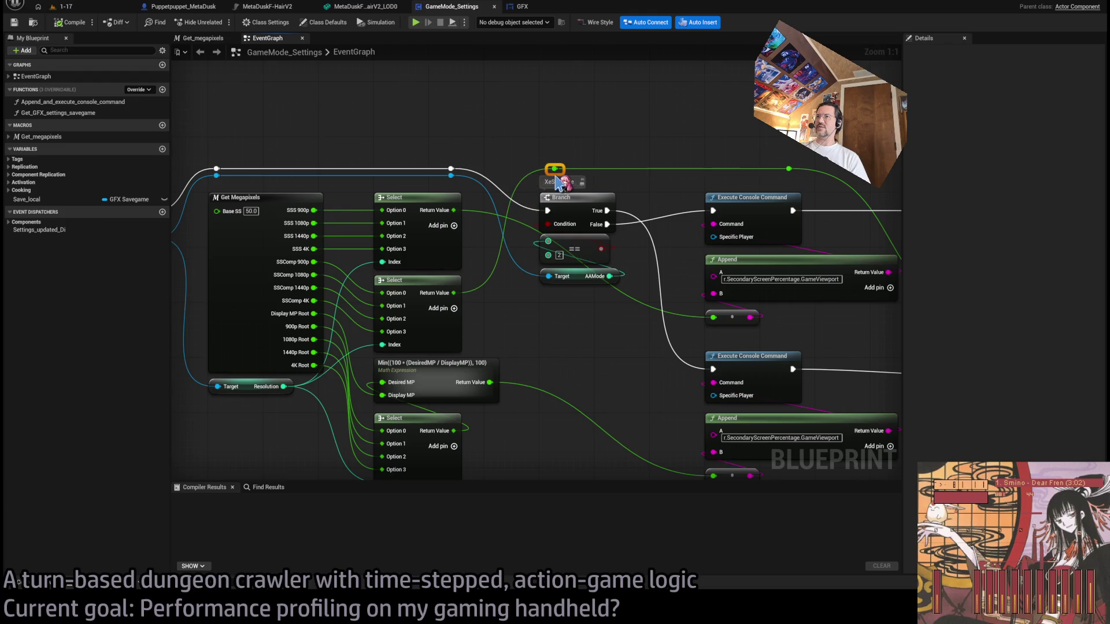
pyautogui.moveTo(616, 326)
pyautogui.mouseDown()
pyautogui.moveTo(542, 277)
pyautogui.moveTo(564, 263)
pyautogui.mouseUp()
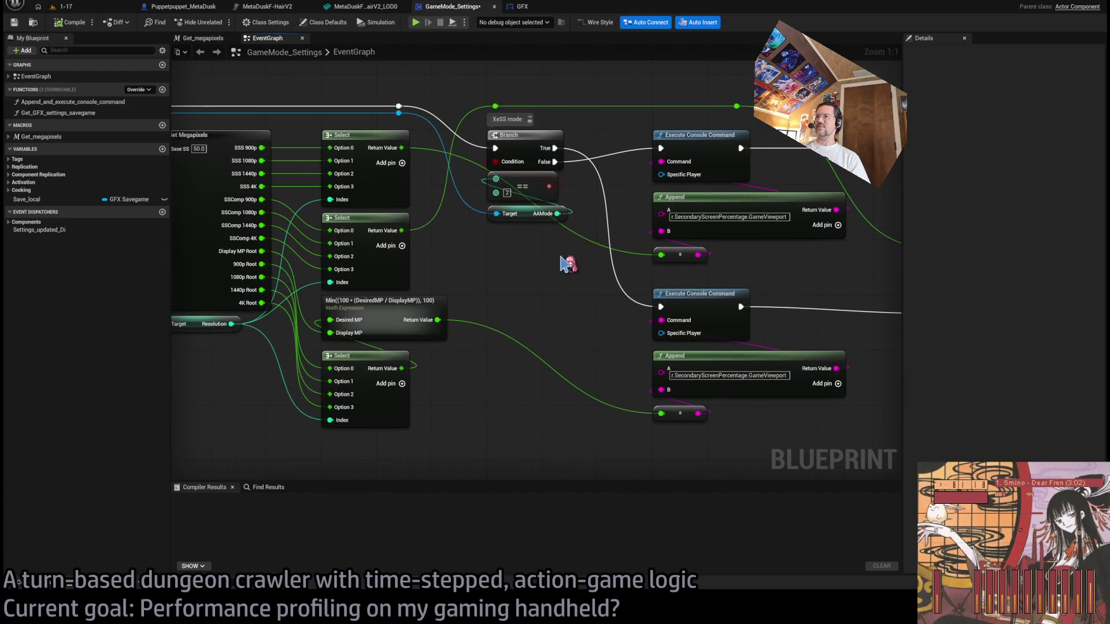
pyautogui.moveTo(801, 311)
pyautogui.mouseDown()
pyautogui.moveTo(771, 322)
pyautogui.moveTo(601, 303)
pyautogui.mouseUp()
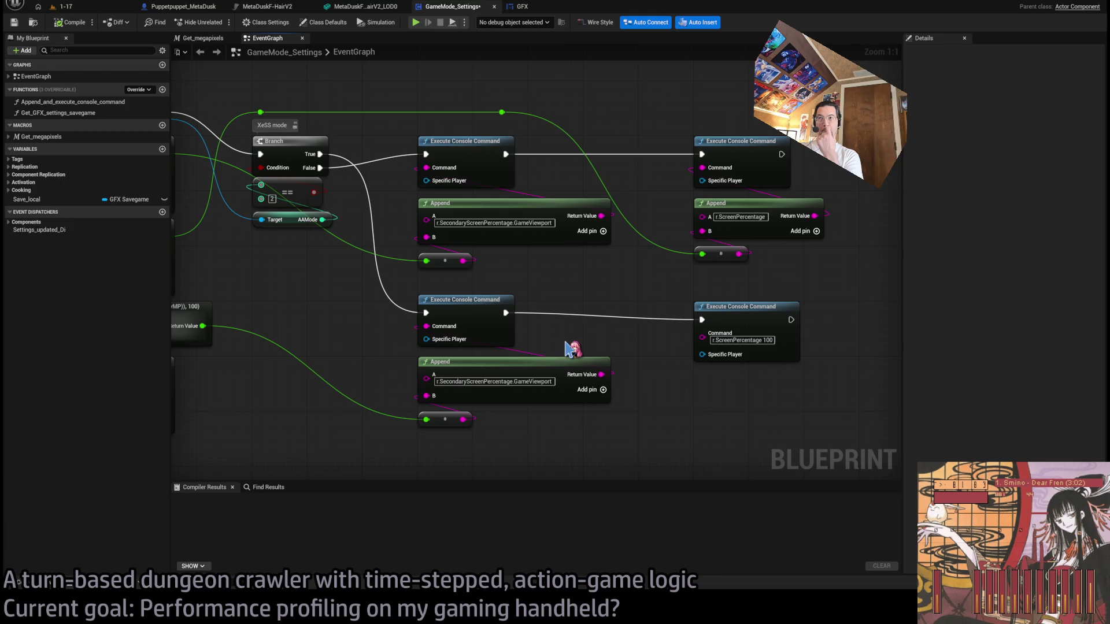
pyautogui.moveTo(530, 288); pyautogui.dragTo(769, 310)
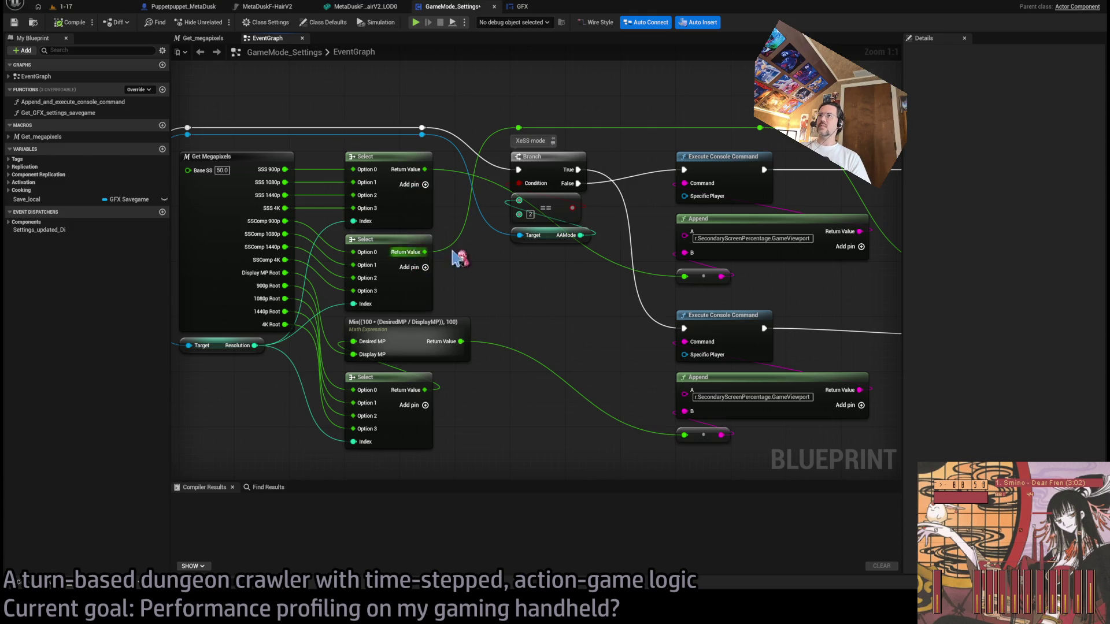
pyautogui.moveTo(459, 257); pyautogui.dragTo(508, 260)
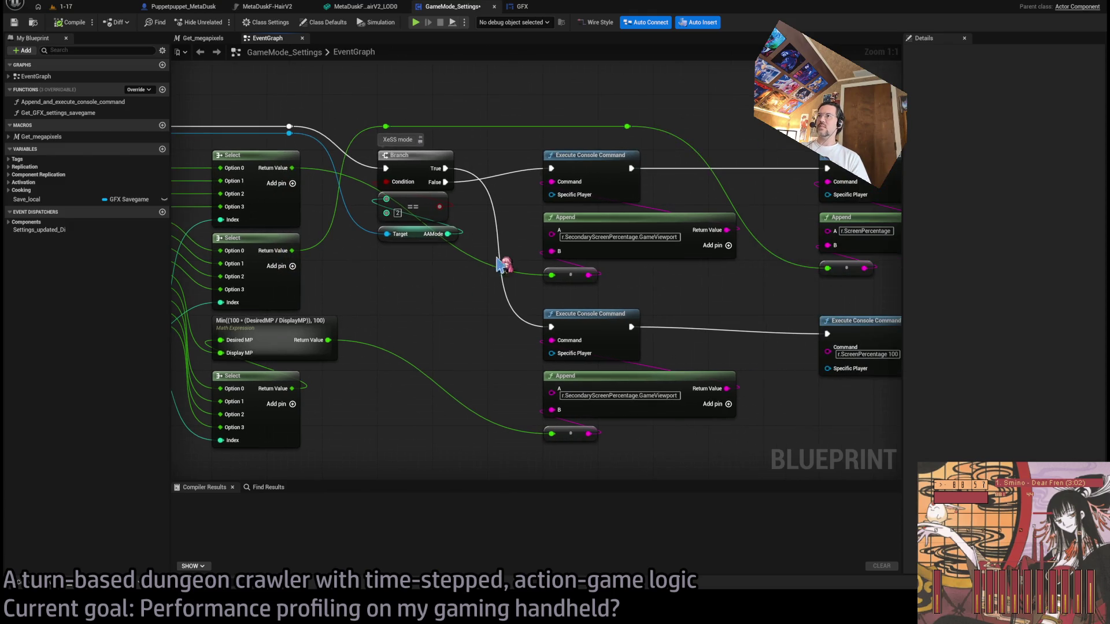
# - Break the upper Append's B-input wire so it appends 100, then compile and return to 1-17
pyautogui.keyDown('alt'); pyautogui.click(553, 252); pyautogui.keyUp('alt')
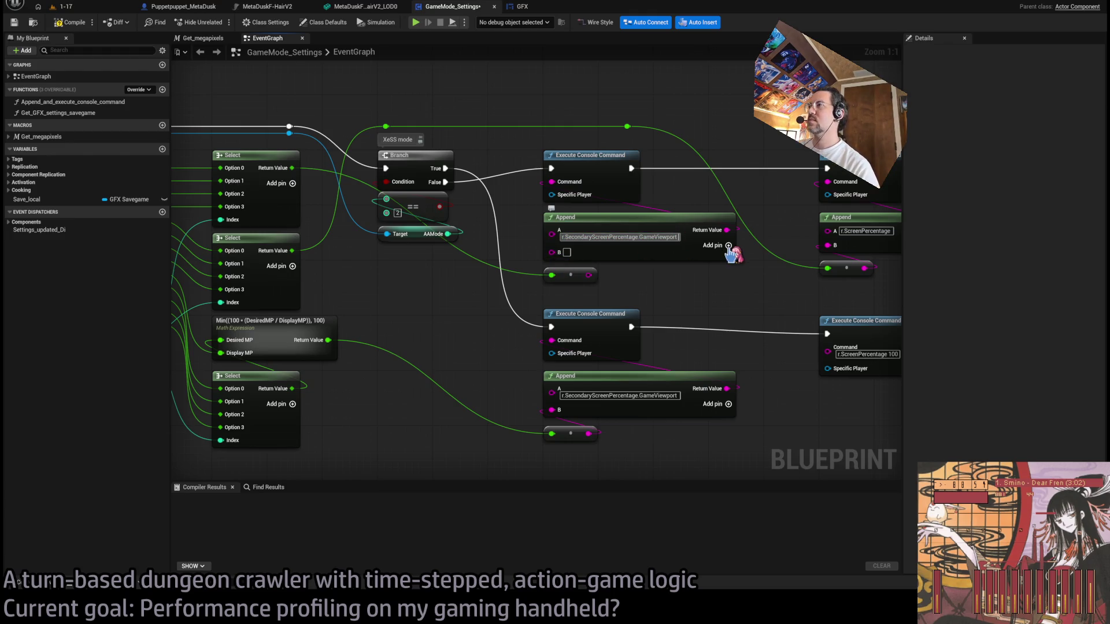
pyautogui.write('100')
pyautogui.press('BackSpace')
pyautogui.press('BackSpace')
pyautogui.press('BackSpace')
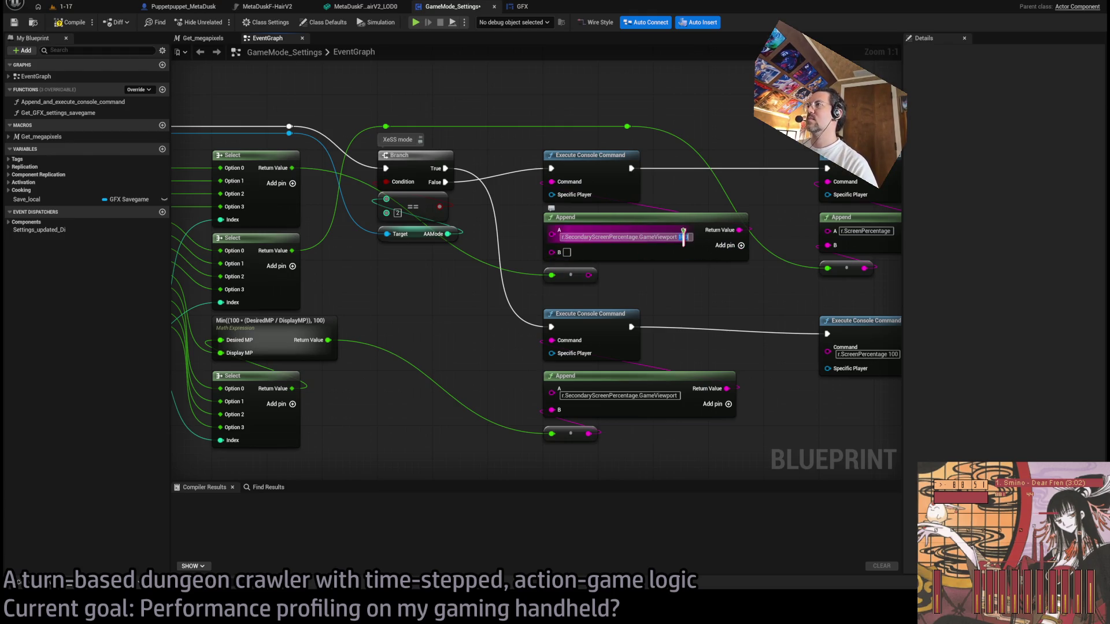
pyautogui.click(576, 254)
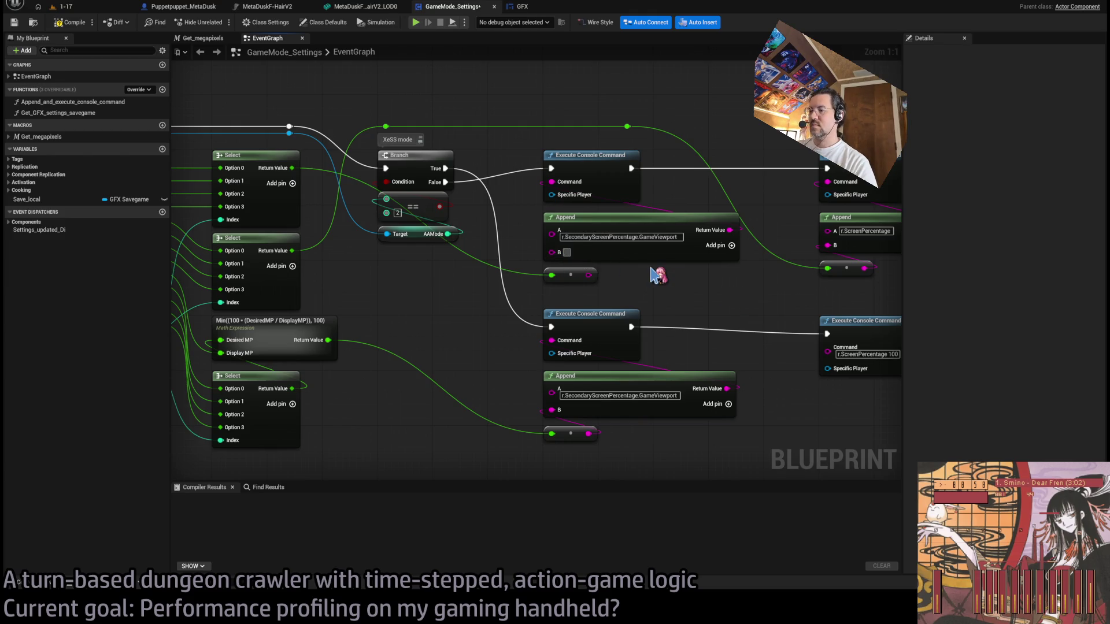
pyautogui.write('100')
pyautogui.click(87, 19)
pyautogui.click(88, 7)
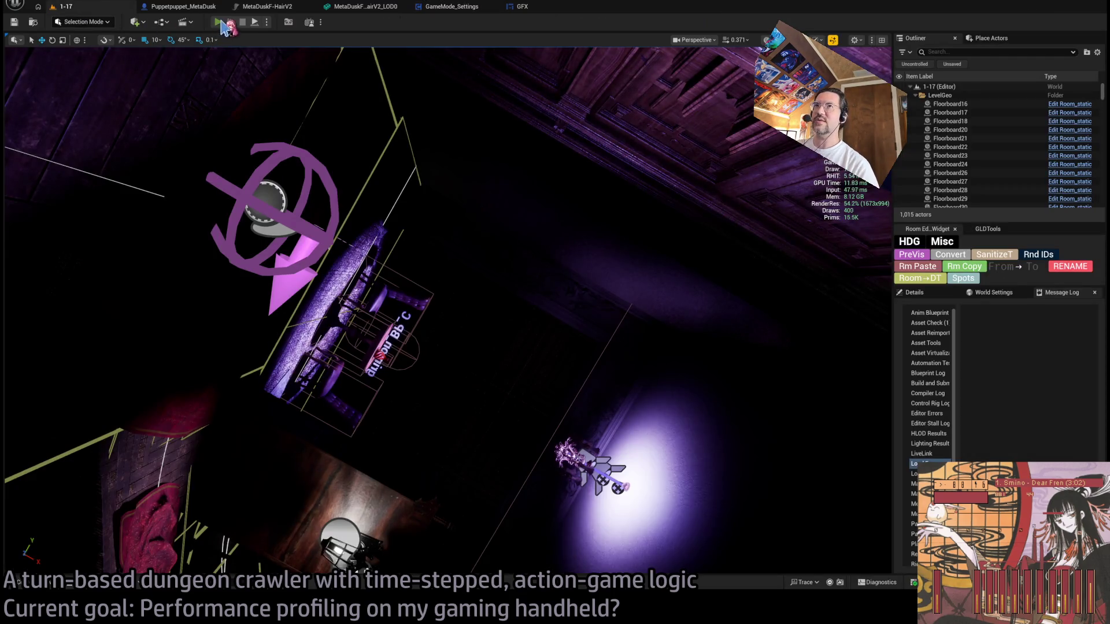
pyautogui.hotkey('alt', 'p')
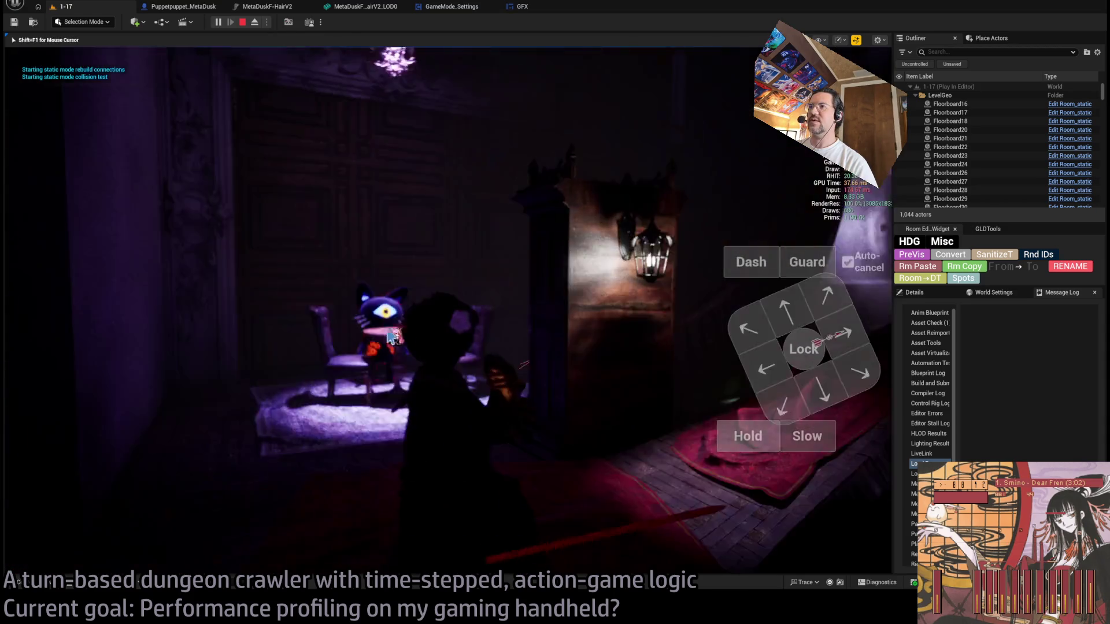
pyautogui.press('Tab')
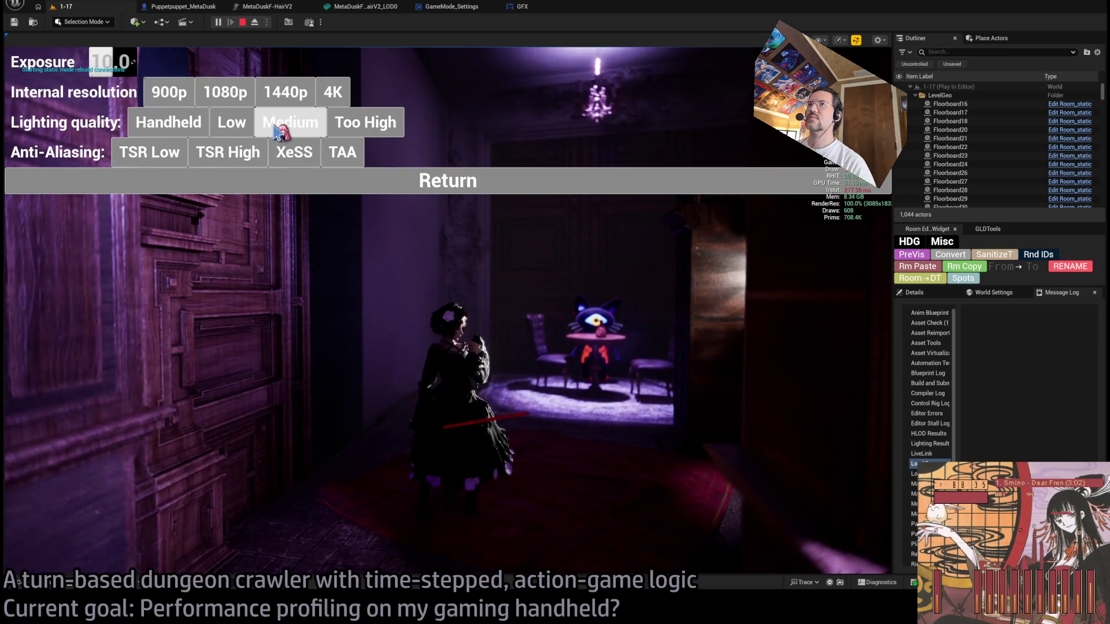
pyautogui.press('Tab')
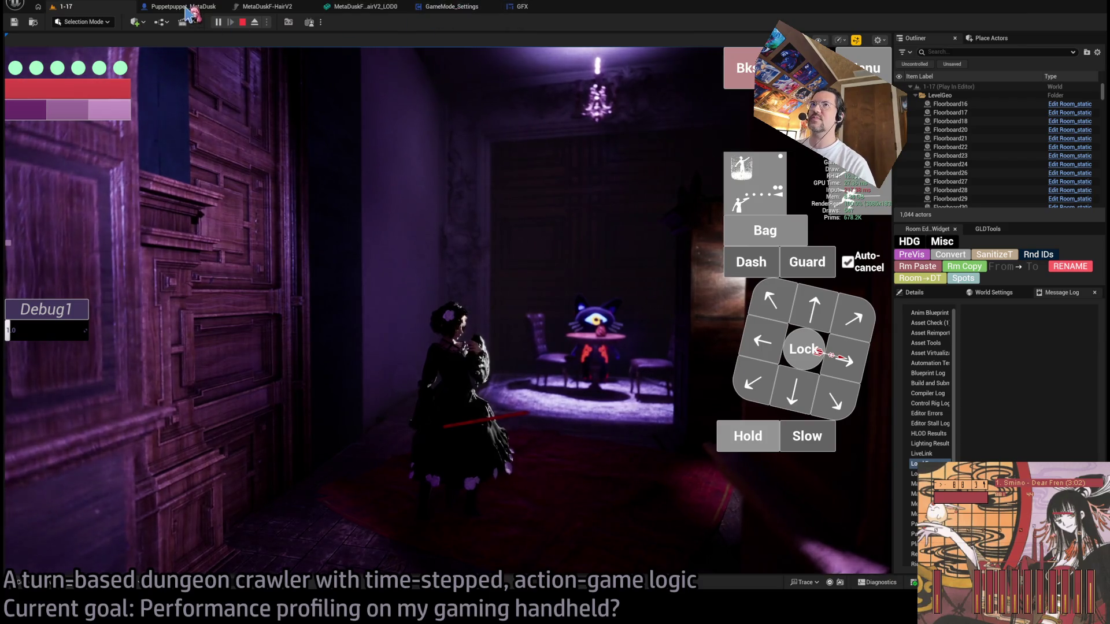
pyautogui.click(191, 6)
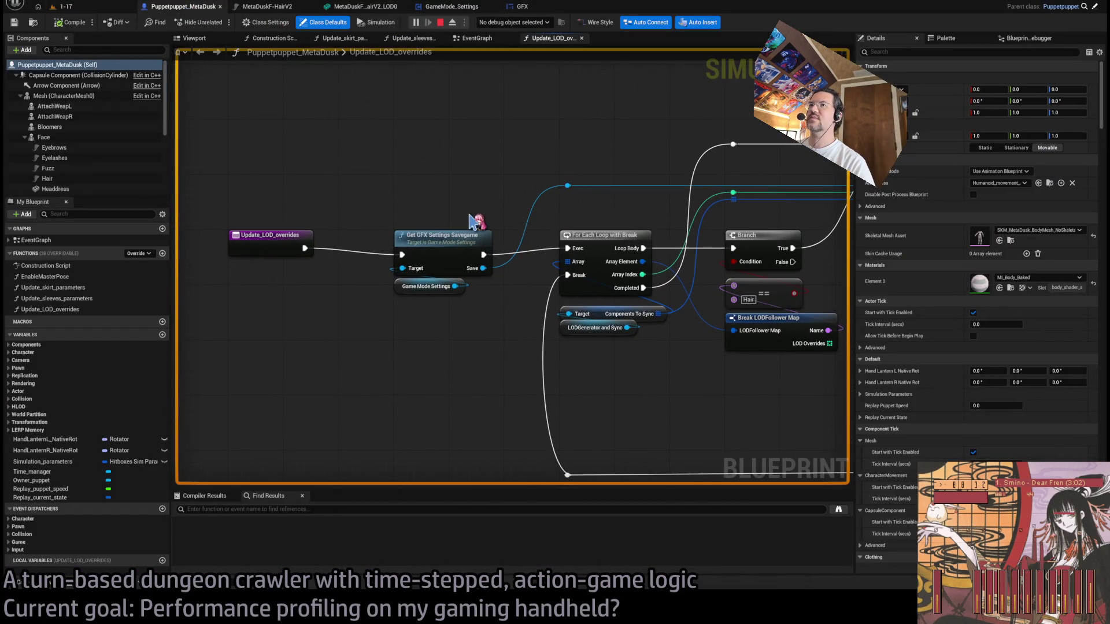
pyautogui.click(480, 7)
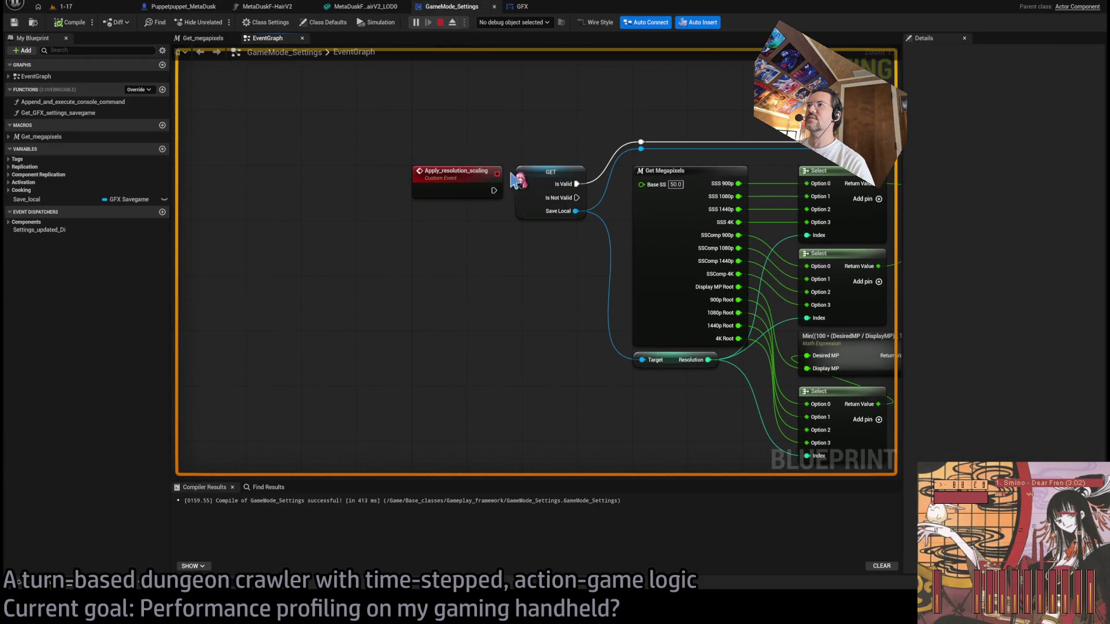
pyautogui.click(66, 7)
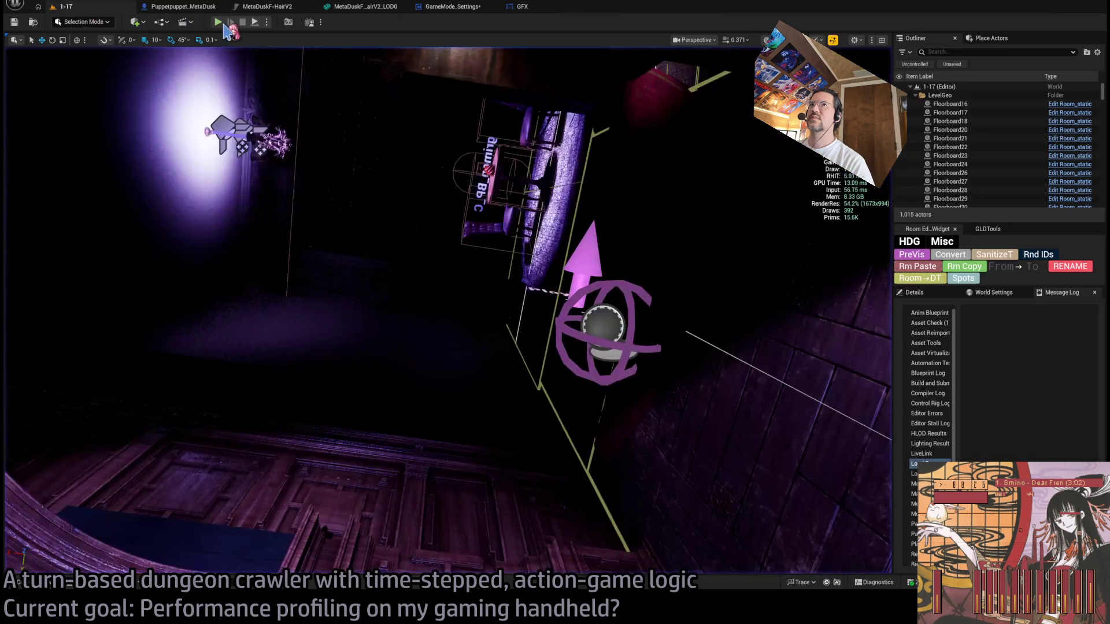
# - Play the level and compare TSR High and XeSS anti-aliasing in the GFX menu, ending on TSR High
pyautogui.hotkey('alt', 'p')
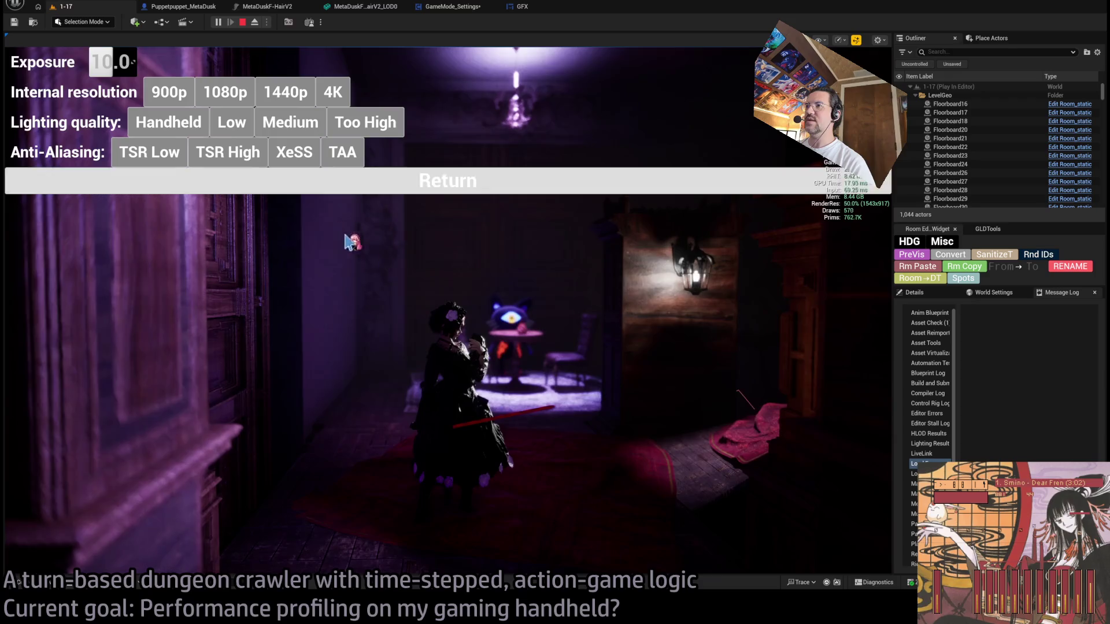
pyautogui.click(234, 163)
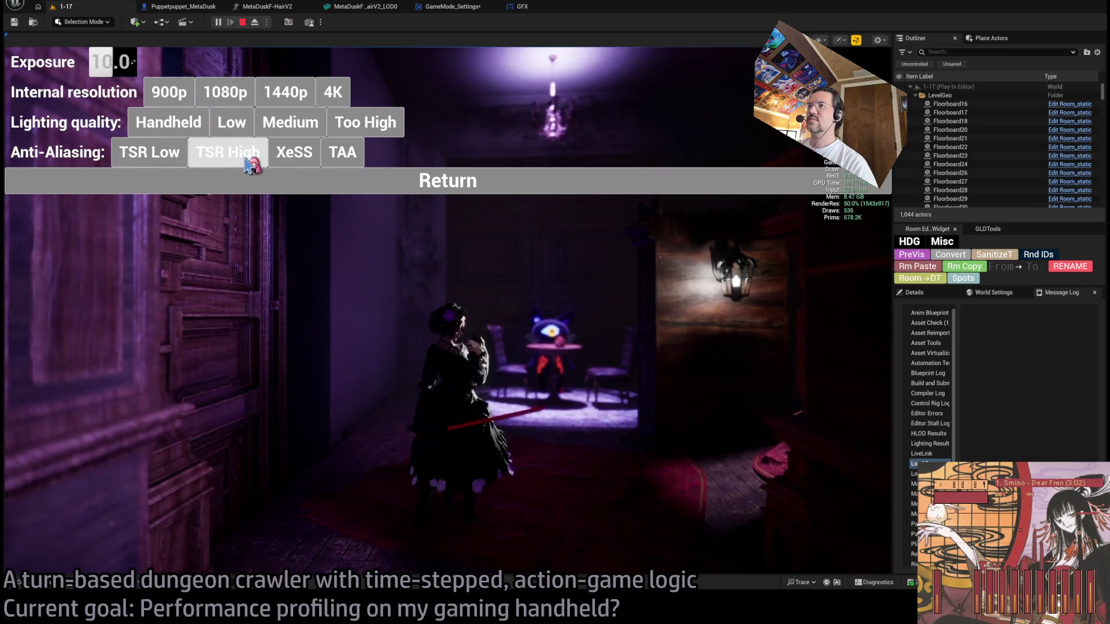
pyautogui.click(284, 155)
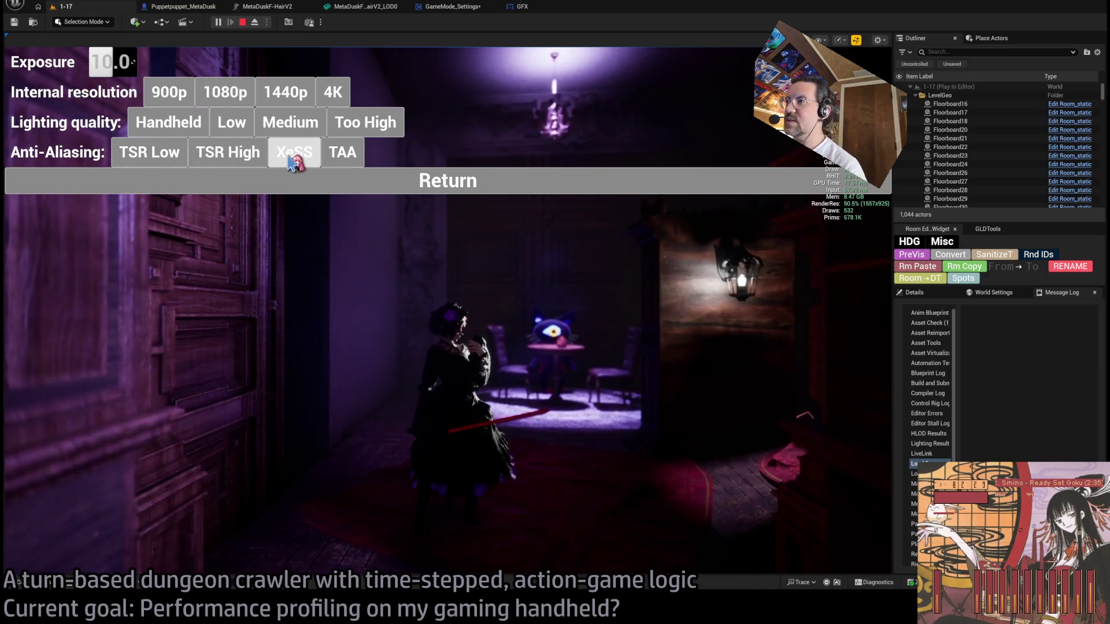
pyautogui.click(294, 154)
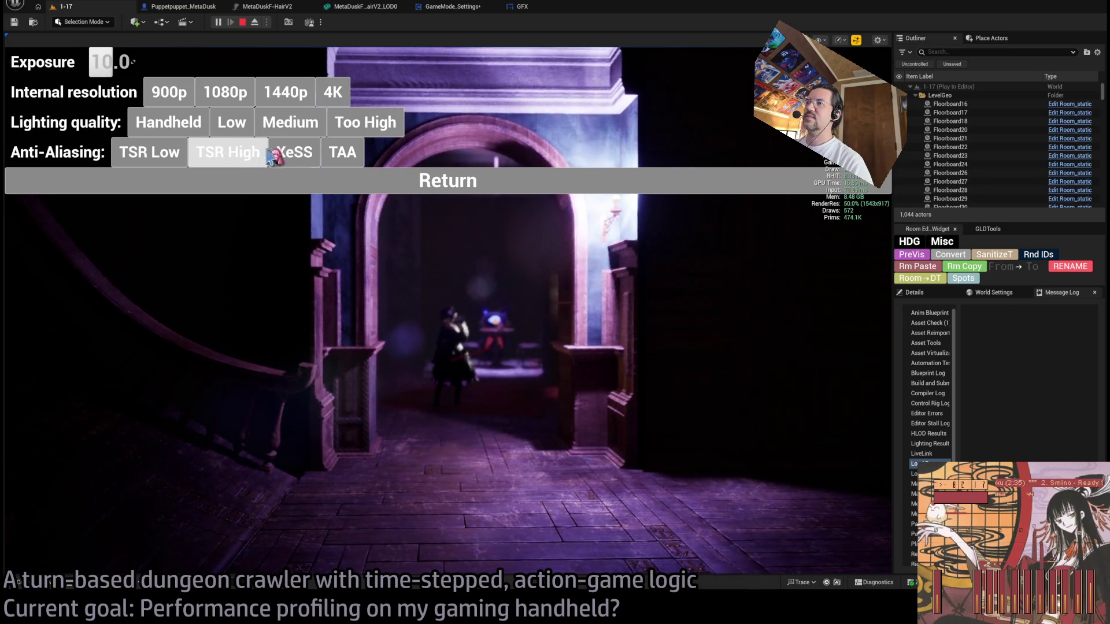
pyautogui.click(235, 161)
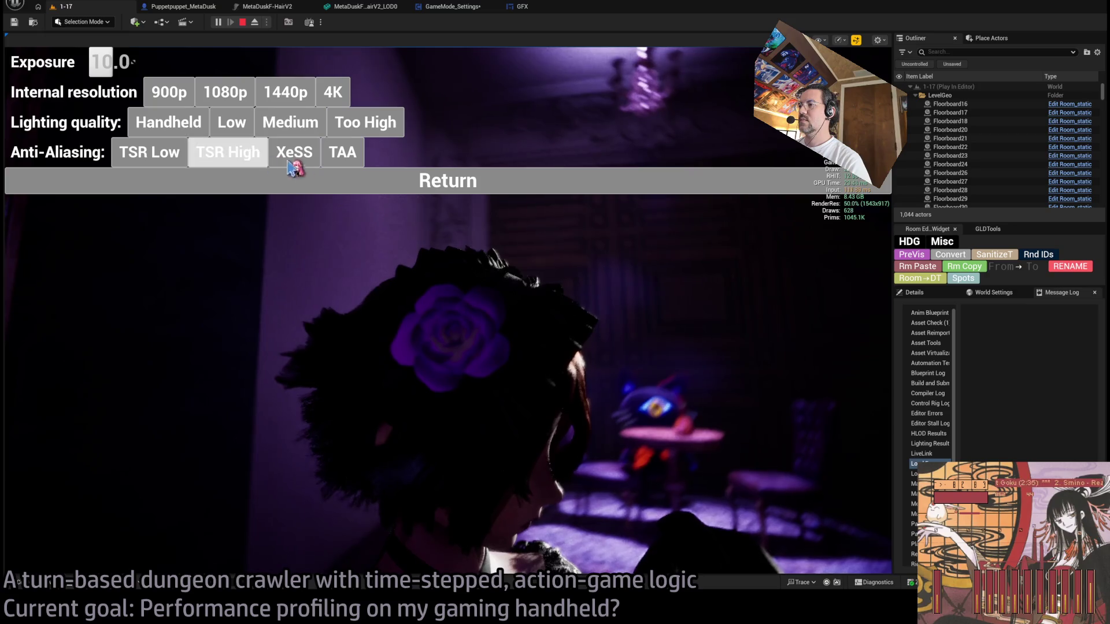
# - Switch anti-aliasing to XeSS, resume play and look around, then reopen the graphics settings
pyautogui.click(573, 361)
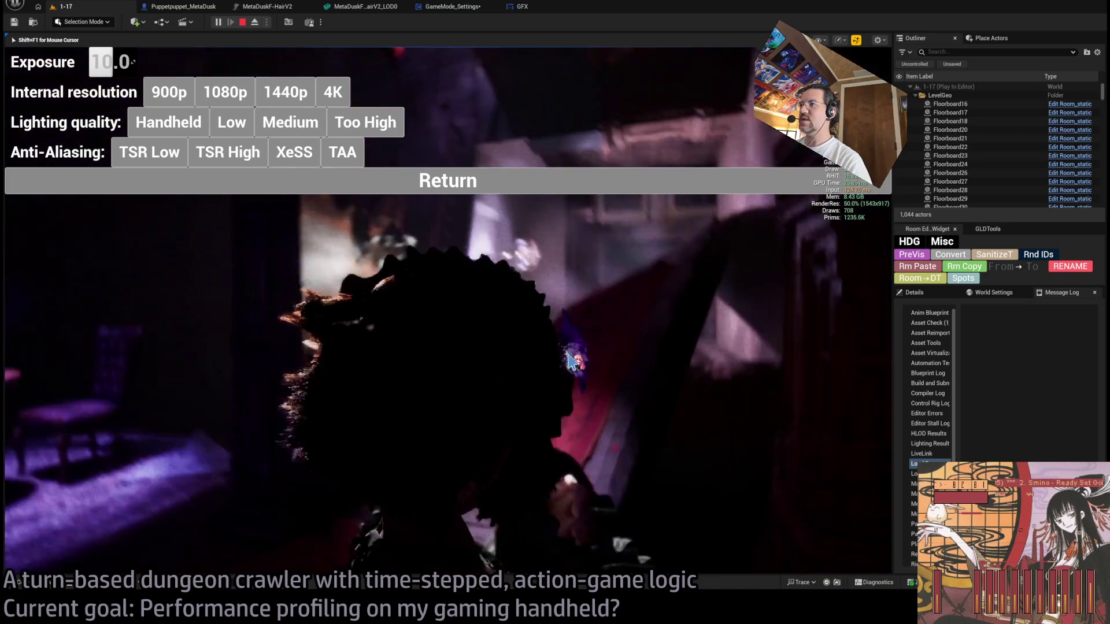
pyautogui.hotkey('shift', 'F1')
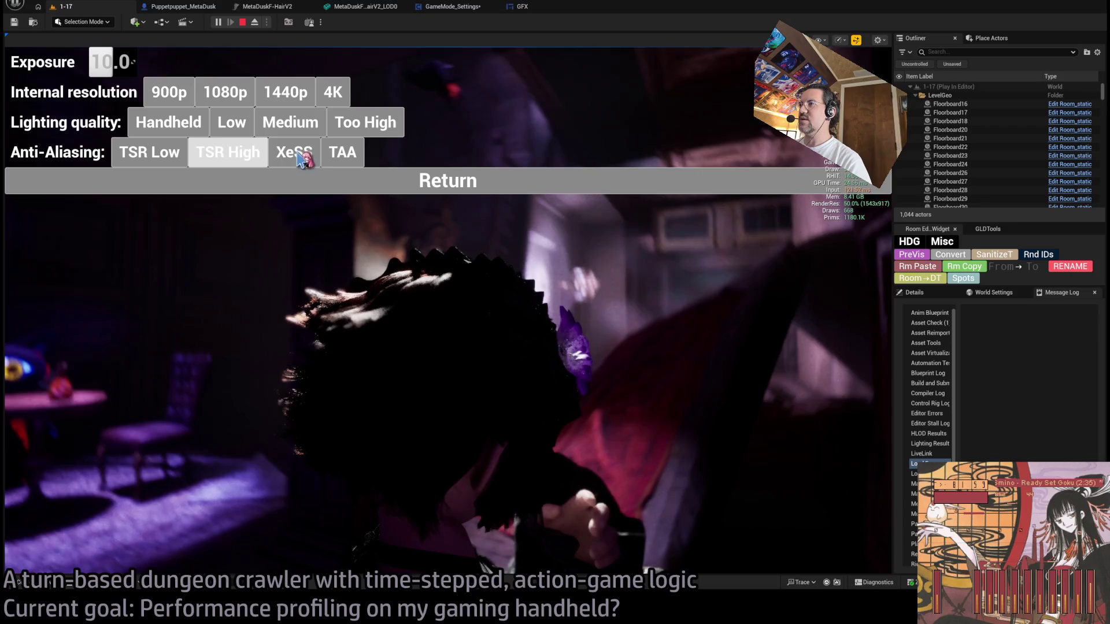
pyautogui.click(296, 155)
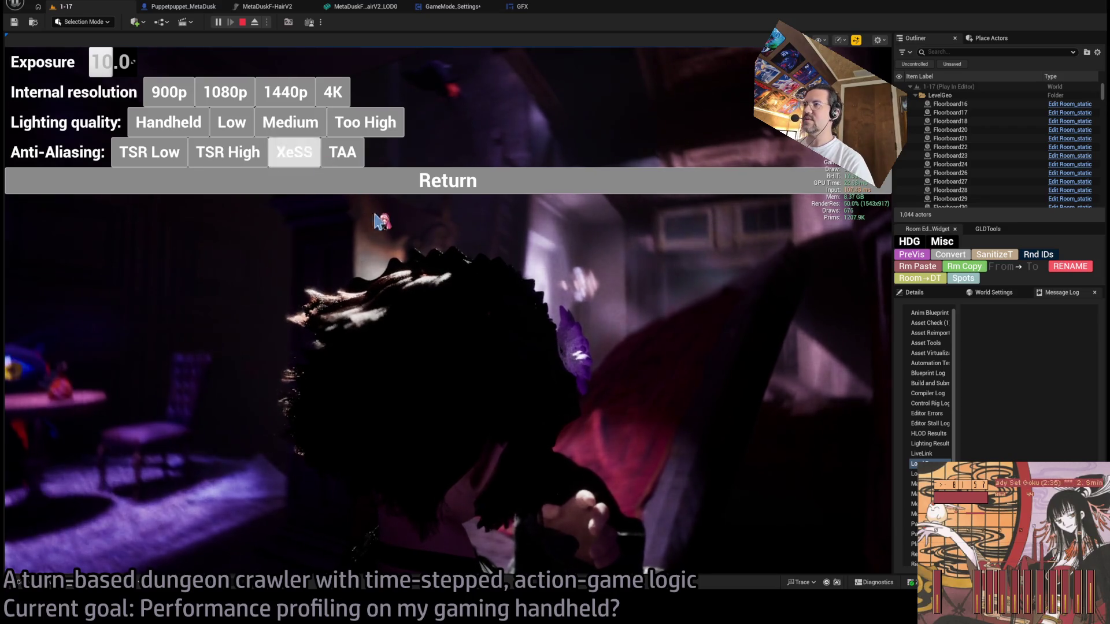
pyautogui.click(379, 221)
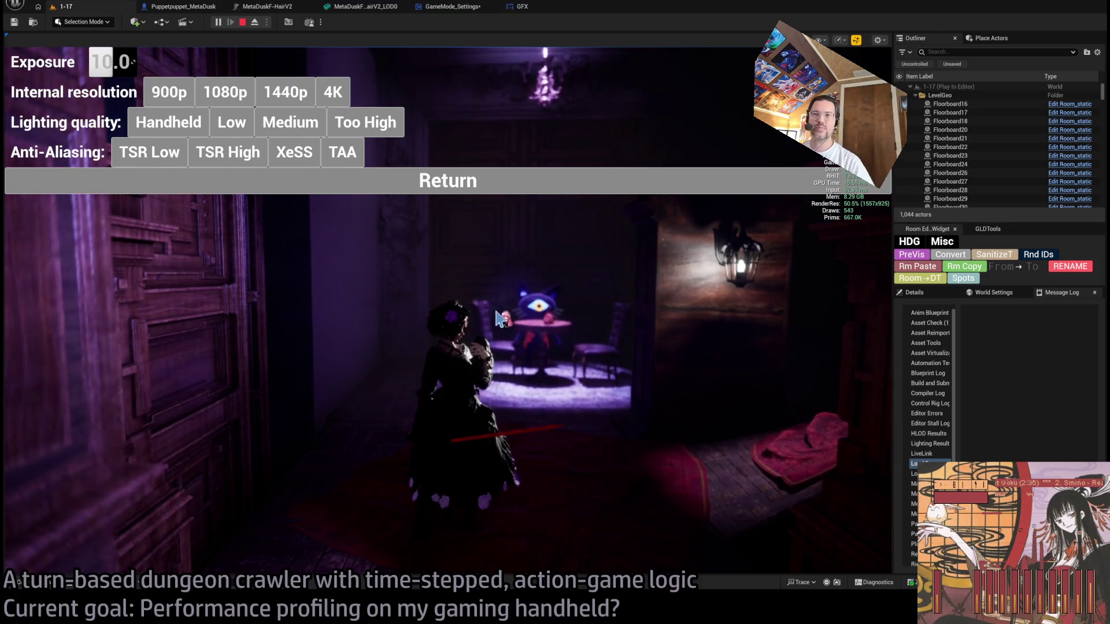
pyautogui.click(443, 199)
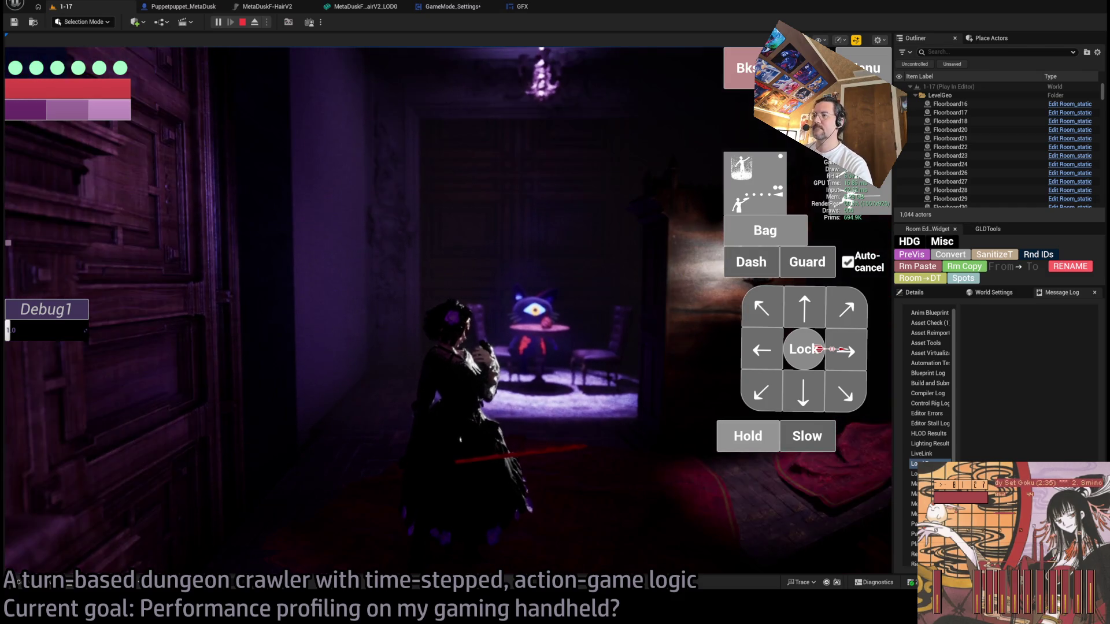
pyautogui.click(624, 492)
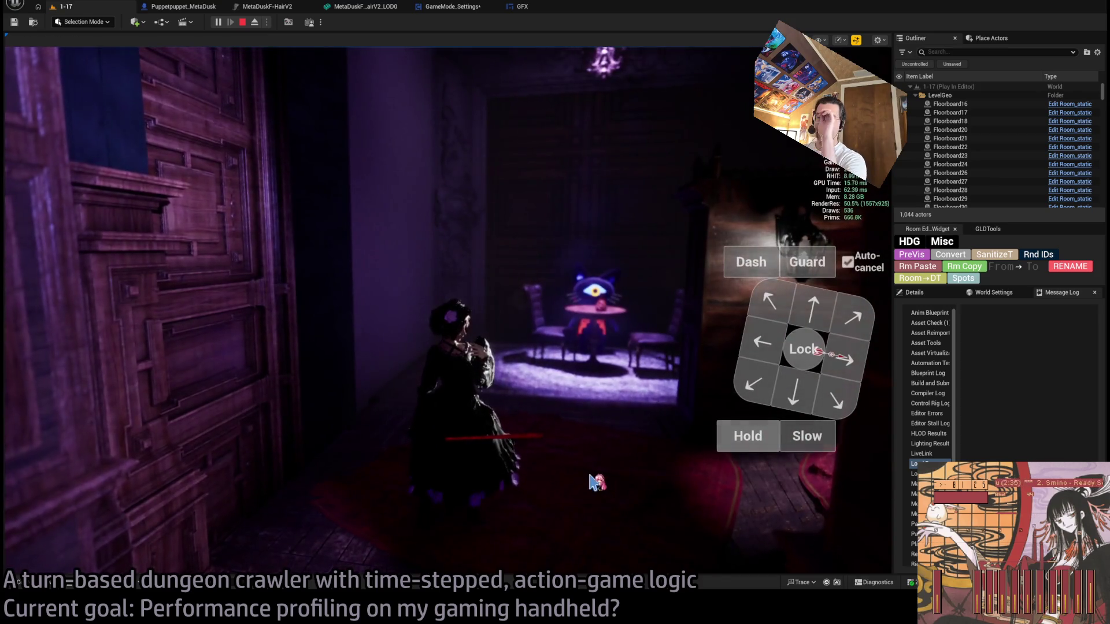
pyautogui.click(472, 389)
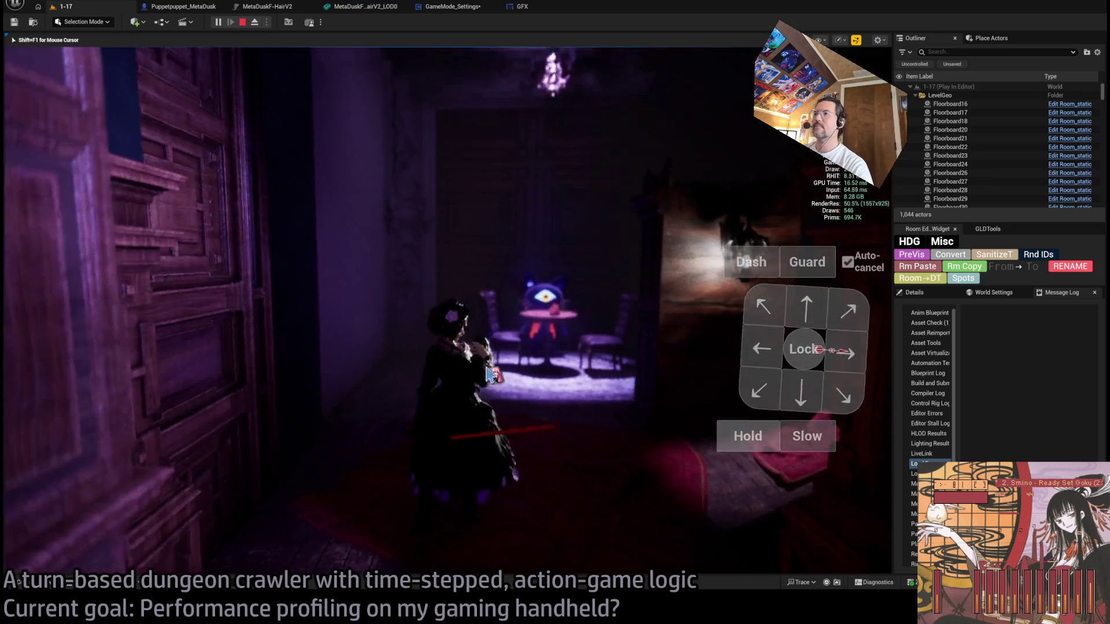
pyautogui.press('Escape')
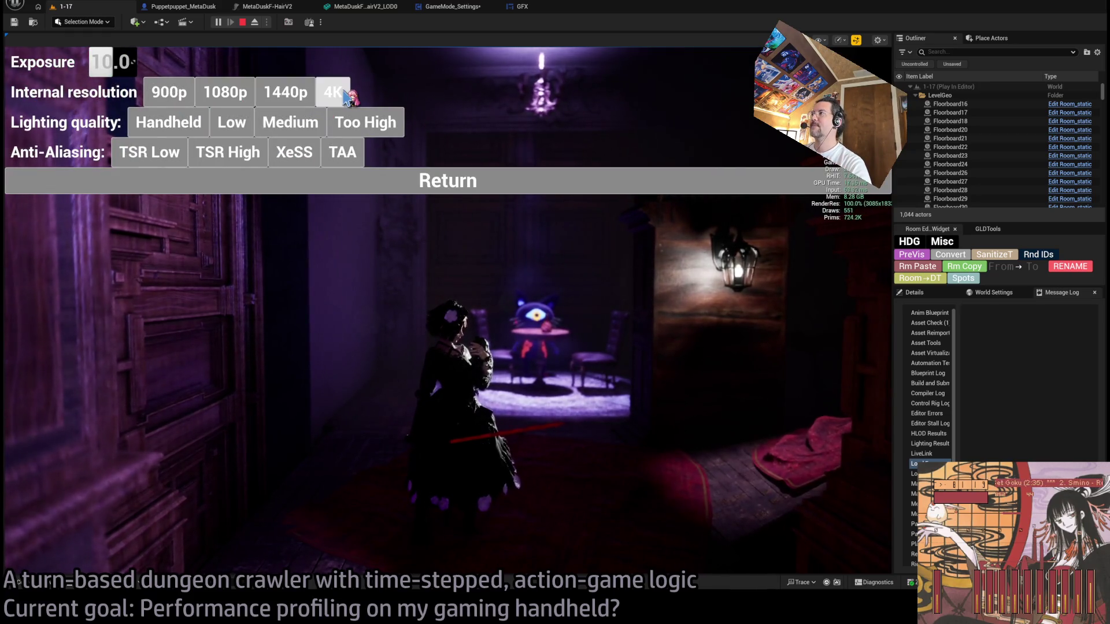
# - Toggle anti-aliasing between XeSS and TSR High repeatedly to compare, keeping XeSS
pyautogui.click(293, 158)
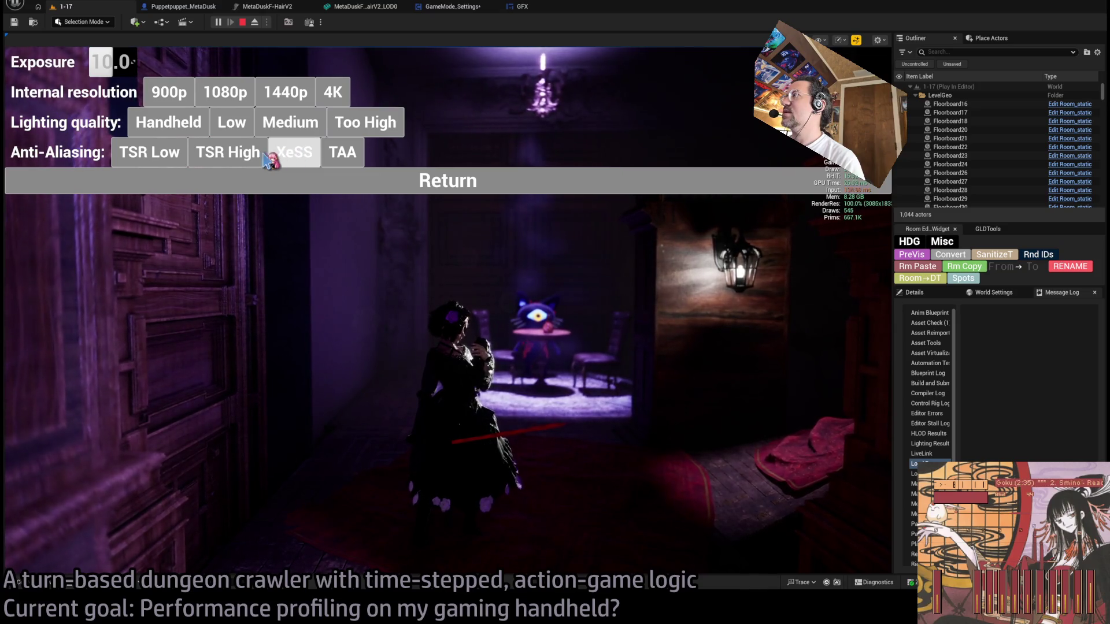
pyautogui.click(237, 158)
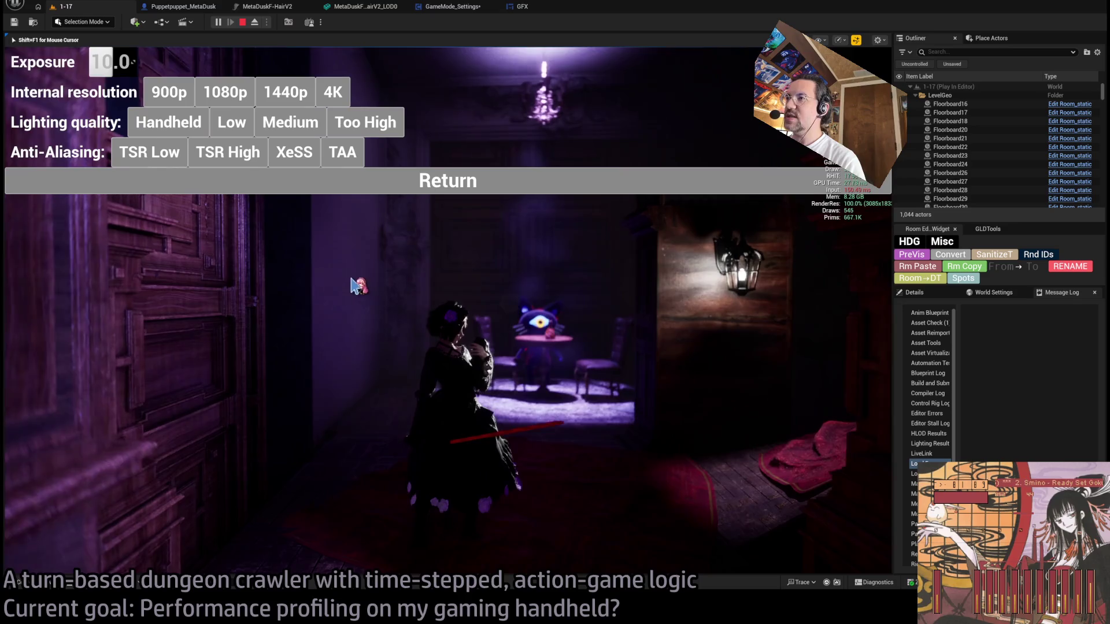
pyautogui.click(286, 157)
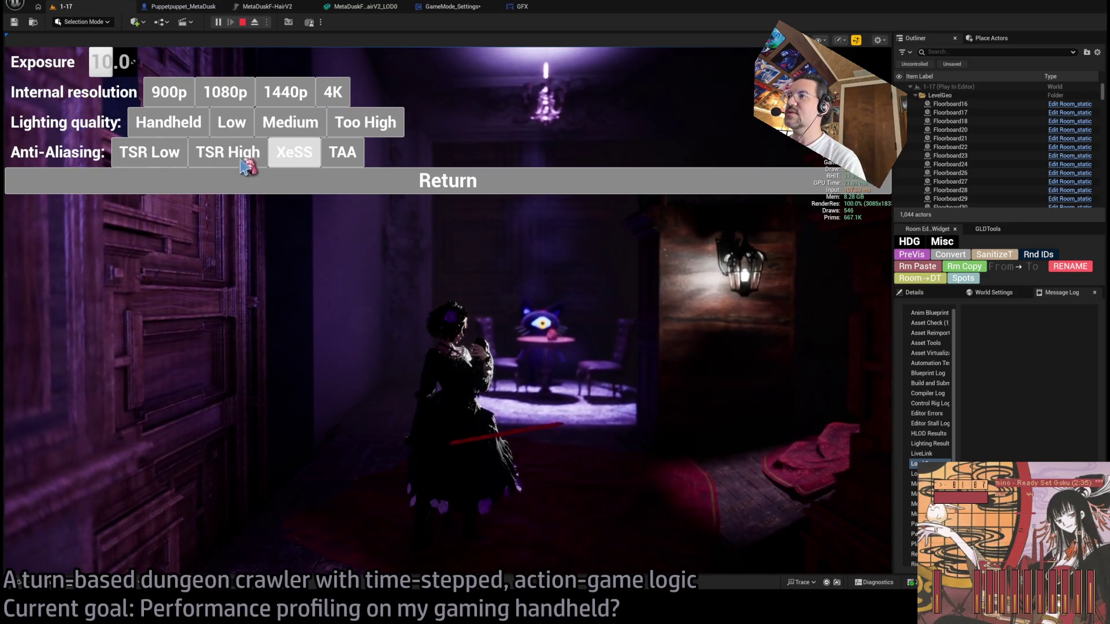
pyautogui.click(232, 153)
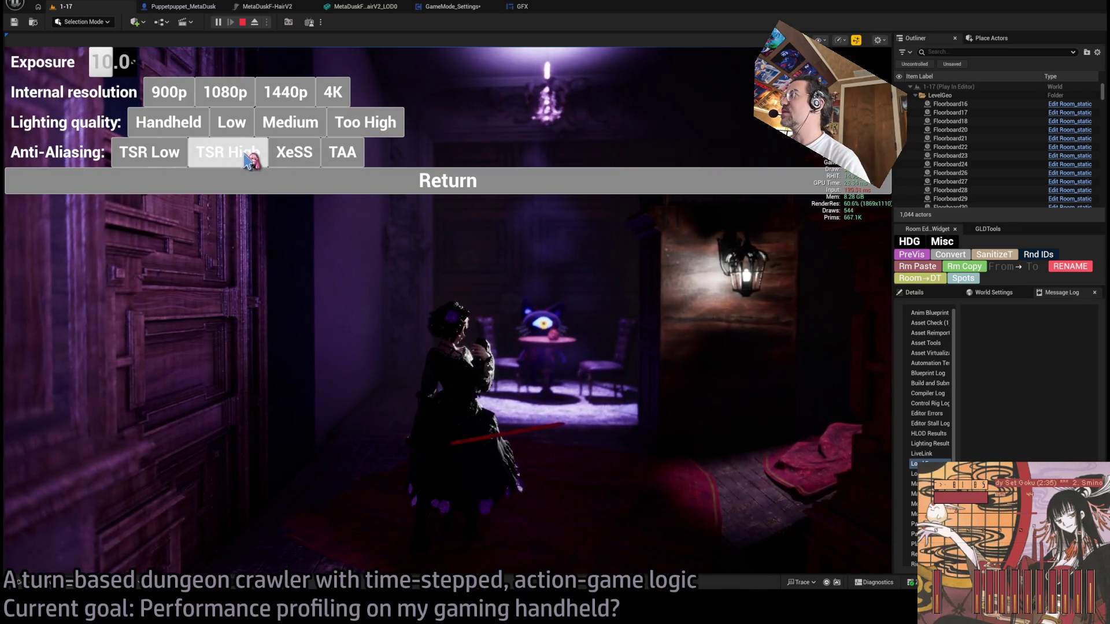
pyautogui.click(296, 155)
pyautogui.click(222, 153)
pyautogui.click(300, 154)
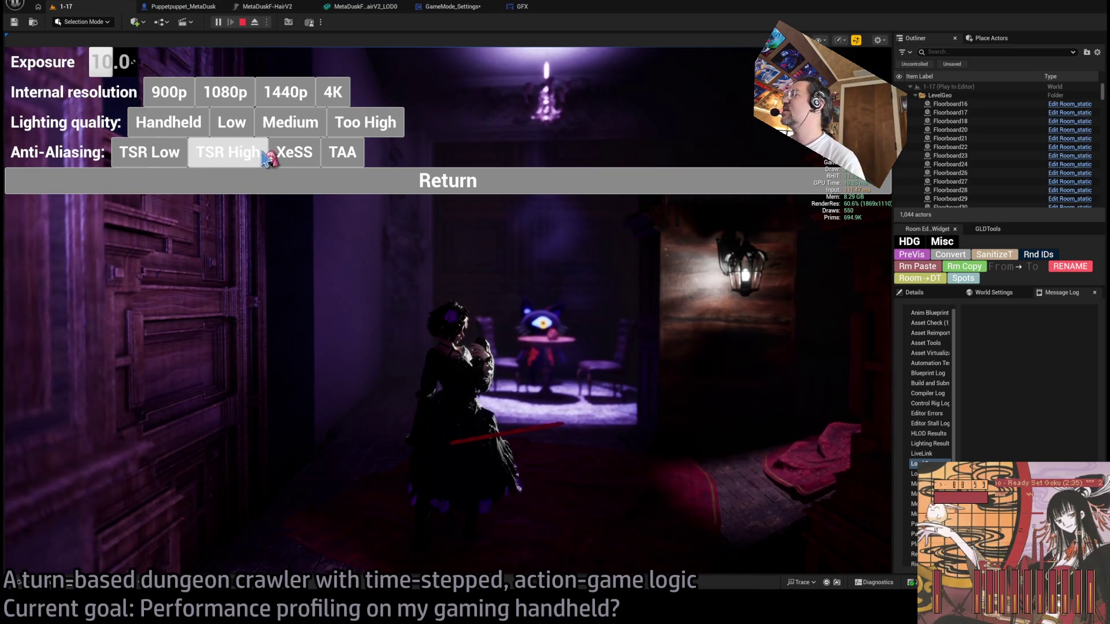
# - Set resolution to 4K with TAA anti-aliasing, close the menu, and return to GameMode_Settings
pyautogui.click(333, 92)
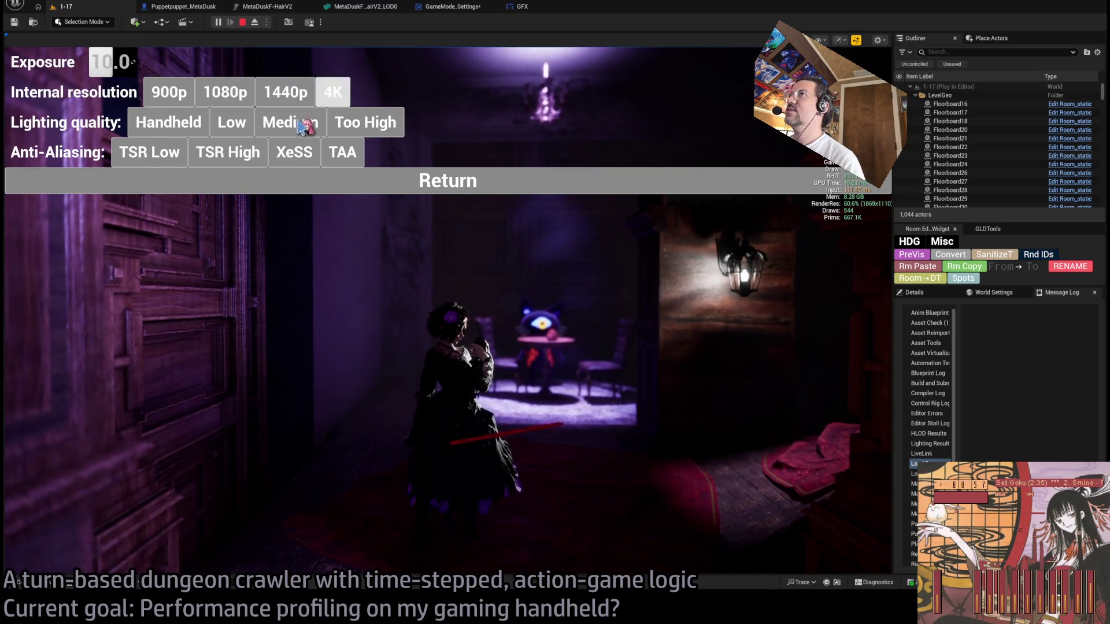
pyautogui.click(342, 152)
pyautogui.click(424, 183)
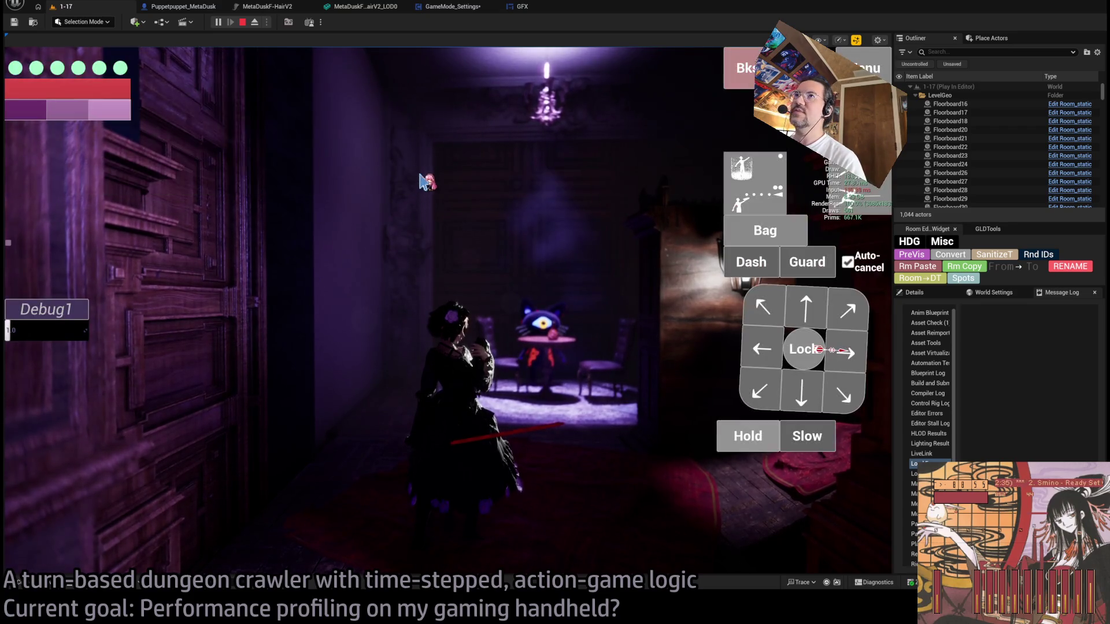
pyautogui.click(451, 7)
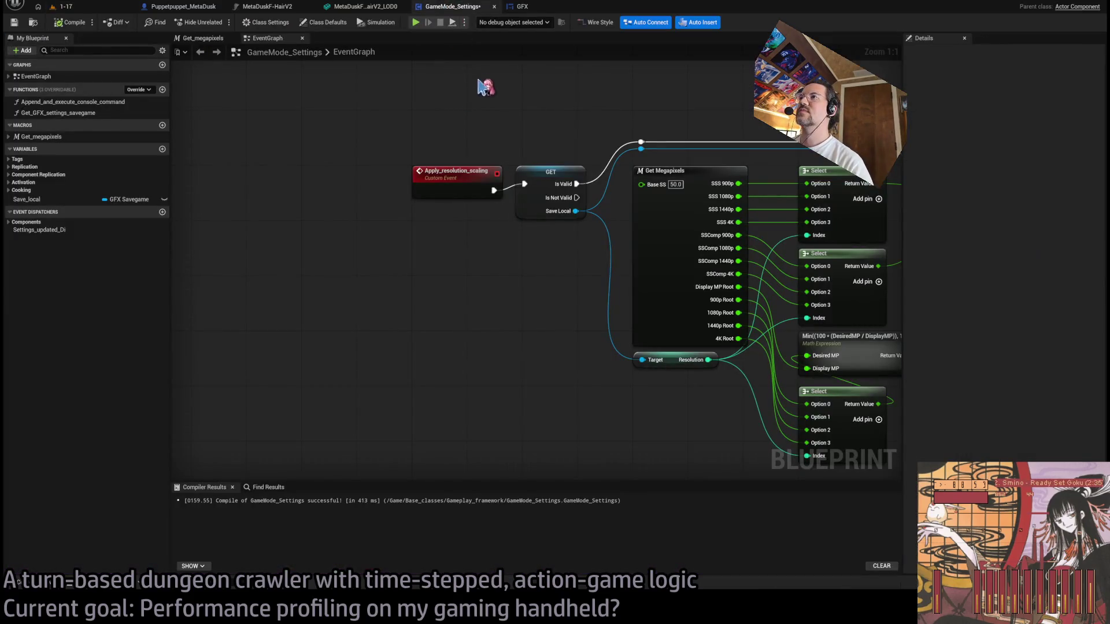
# - Wire the lower Select's Return Value into the reroute, save GameMode_Settings, and play the level
pyautogui.scroll(3, 607, 167)
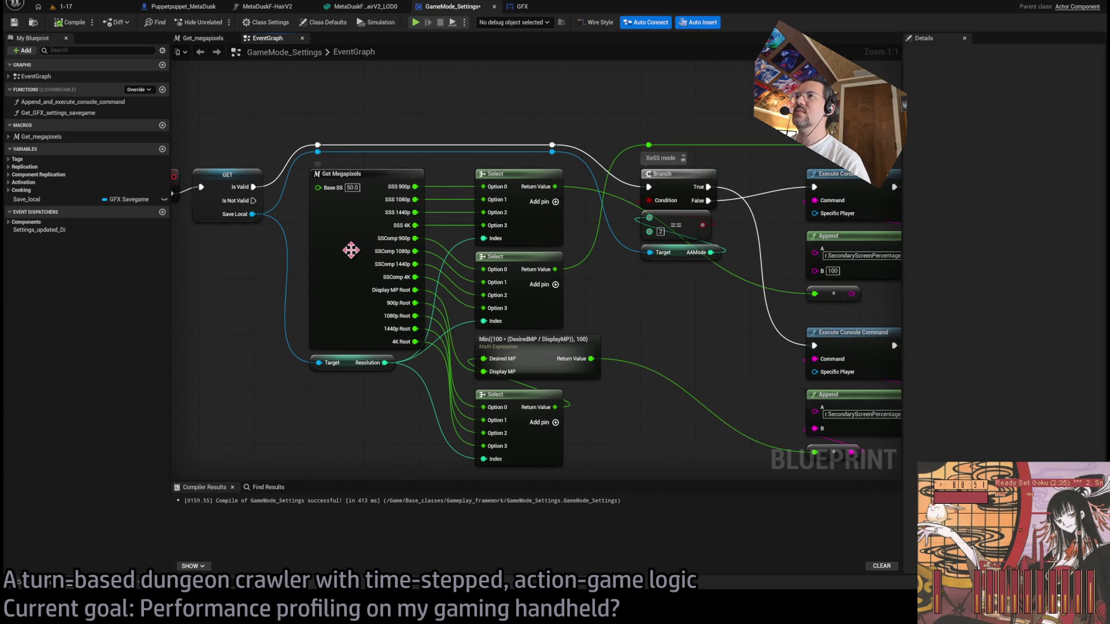
pyautogui.moveTo(505, 315)
pyautogui.mouseDown()
pyautogui.moveTo(580, 290)
pyautogui.moveTo(571, 315)
pyautogui.moveTo(523, 349)
pyautogui.moveTo(516, 322)
pyautogui.moveTo(385, 332)
pyautogui.moveTo(503, 291)
pyautogui.moveTo(458, 296)
pyautogui.mouseUp()
pyautogui.scroll(-1, 520, 365)
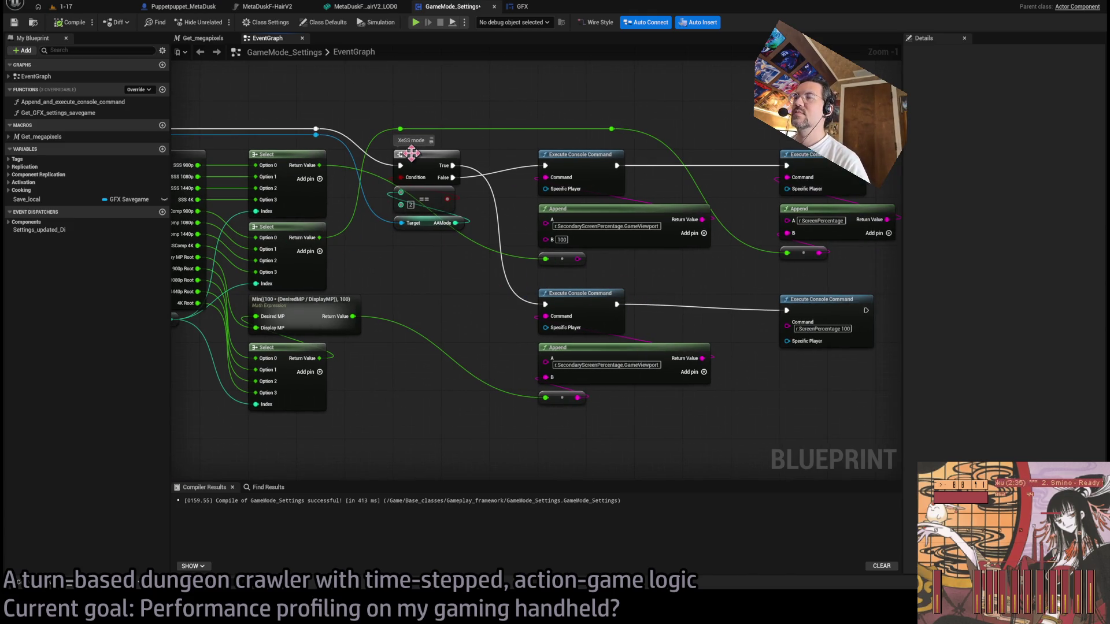
pyautogui.moveTo(491, 292)
pyautogui.mouseDown()
pyautogui.moveTo(444, 284)
pyautogui.moveTo(496, 303)
pyautogui.mouseUp()
pyautogui.moveTo(512, 356)
pyautogui.mouseDown()
pyautogui.moveTo(456, 317)
pyautogui.moveTo(498, 324)
pyautogui.moveTo(450, 310)
pyautogui.mouseUp()
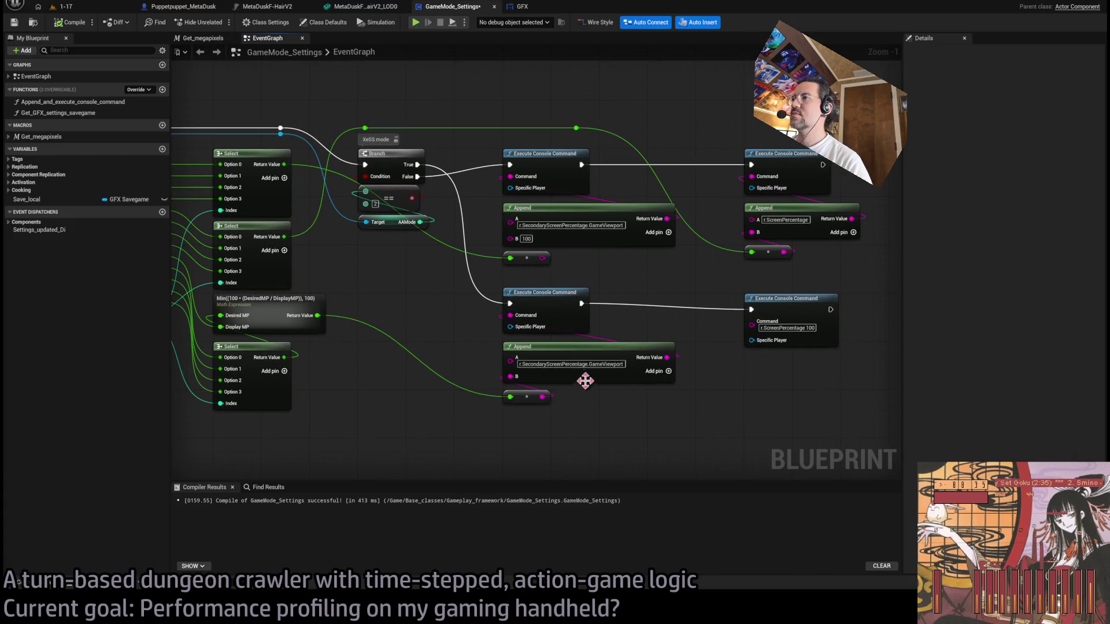
pyautogui.moveTo(600, 277); pyautogui.dragTo(607, 309)
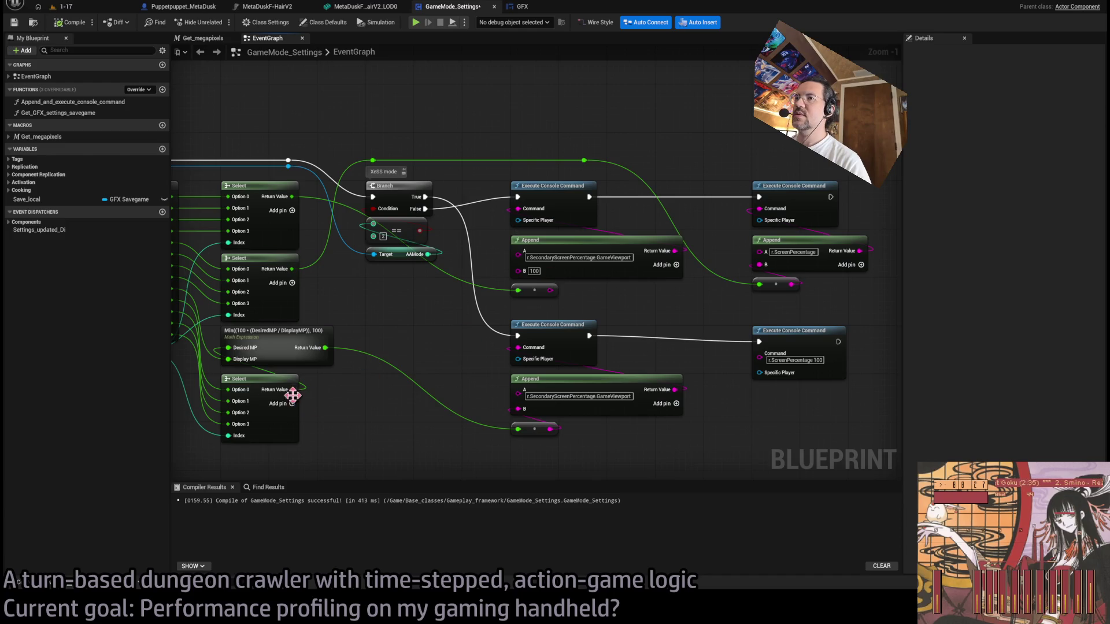
pyautogui.moveTo(293, 396); pyautogui.dragTo(373, 160)
pyautogui.hotkey('ctrl', 's')
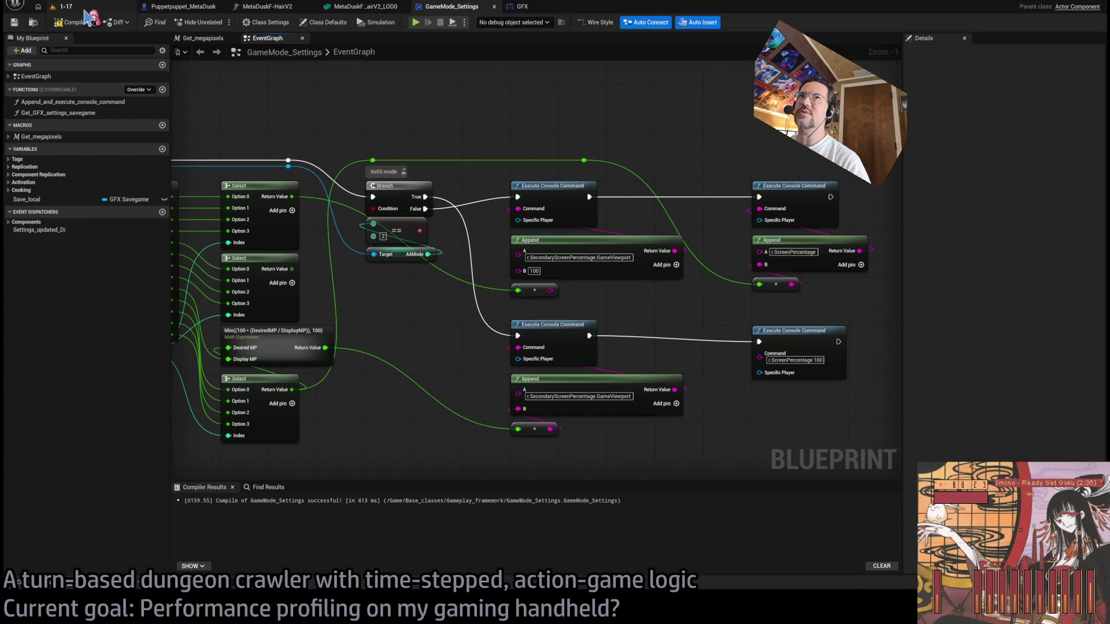
pyautogui.click(66, 6)
pyautogui.click(220, 22)
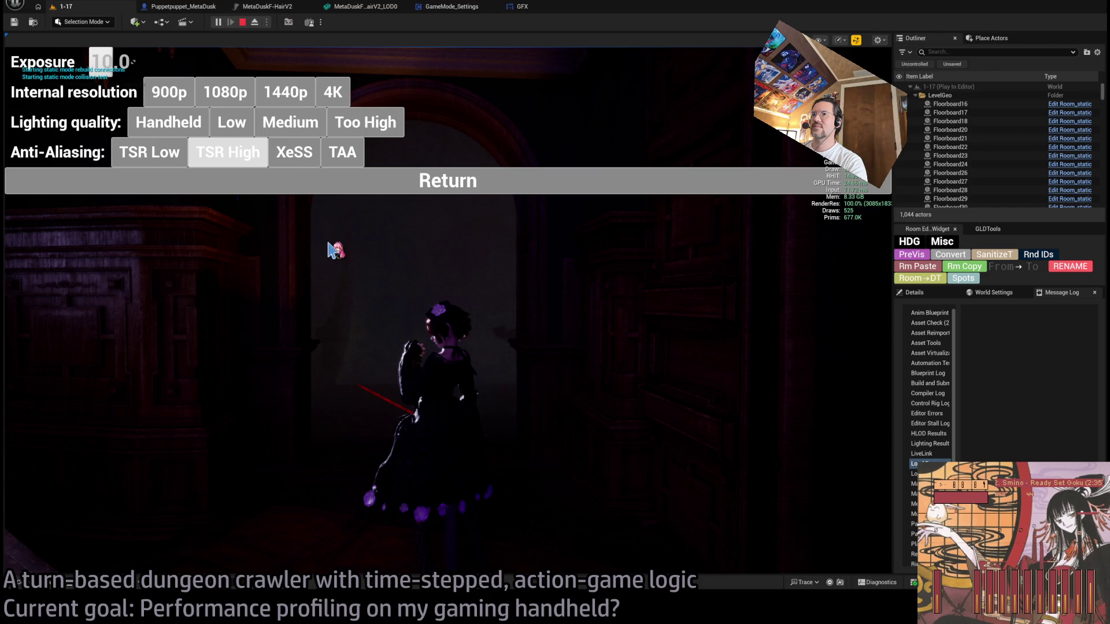
# - Choose TSR High anti-aliasing in the in-game graphics menu, then end the play session
pyautogui.click(332, 250)
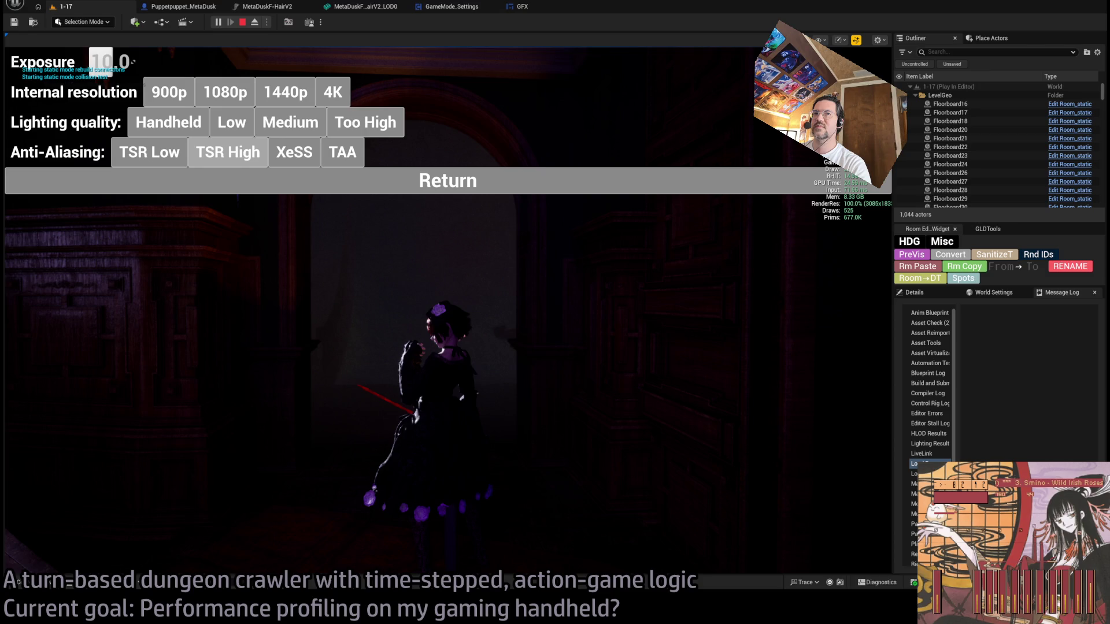
pyautogui.press('Escape')
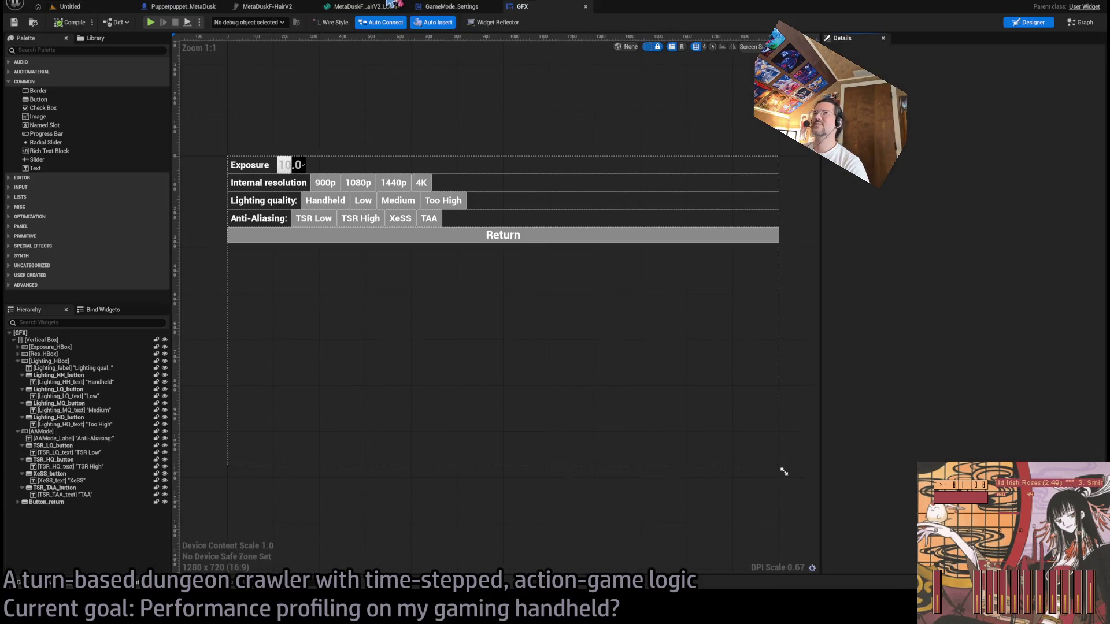
# - In GameMode_Settings, wire the Math Expression's Return Value into the top reroute knot, then return to the level
pyautogui.click(453, 8)
pyautogui.scroll(-3, 511, 283)
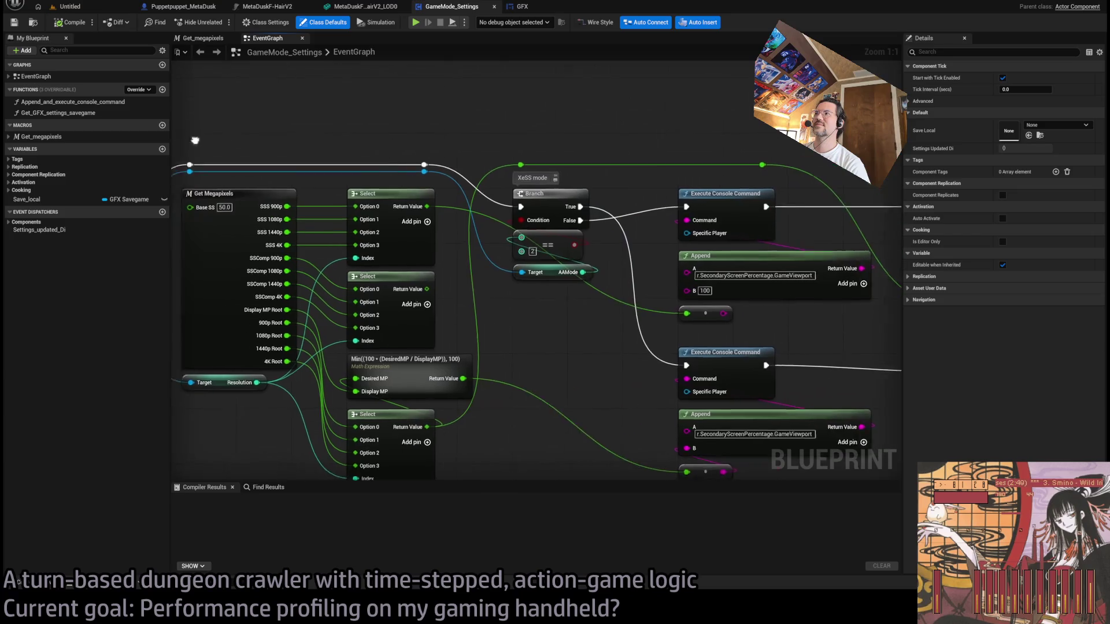
pyautogui.scroll(2, 511, 283)
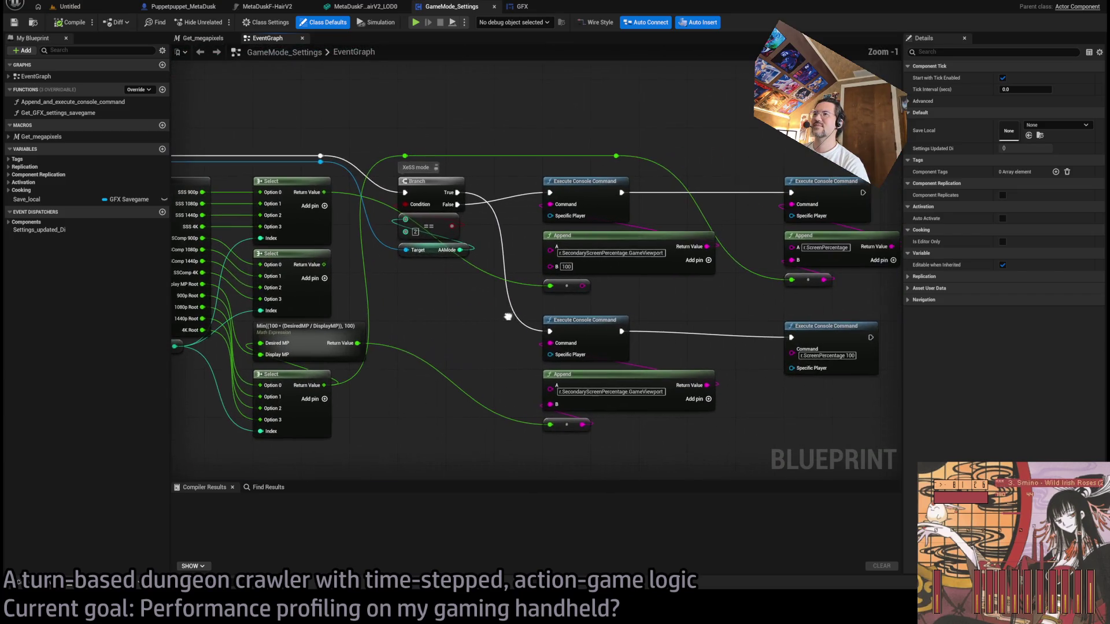
pyautogui.moveTo(406, 316); pyautogui.dragTo(454, 128)
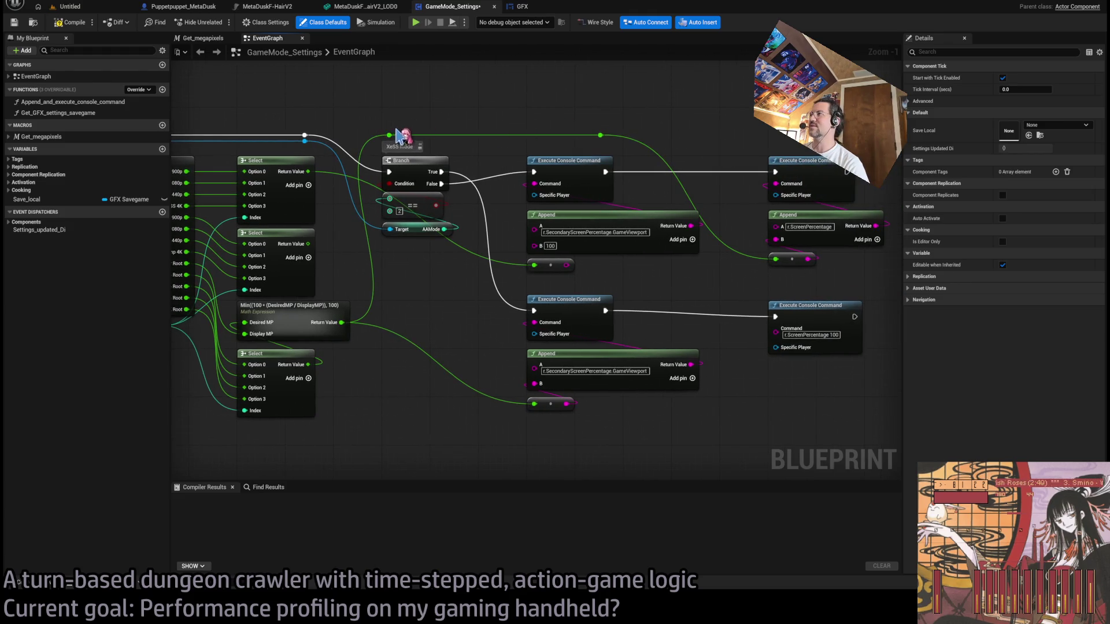
pyautogui.click(76, 8)
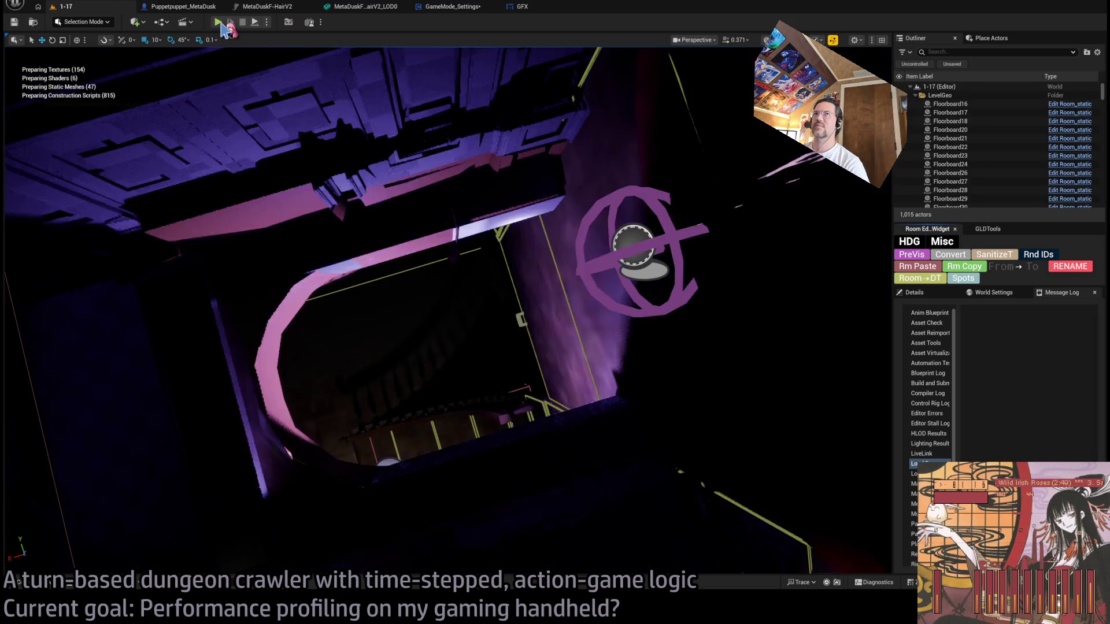
# - Start playing the level, open the graphics settings menu and show the 'stat unit' frame timing overlay
pyautogui.hotkey('alt', 'p')
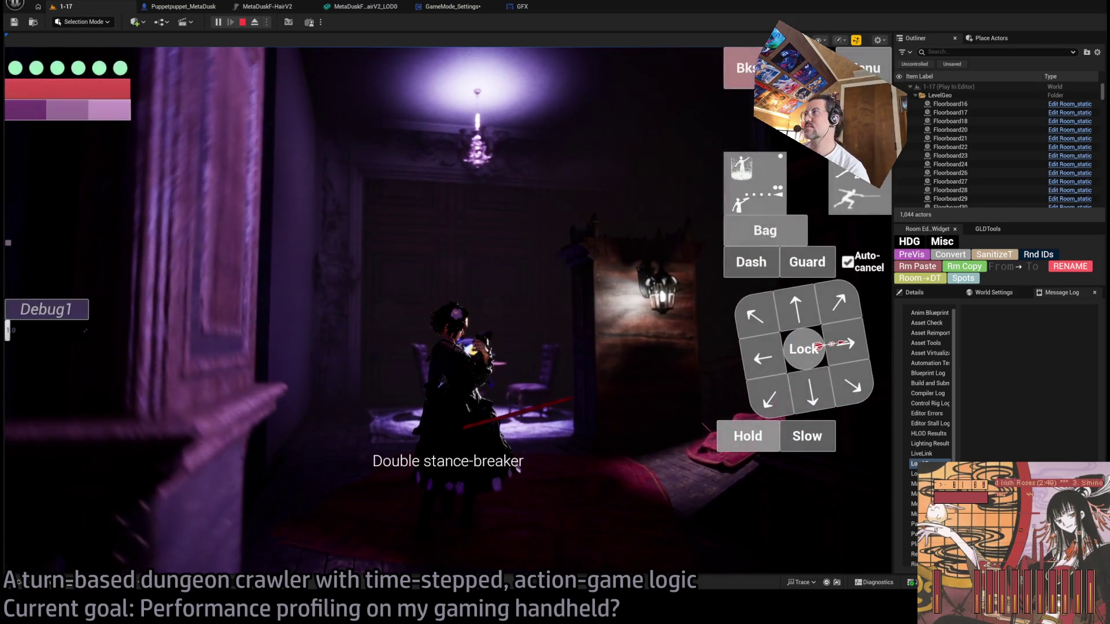
pyautogui.click(46, 312)
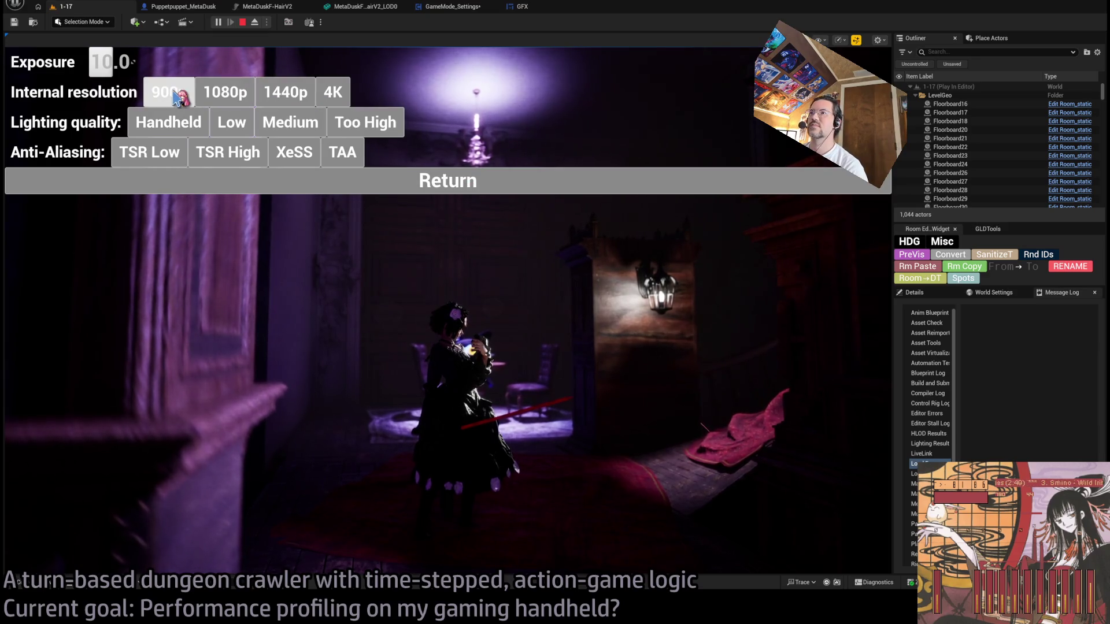
pyautogui.press('`')
pyautogui.write('stat unit')
pyautogui.press('Return')
pyautogui.hotkey('shift', 'F1')
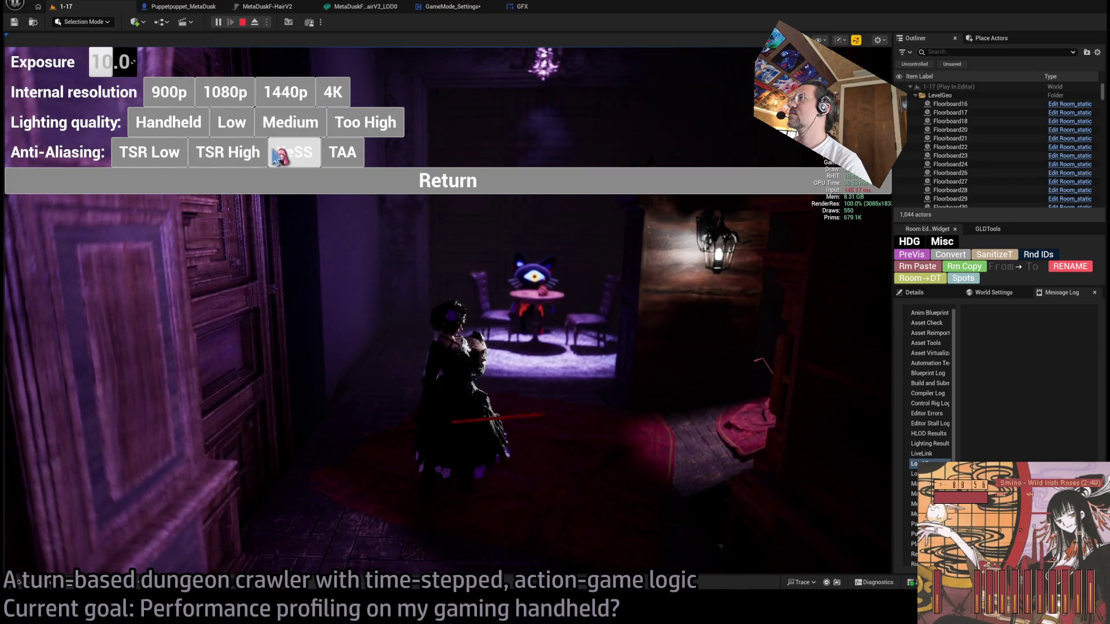
# - Try XeSS, 4K internal resolution and TSR High, return to XeSS, and walk toward the table room
pyautogui.click(169, 92)
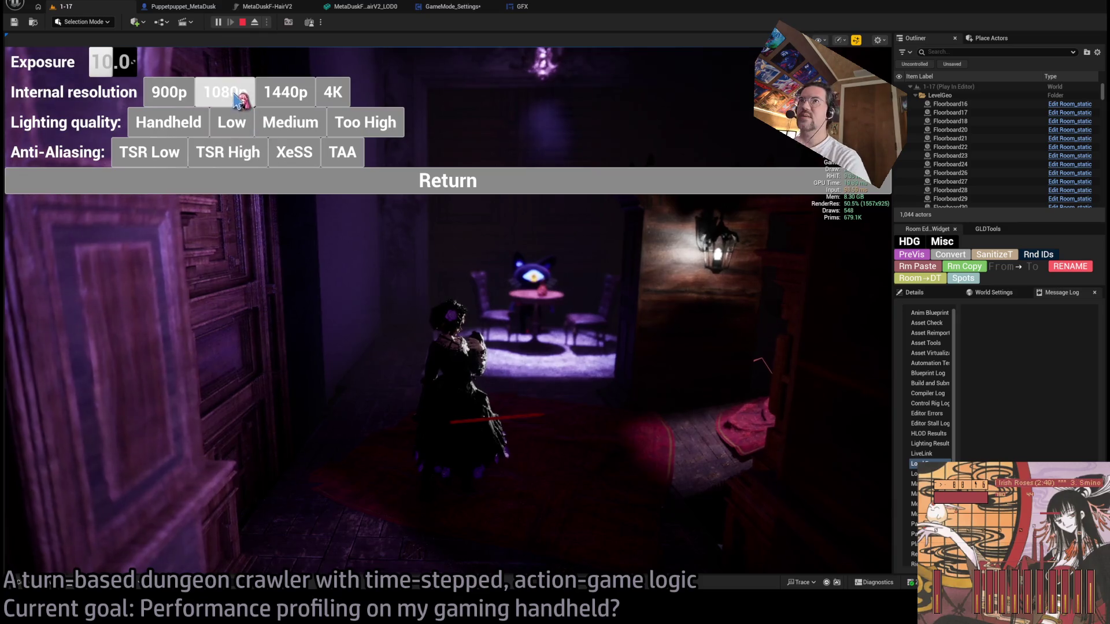
pyautogui.click(336, 96)
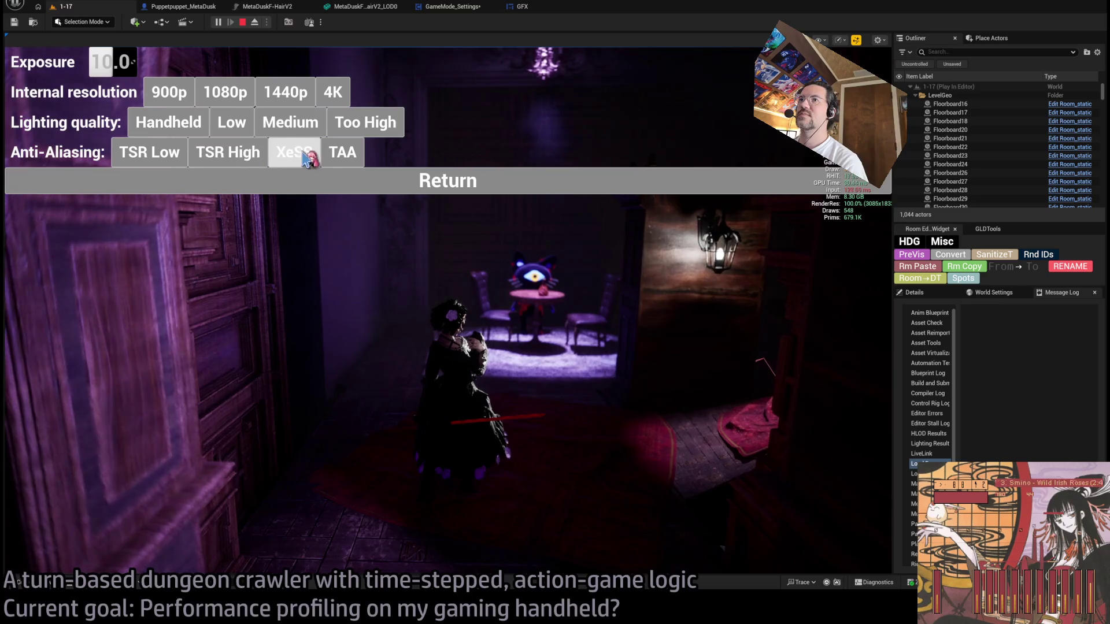
pyautogui.click(242, 159)
pyautogui.click(167, 93)
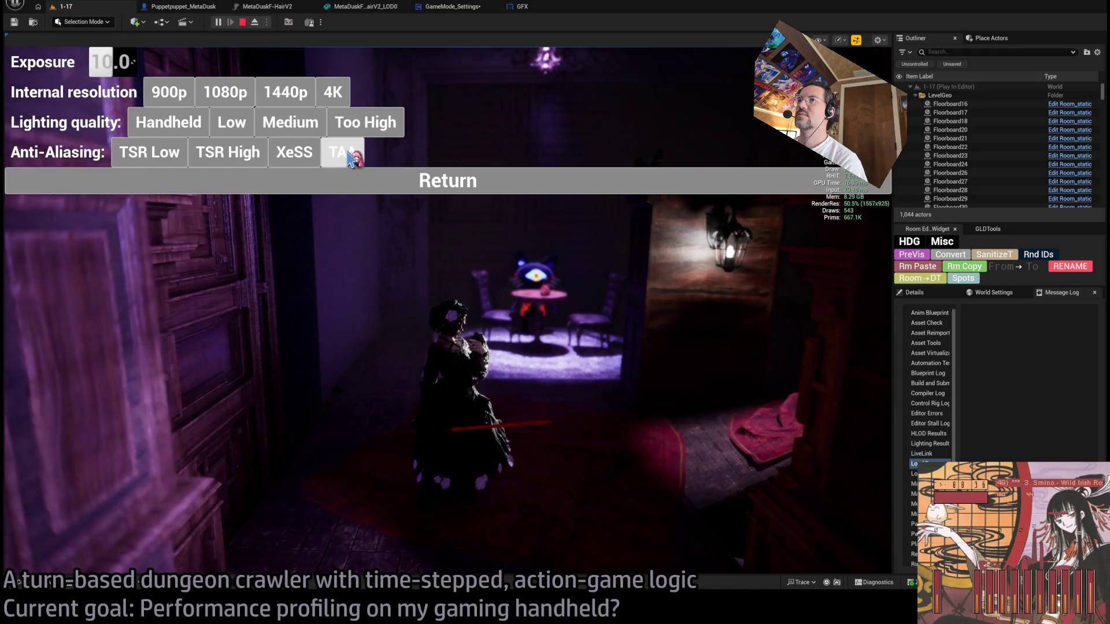
pyautogui.click(416, 347)
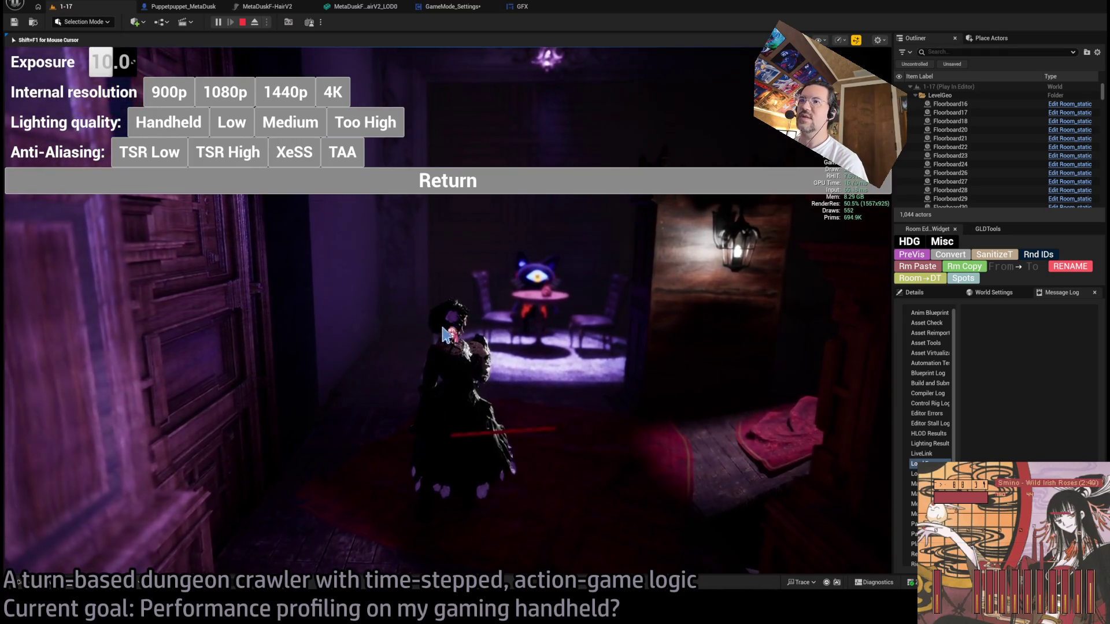
pyautogui.press('w')
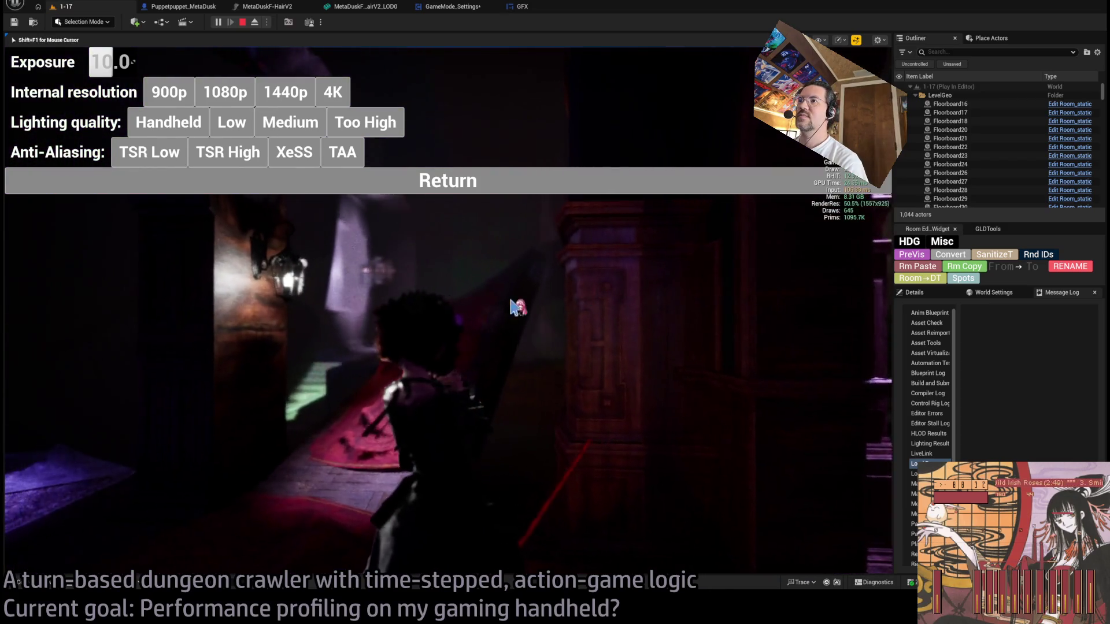
pyautogui.press('w')
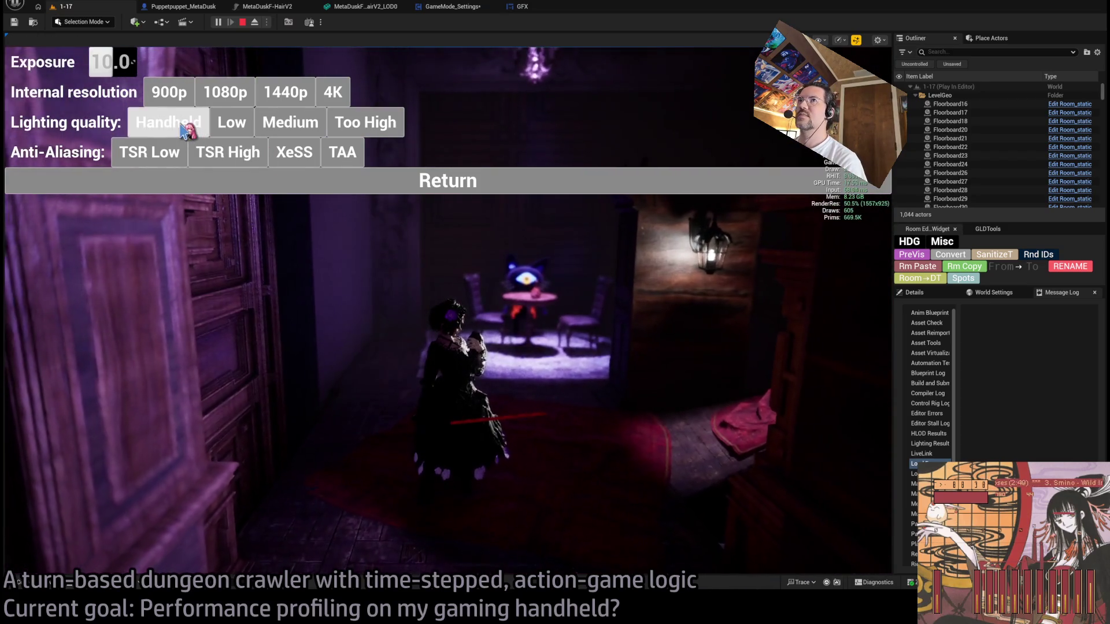
# - Close the graphics menu, stop the play session and bring up the GFX settings widget designer
pyautogui.click(451, 185)
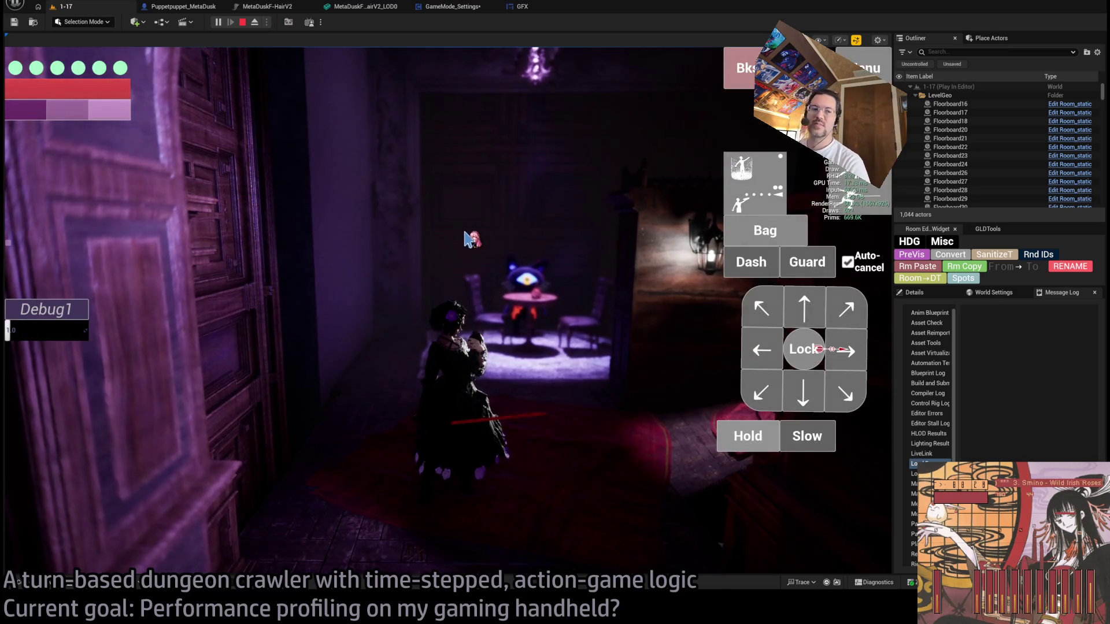
pyautogui.press('Escape')
pyautogui.click(522, 7)
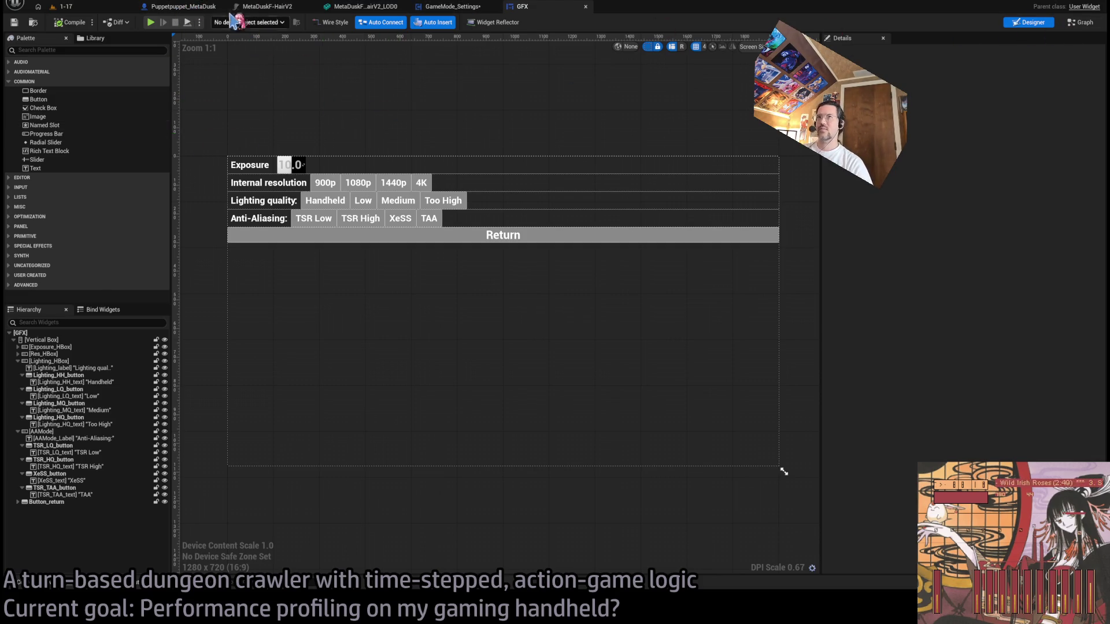
# - Cycle through the open asset tabs and settle on the GameMode_Settings event graph
pyautogui.click(354, 6)
pyautogui.click(183, 7)
pyautogui.click(265, 6)
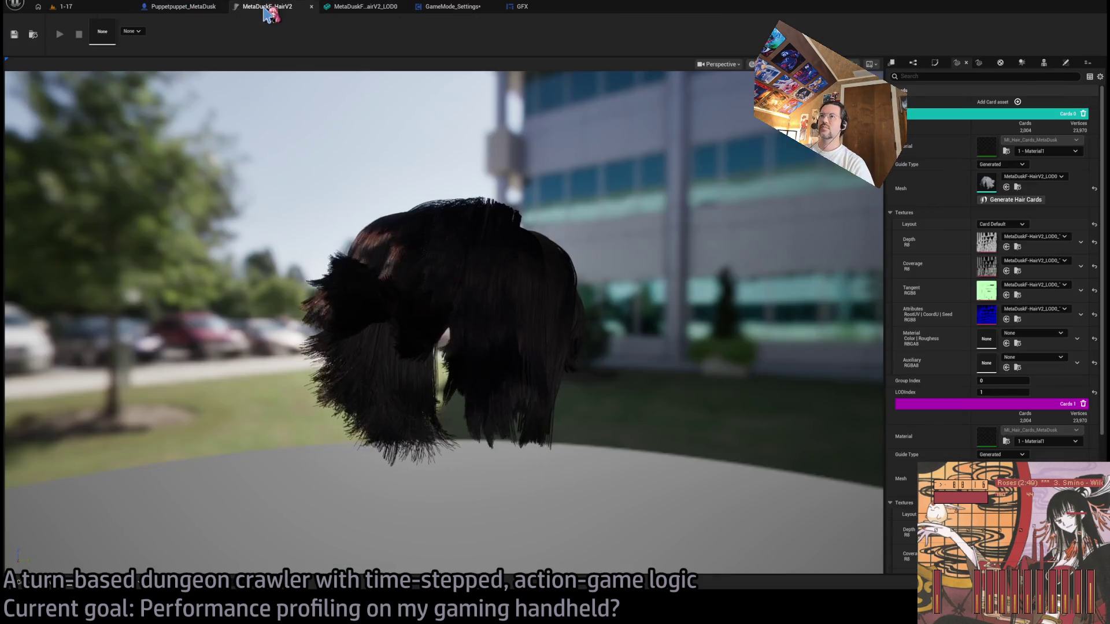
pyautogui.click(521, 6)
pyautogui.click(451, 7)
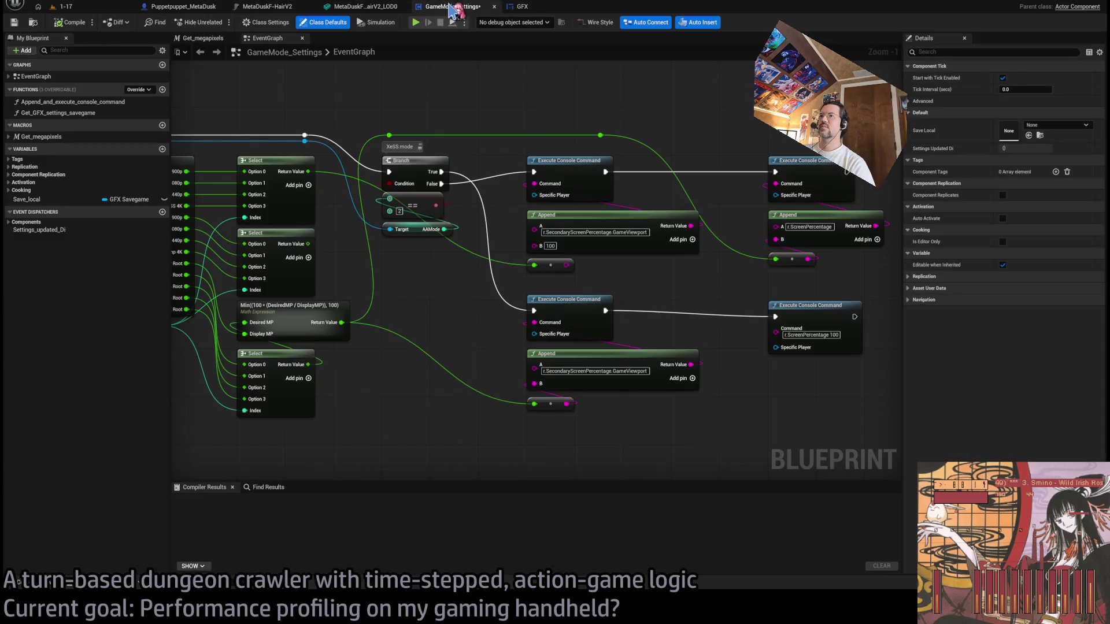
# - Pan the EventGraph to the Get Megapixels node and open its macro graph
pyautogui.scroll(-1, 527, 268)
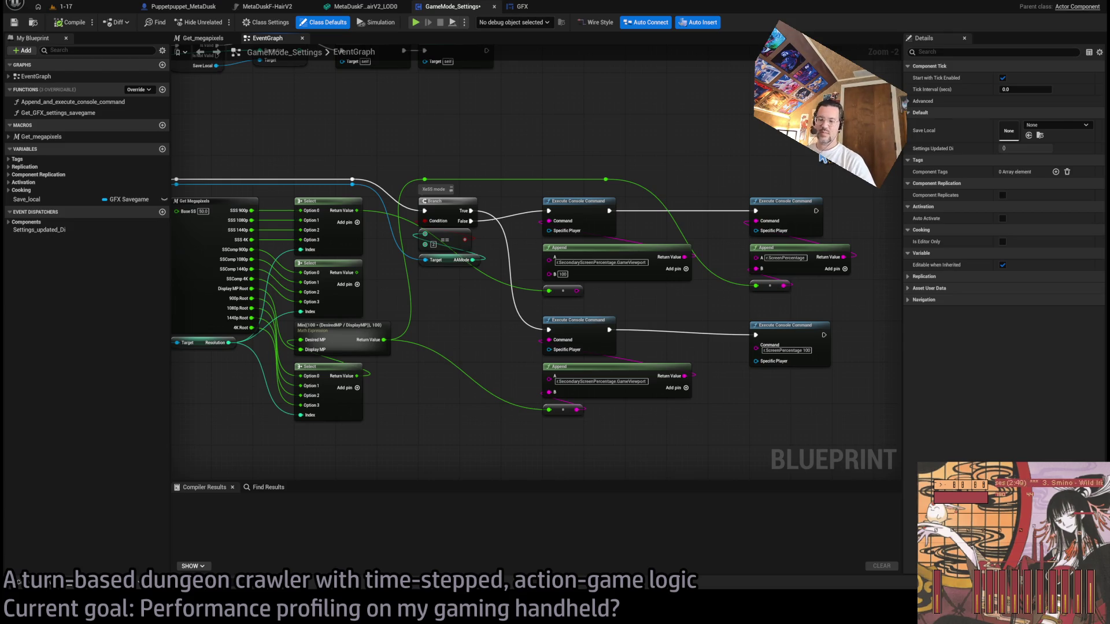
pyautogui.moveTo(824, 127)
pyautogui.mouseDown()
pyautogui.moveTo(434, 297)
pyautogui.moveTo(474, 313)
pyautogui.moveTo(673, 208)
pyautogui.moveTo(639, 168)
pyautogui.mouseUp()
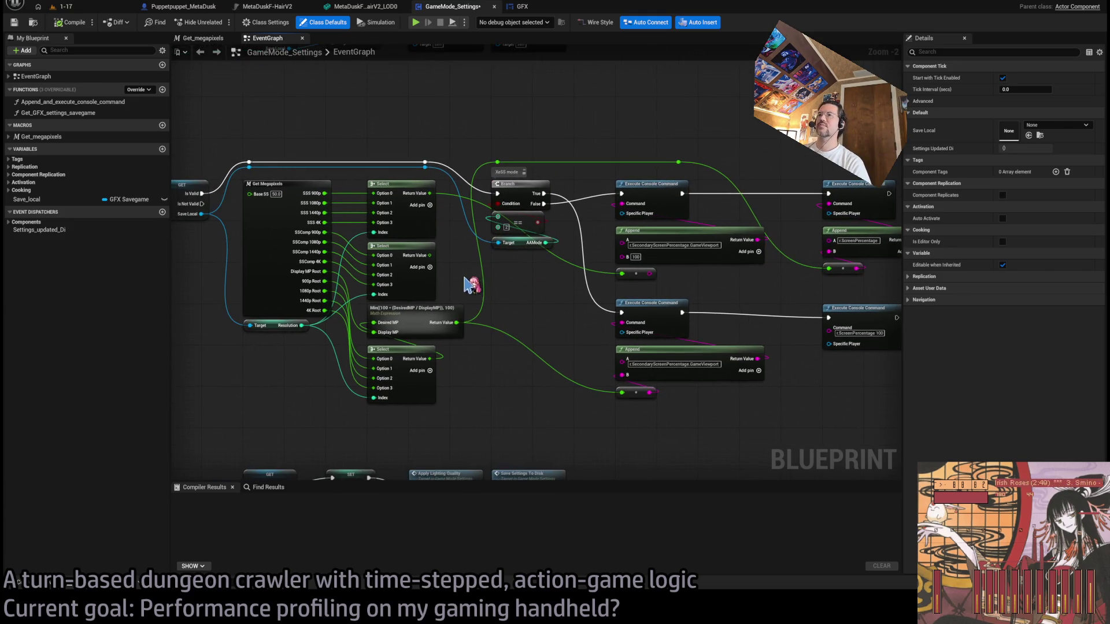
pyautogui.scroll(2, 471, 285)
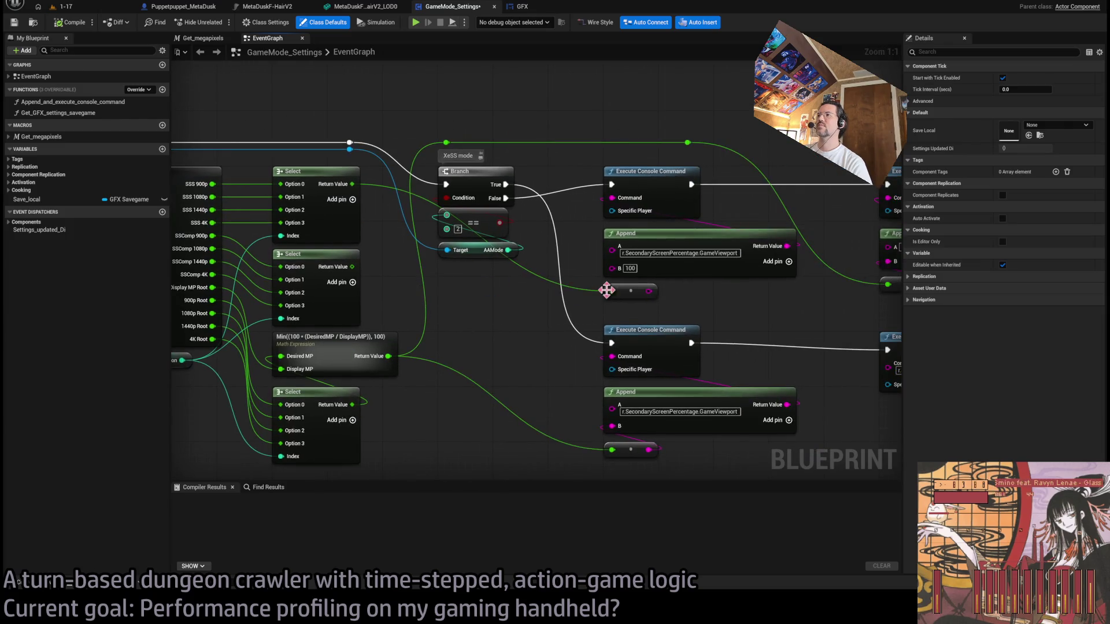
pyautogui.moveTo(523, 322); pyautogui.dragTo(652, 301)
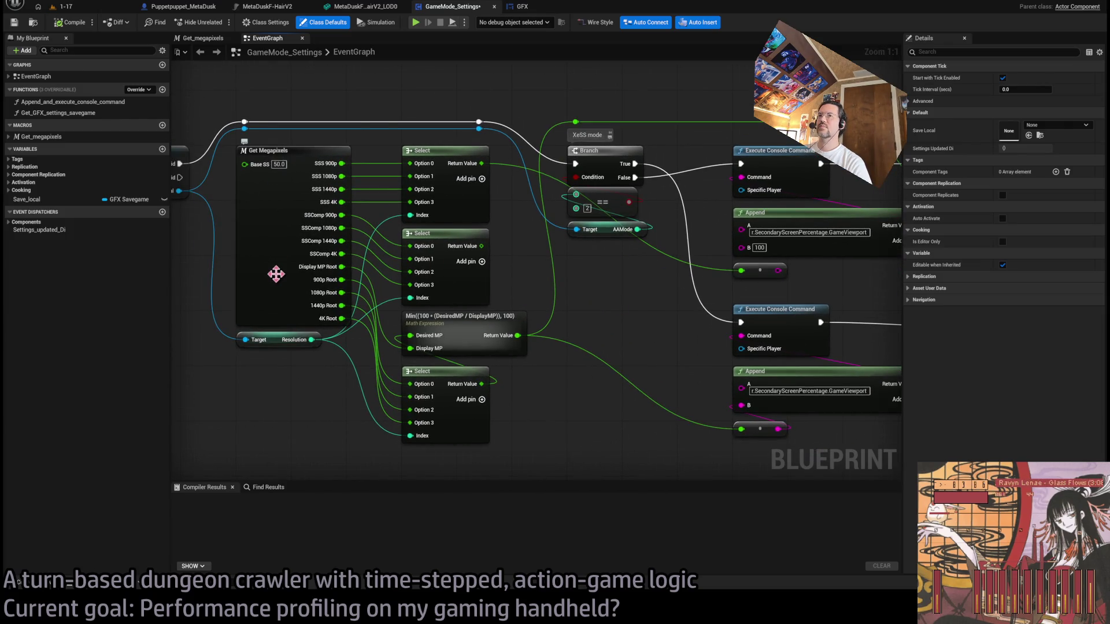
pyautogui.moveTo(327, 302); pyautogui.dragTo(458, 282)
pyautogui.click(402, 322)
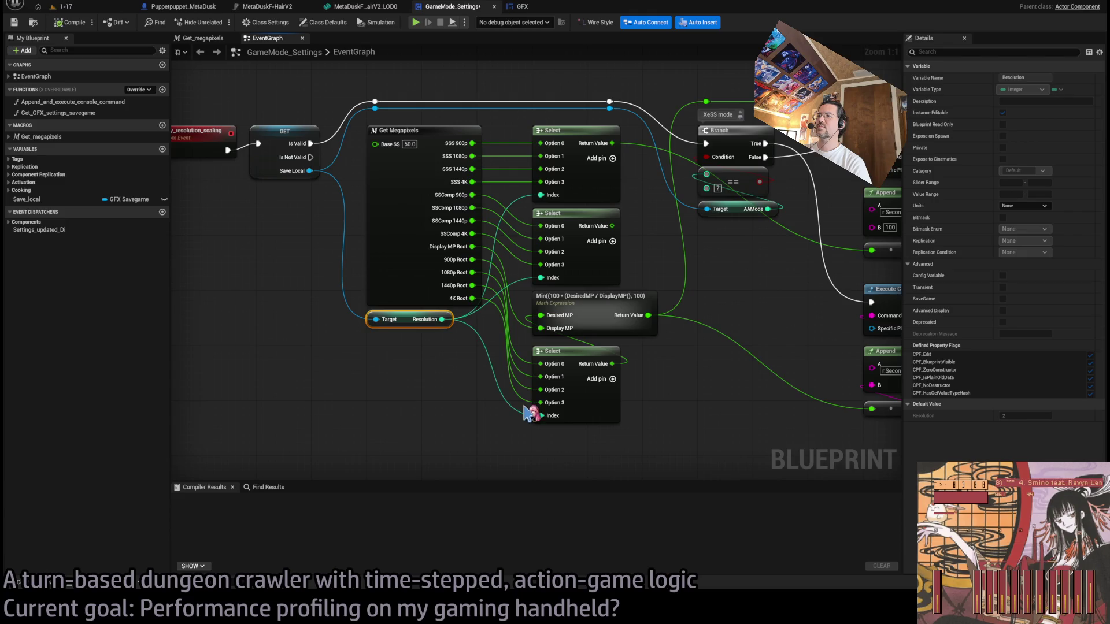
pyautogui.doubleClick(418, 247)
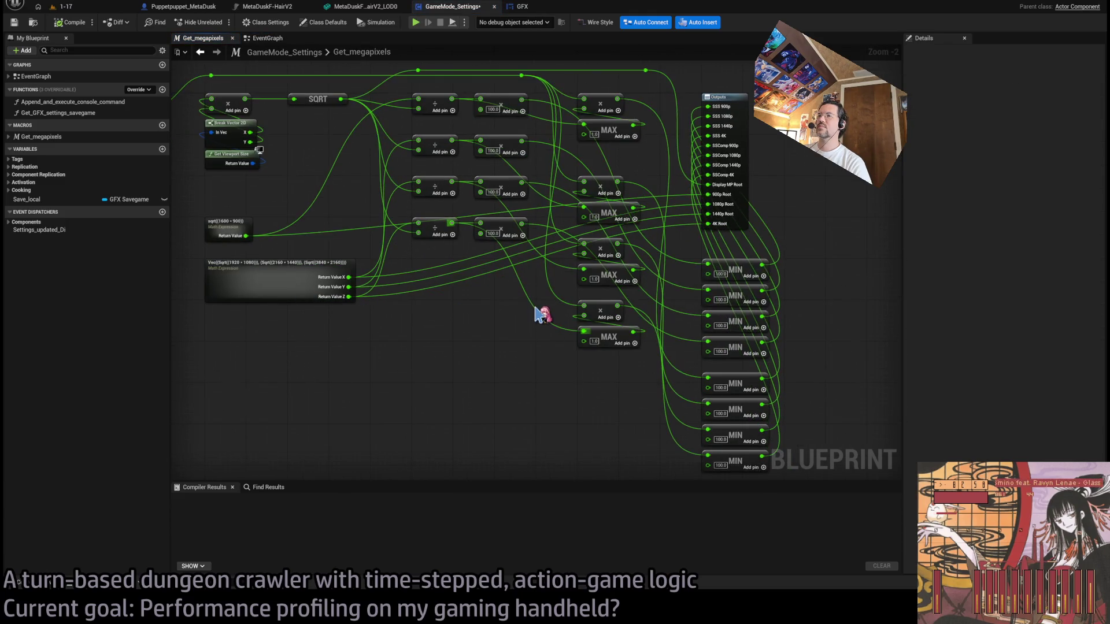
# - Pan and zoom around the Get_megapixels macro, tracing the sqrt wire to the 900p Root output
pyautogui.moveTo(484, 297); pyautogui.dragTo(567, 350)
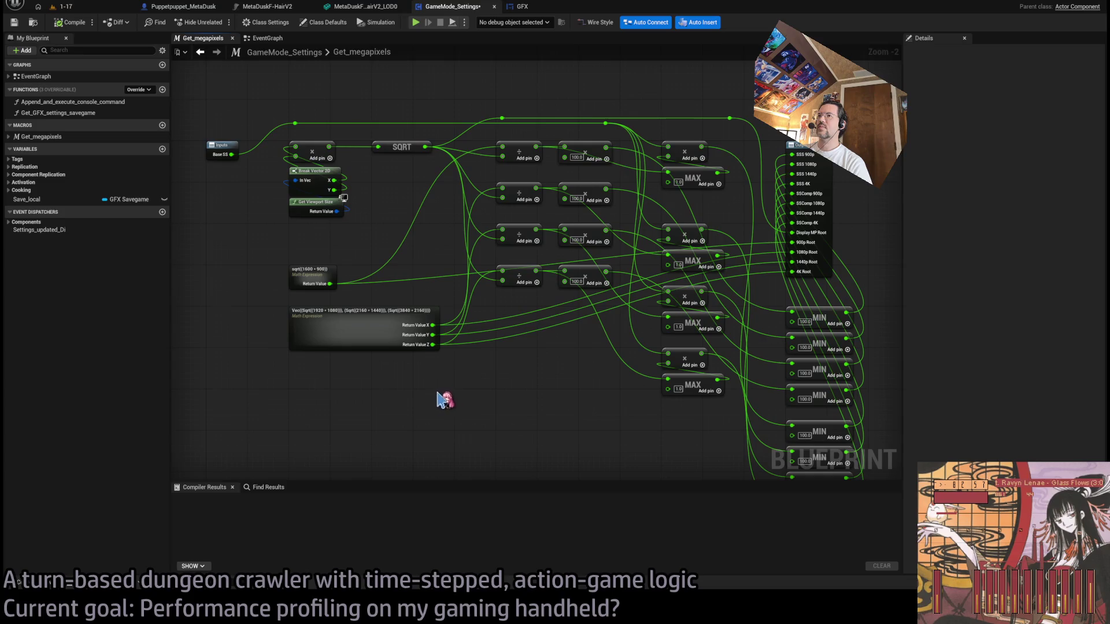
pyautogui.scroll(2, 483, 384)
pyautogui.moveTo(497, 386); pyautogui.dragTo(619, 379)
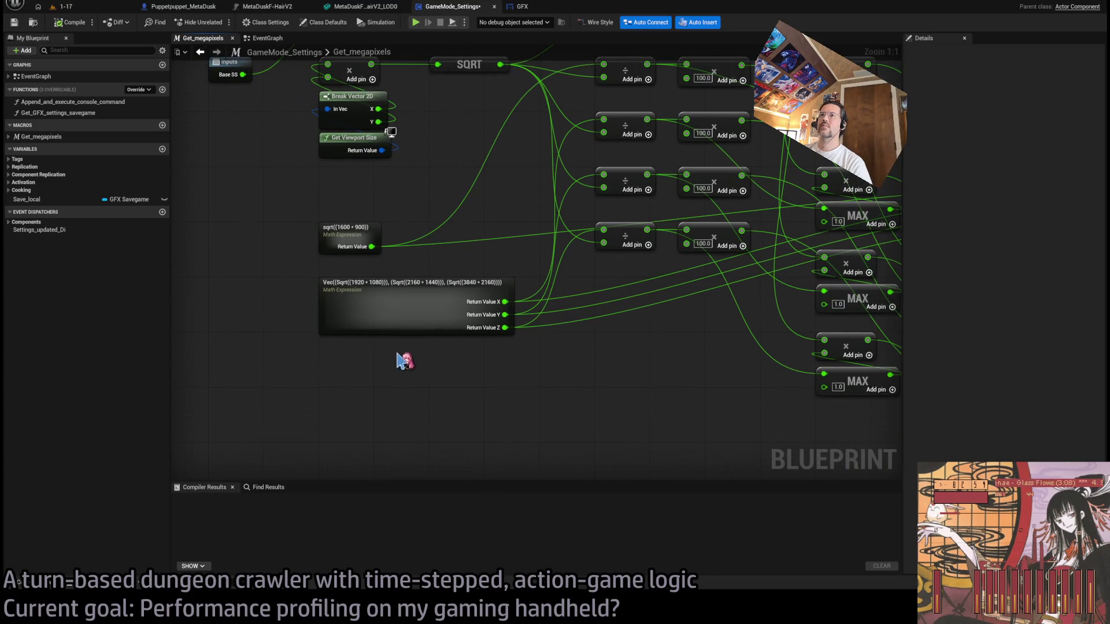
pyautogui.scroll(-1, 532, 401)
pyautogui.moveTo(533, 401)
pyautogui.mouseDown()
pyautogui.moveTo(300, 399)
pyautogui.moveTo(471, 398)
pyautogui.mouseUp()
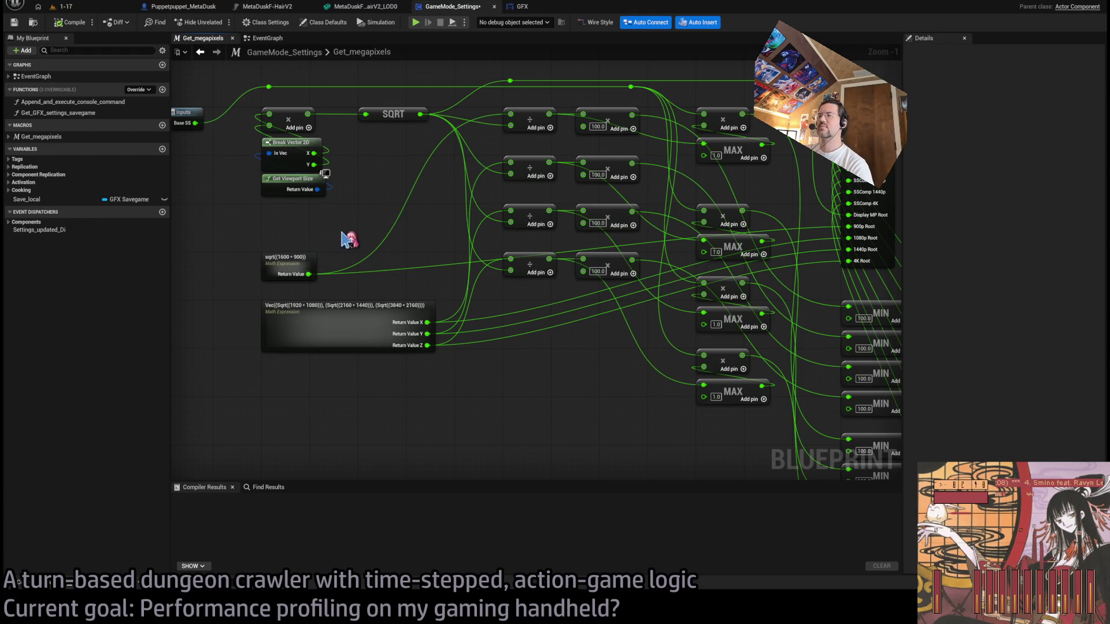
pyautogui.moveTo(352, 242); pyautogui.dragTo(278, 232)
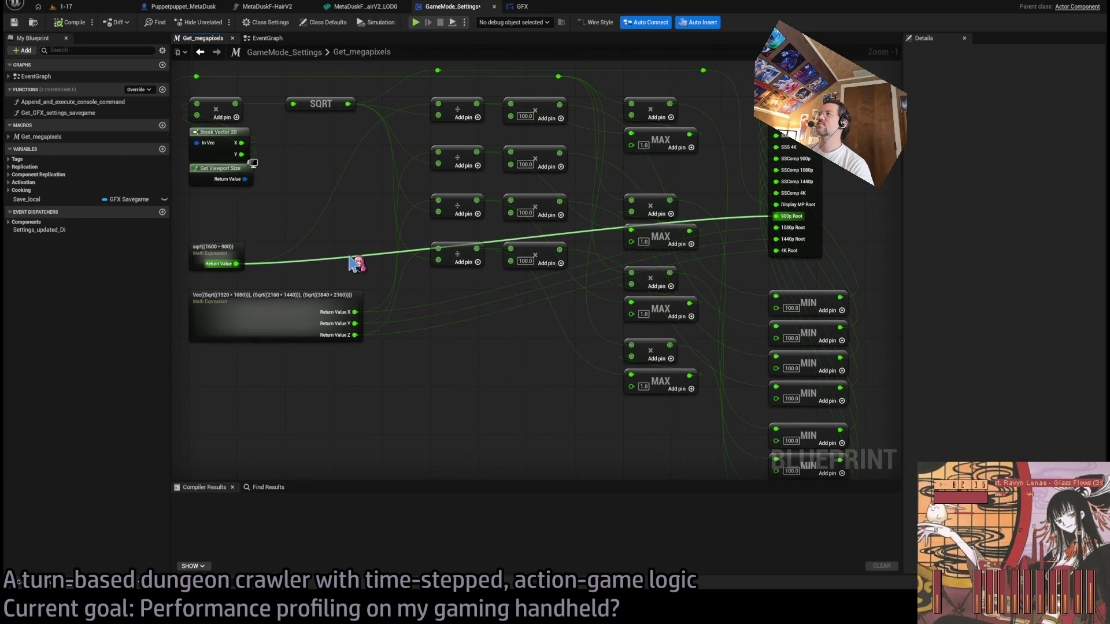
# - Select the sqrt((1600 * 900)) node and begin editing the Vec expression's text
pyautogui.moveTo(509, 399)
pyautogui.mouseDown()
pyautogui.moveTo(607, 389)
pyautogui.moveTo(588, 367)
pyautogui.mouseUp()
pyautogui.scroll(-1, 466, 389)
pyautogui.scroll(1, 574, 370)
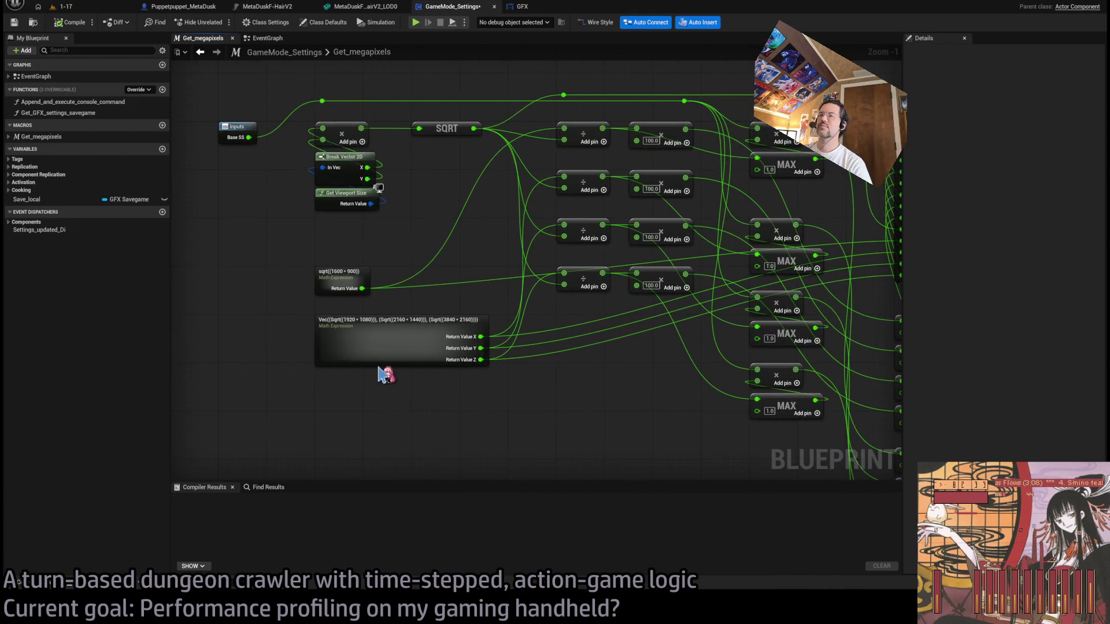
pyautogui.moveTo(421, 331); pyautogui.dragTo(380, 327)
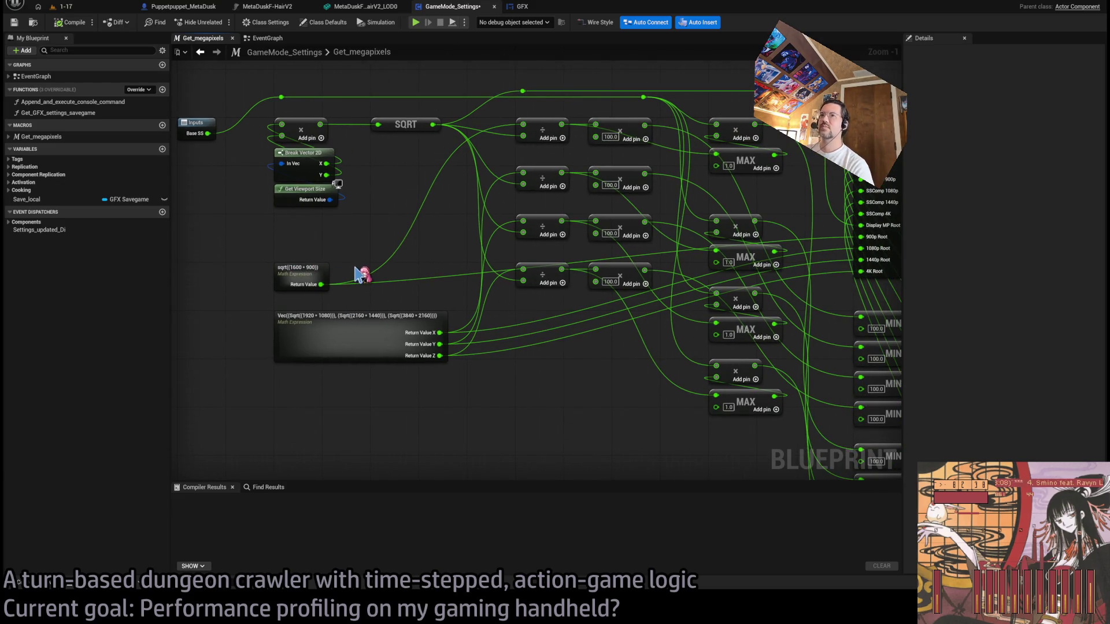
pyautogui.click(307, 268)
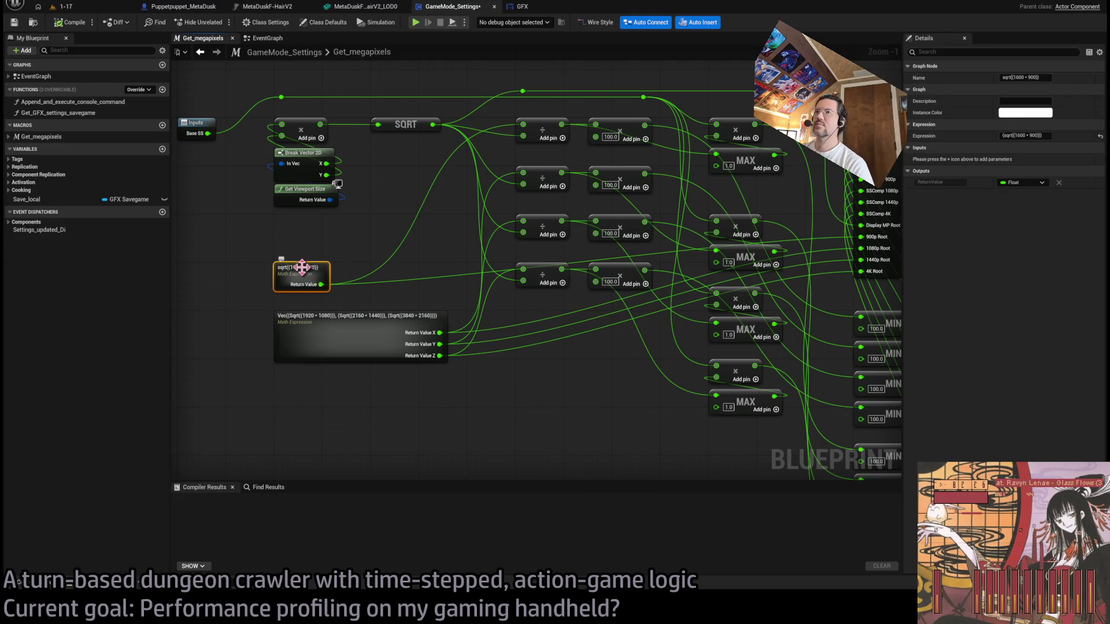
pyautogui.doubleClick(306, 313)
pyautogui.hotkey('ctrl', 'c')
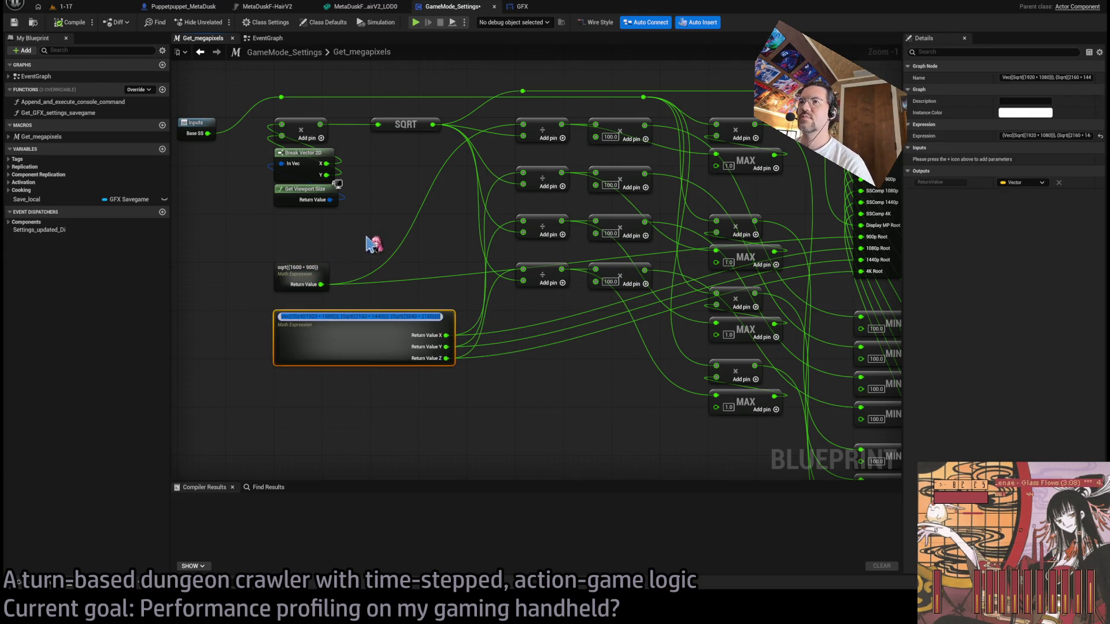
# - Copy the Vec expression text and paste it into the sqrt((1600 * 900)) node's expression
pyautogui.press('Return')
pyautogui.click(294, 268)
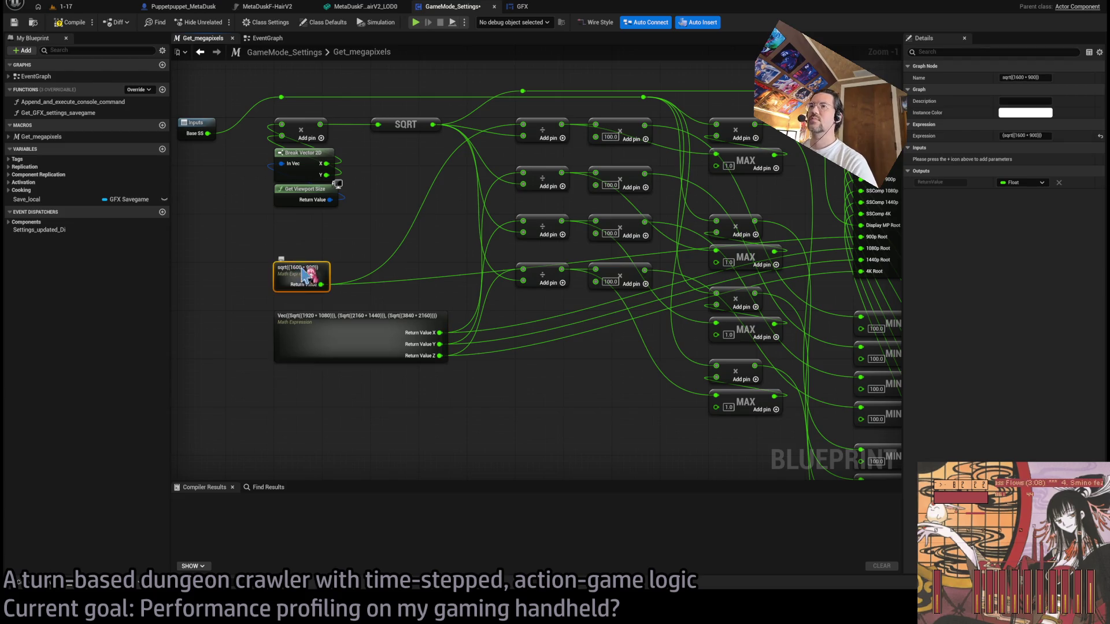
pyautogui.press('F2')
pyautogui.hotkey('ctrl', 'v')
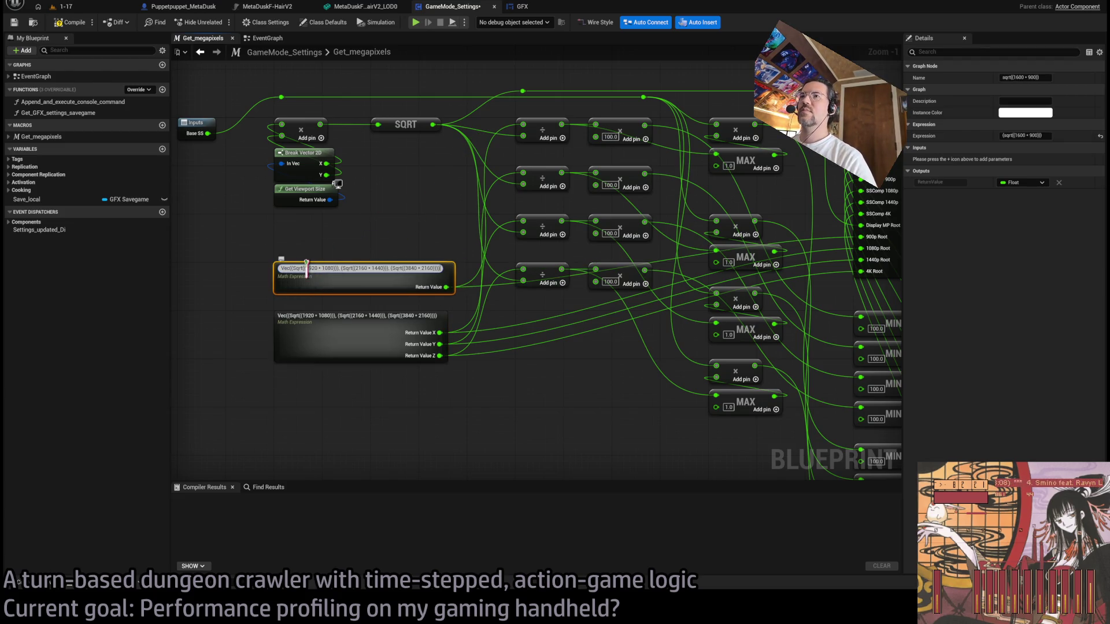
# - Edit the expression into a Vec of sqrt(1600*900), sqrt(1280*720) and sqrt(853*480)
pyautogui.write('1600')
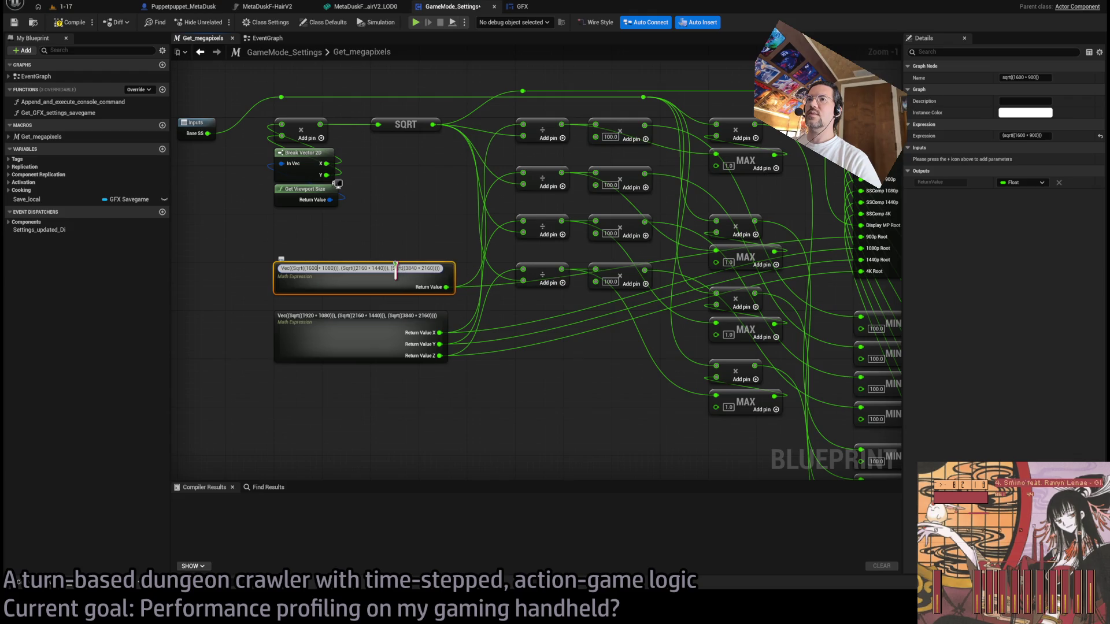
pyautogui.press('Delete')
pyautogui.press('Delete')
pyautogui.press('Delete')
pyautogui.write('900')
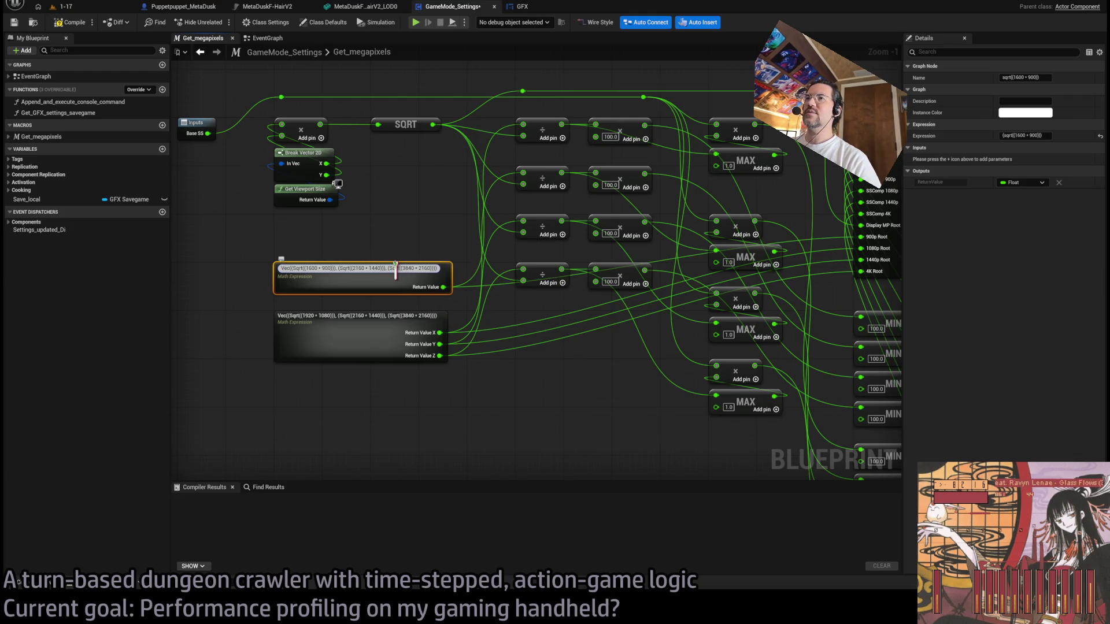
pyautogui.press('Delete')
pyautogui.press('Delete')
pyautogui.press('Delete')
pyautogui.write('128')
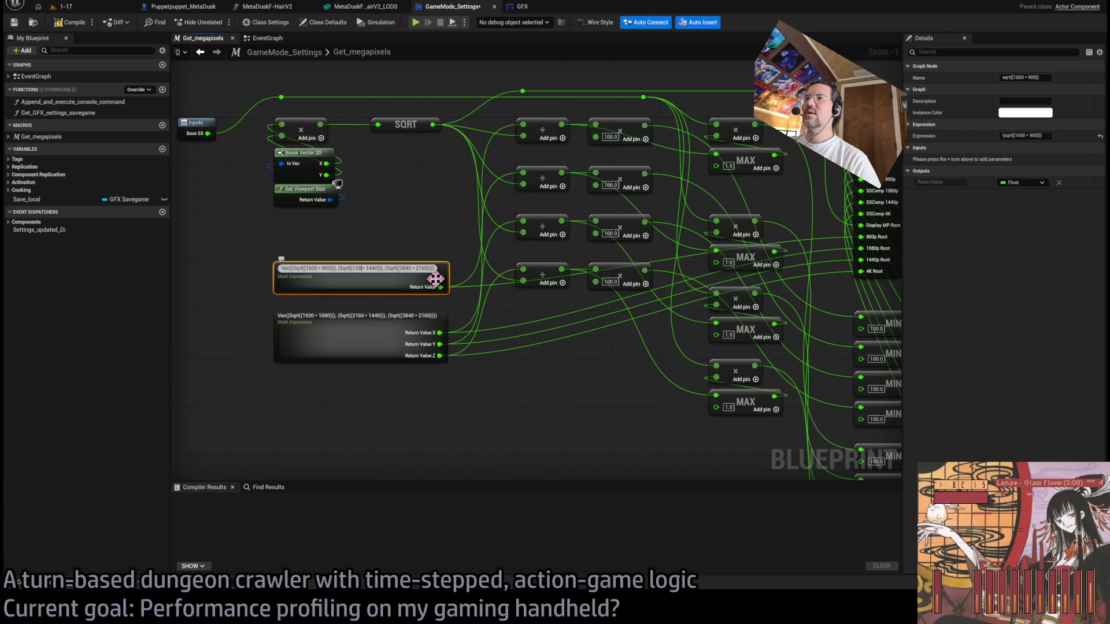
pyautogui.write('0')
pyautogui.press('Right')
pyautogui.press('Right')
pyautogui.press('Right')
pyautogui.press('Delete')
pyautogui.press('Delete')
pyautogui.press('Delete')
pyautogui.write('720')
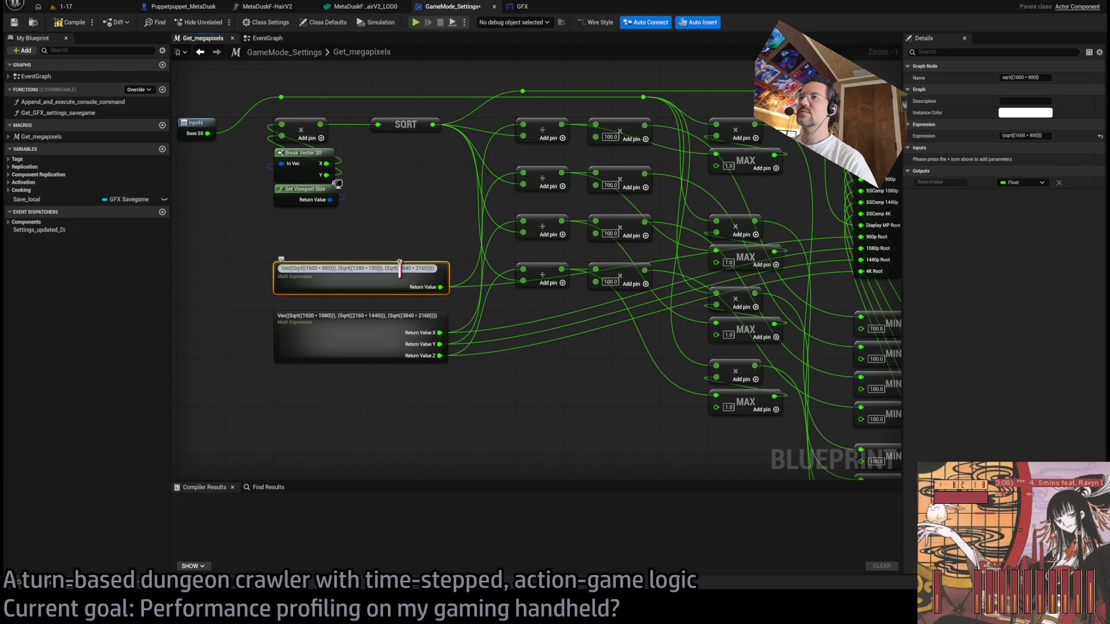
pyautogui.press('Delete')
pyautogui.press('Delete')
pyautogui.press('Delete')
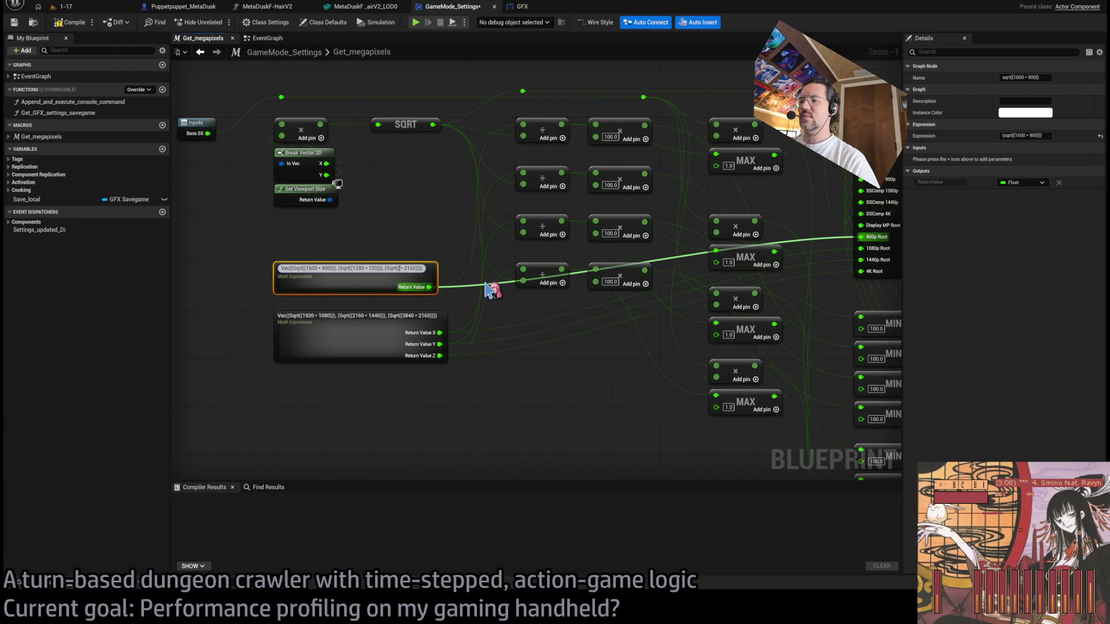
pyautogui.write('852')
pyautogui.press('Return')
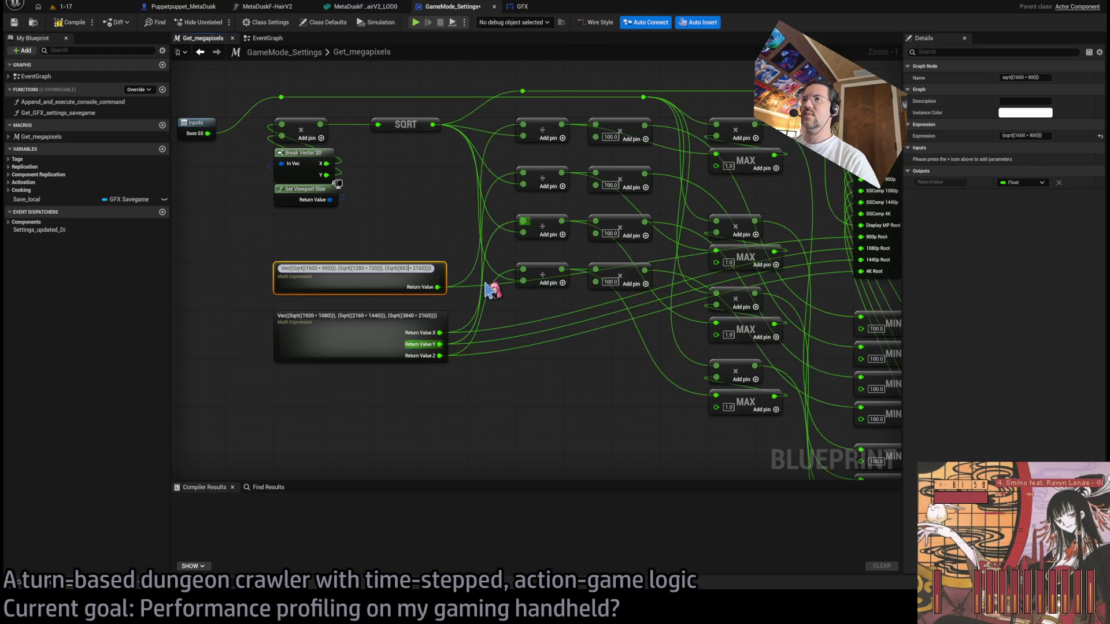
pyautogui.press('BackSpace')
pyautogui.press('BackSpace')
pyautogui.press('BackSpace')
pyautogui.write('3 * 4')
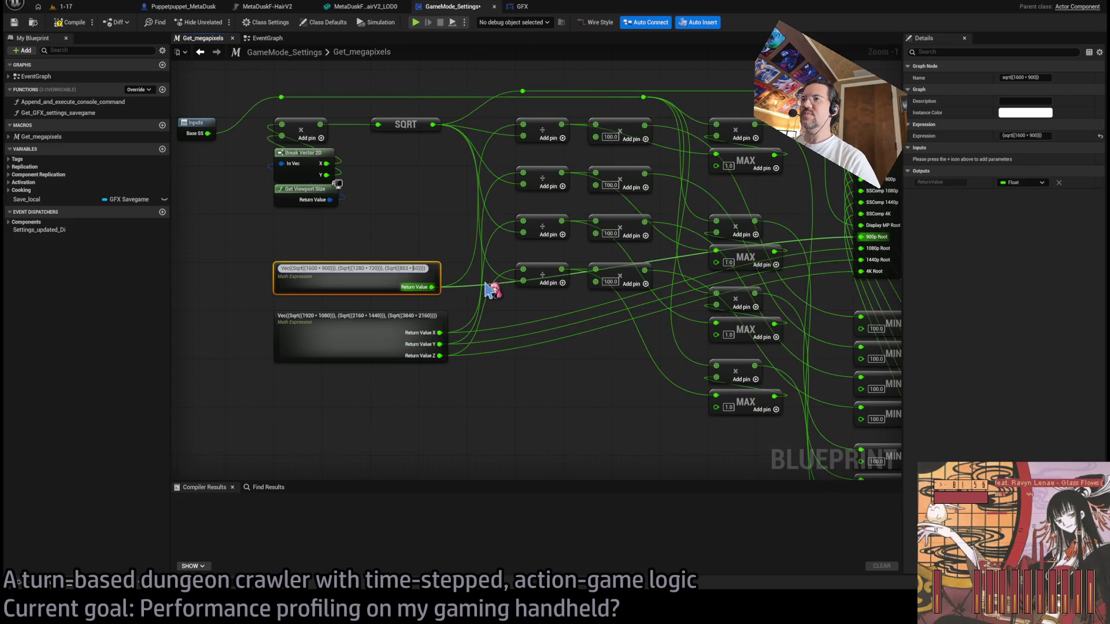
pyautogui.write('80')
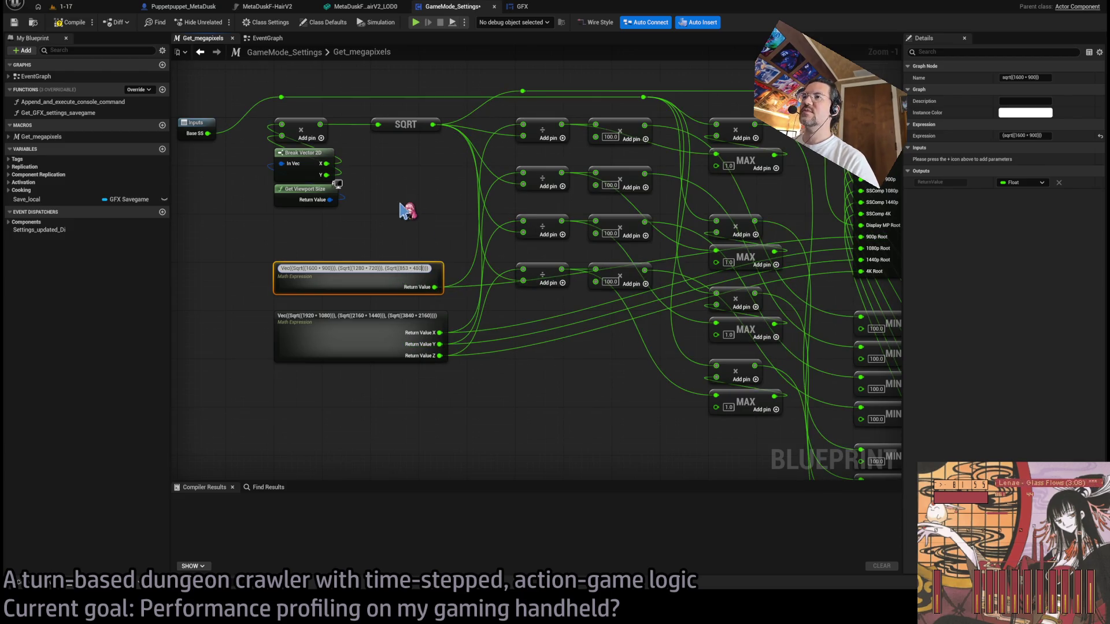
pyautogui.press('Return')
# - Wire Return Value X to the divide node and 900p Root, then select the Outputs node
pyautogui.moveTo(432, 275)
pyautogui.mouseDown()
pyautogui.moveTo(368, 274)
pyautogui.moveTo(418, 259)
pyautogui.moveTo(308, 250)
pyautogui.mouseUp()
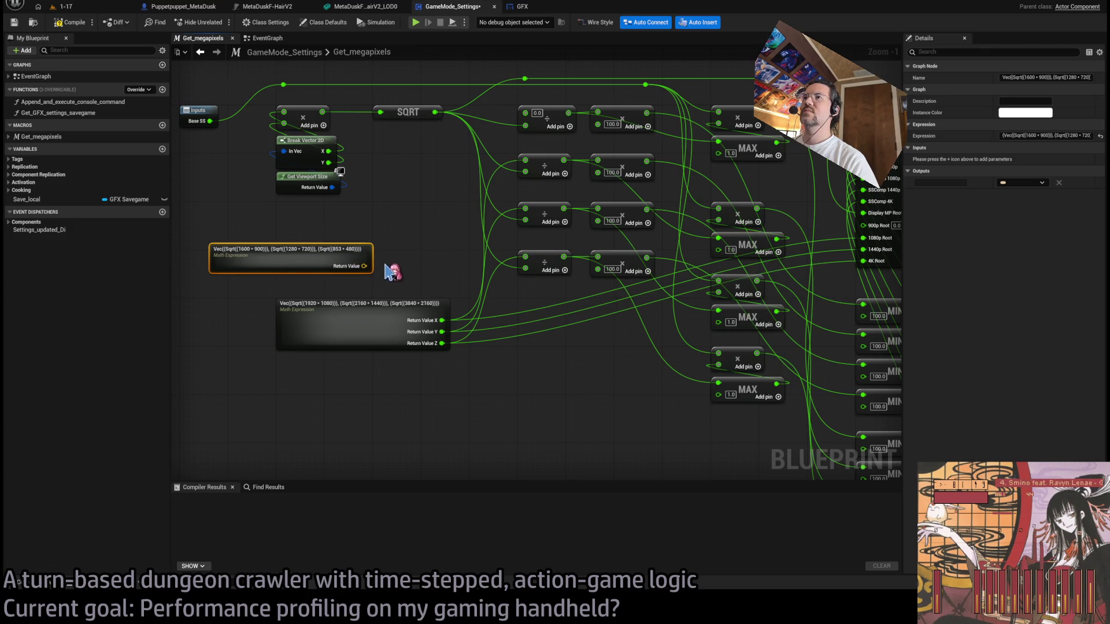
pyautogui.moveTo(364, 266); pyautogui.dragTo(525, 113)
pyautogui.moveTo(364, 266); pyautogui.dragTo(862, 226)
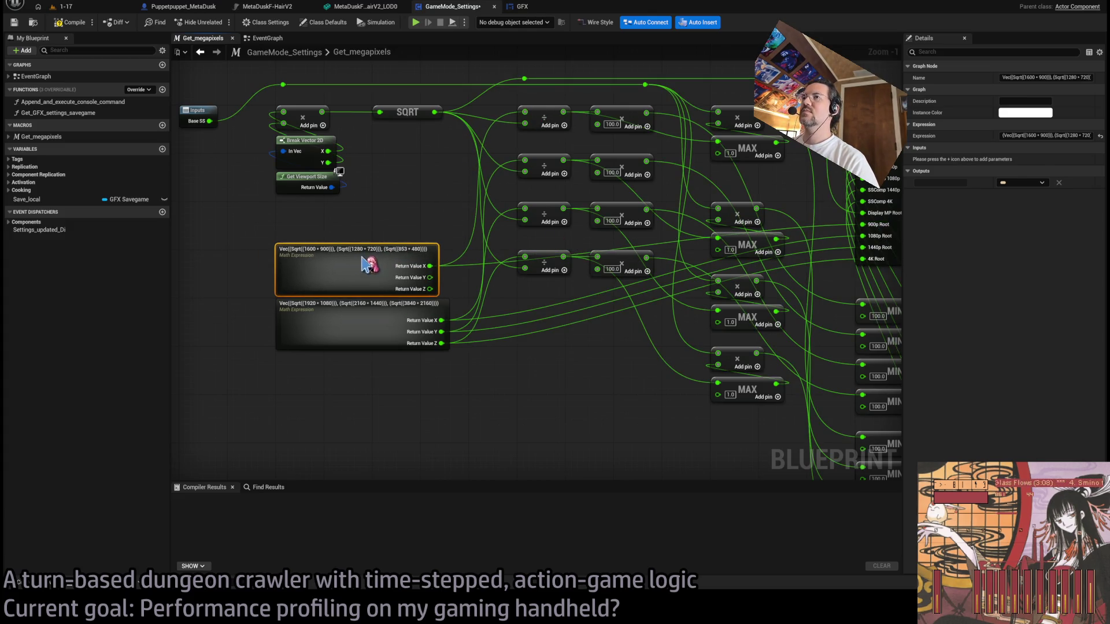
pyautogui.moveTo(529, 342); pyautogui.dragTo(258, 342)
pyautogui.click(599, 210)
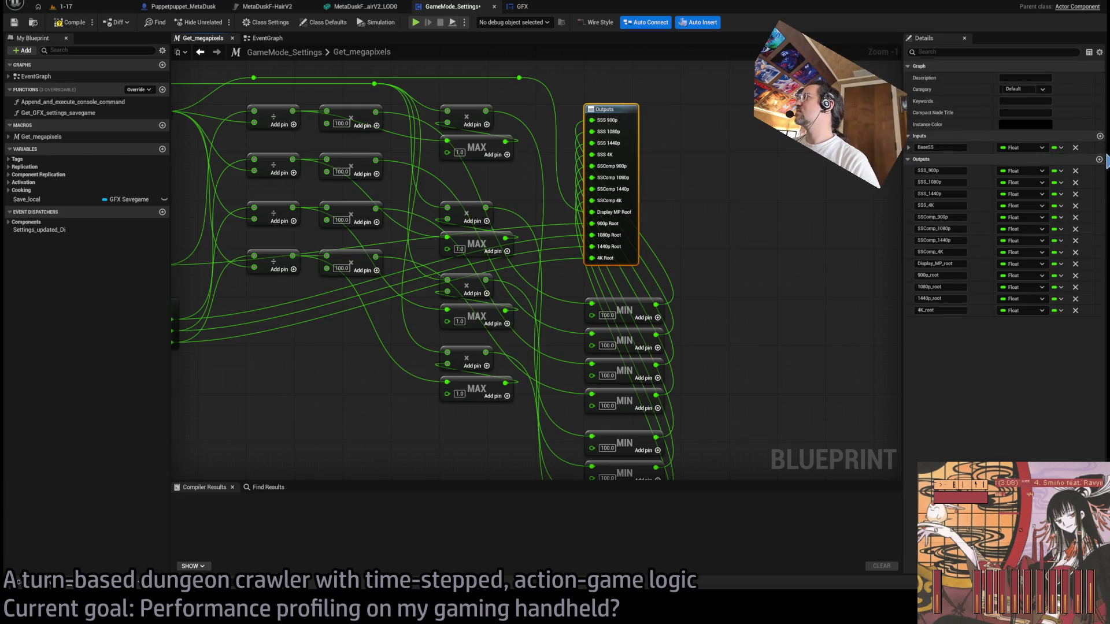
# - Add a 600p_root output, move it below Display_MP_root and rename it 720p_root
pyautogui.click(1100, 160)
pyautogui.write('600p_roo')
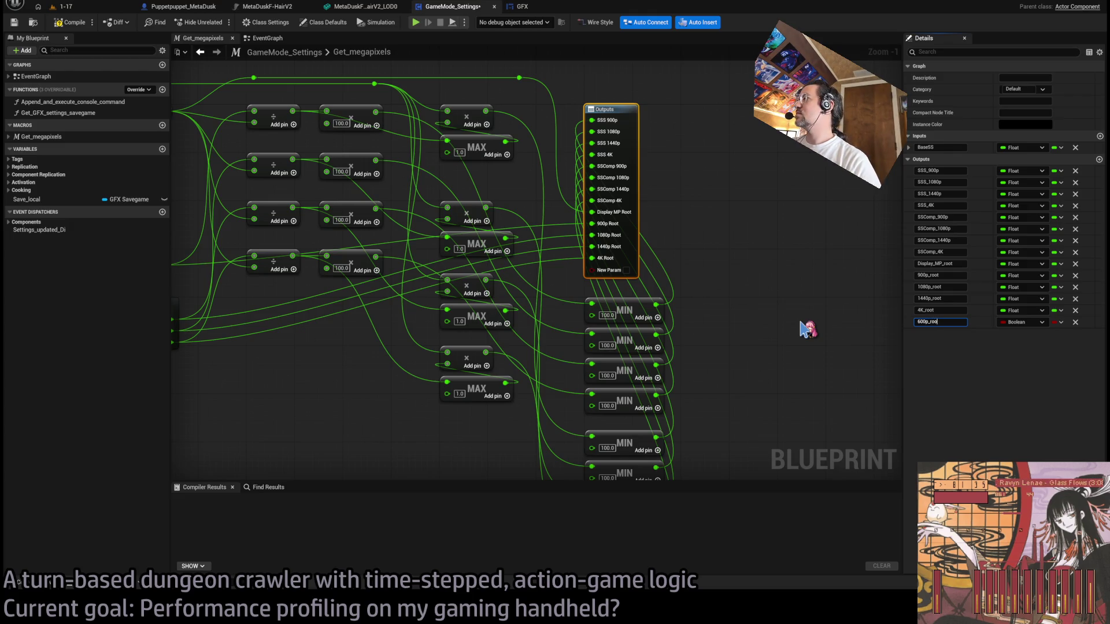
pyautogui.write('t')
pyautogui.press('Return')
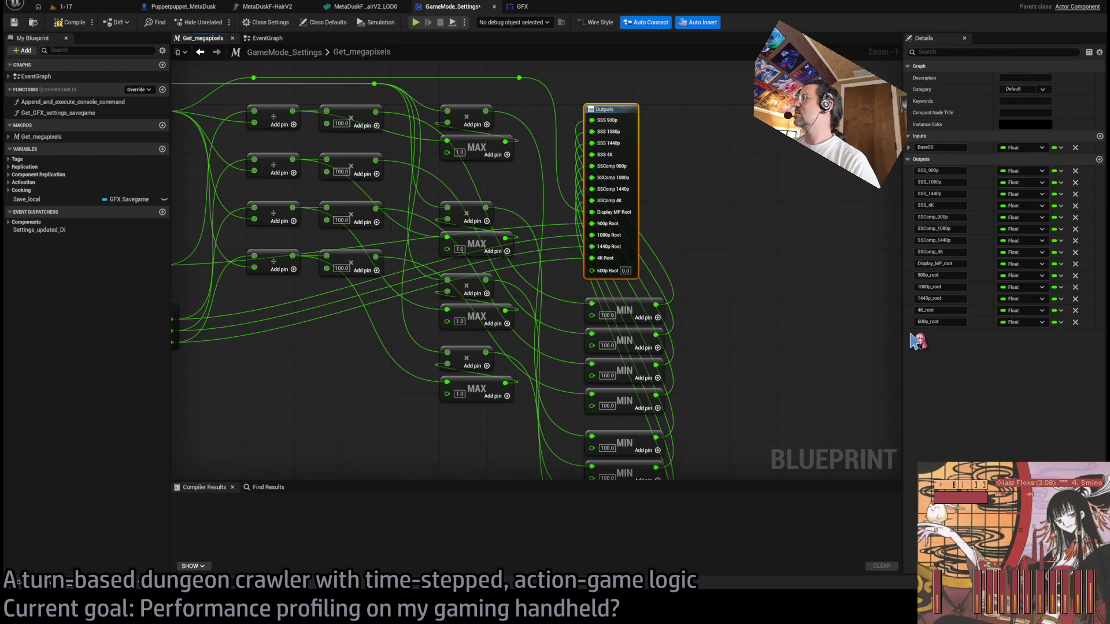
pyautogui.moveTo(904, 320); pyautogui.dragTo(910, 268)
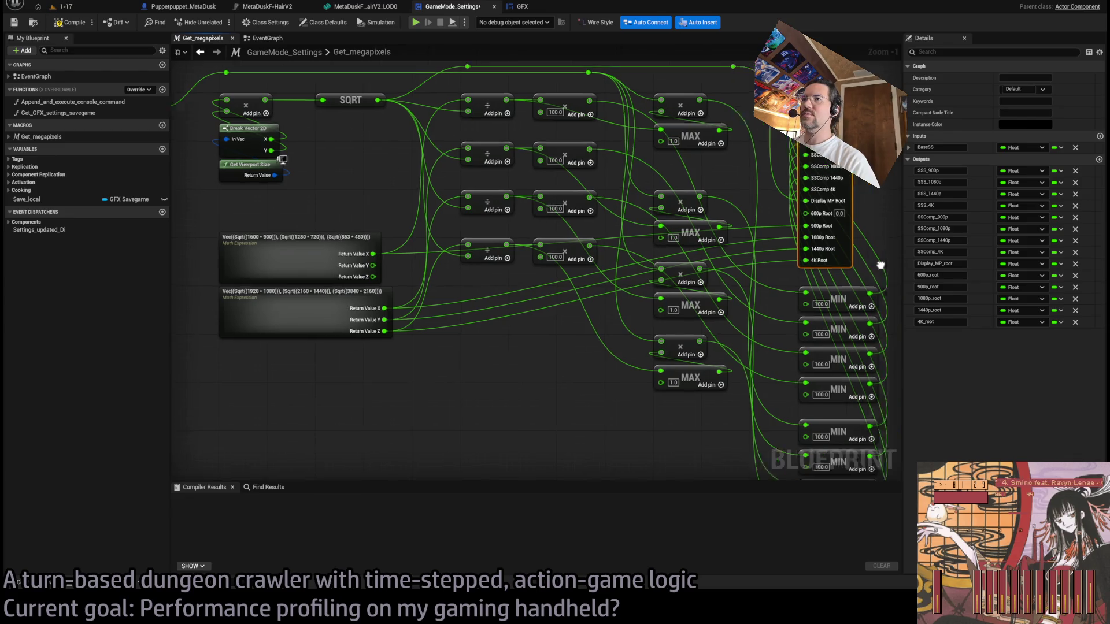
pyautogui.click(937, 276)
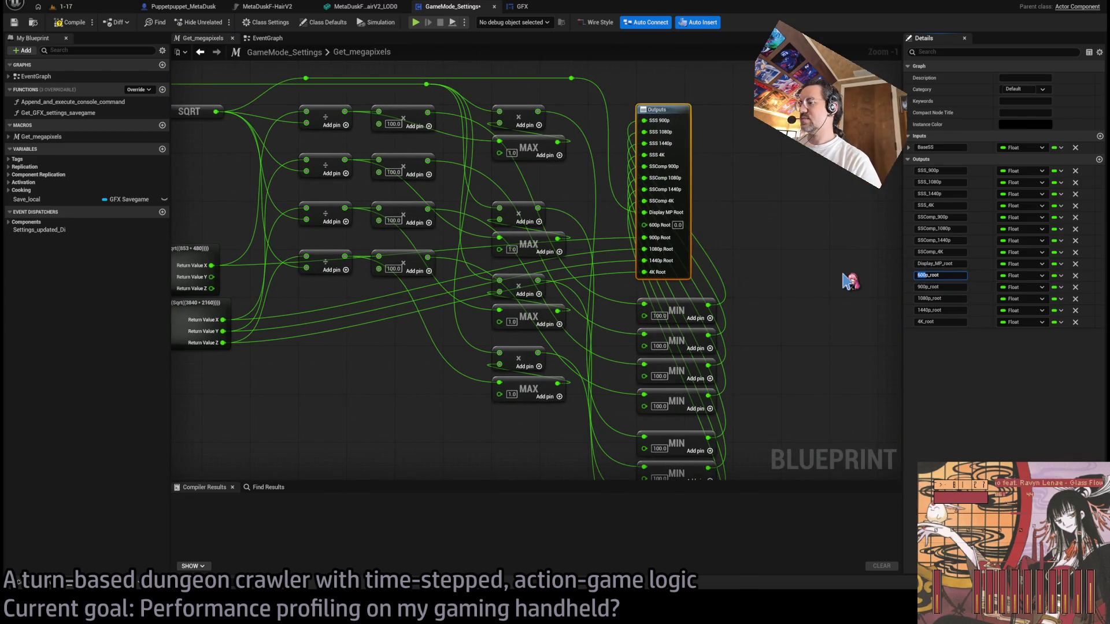
# - Add a 480p_root output ahead of 720p_root, wire the Math Expression to it, and compile
pyautogui.click(1100, 159)
pyautogui.write('480p_r')
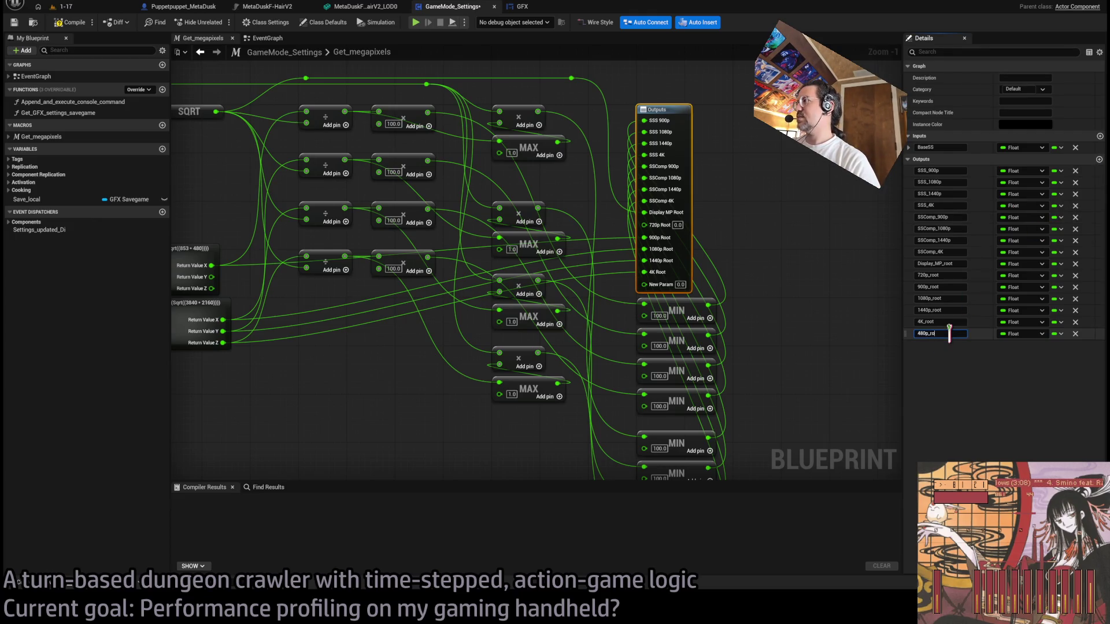
pyautogui.write('ot')
pyautogui.press('Return')
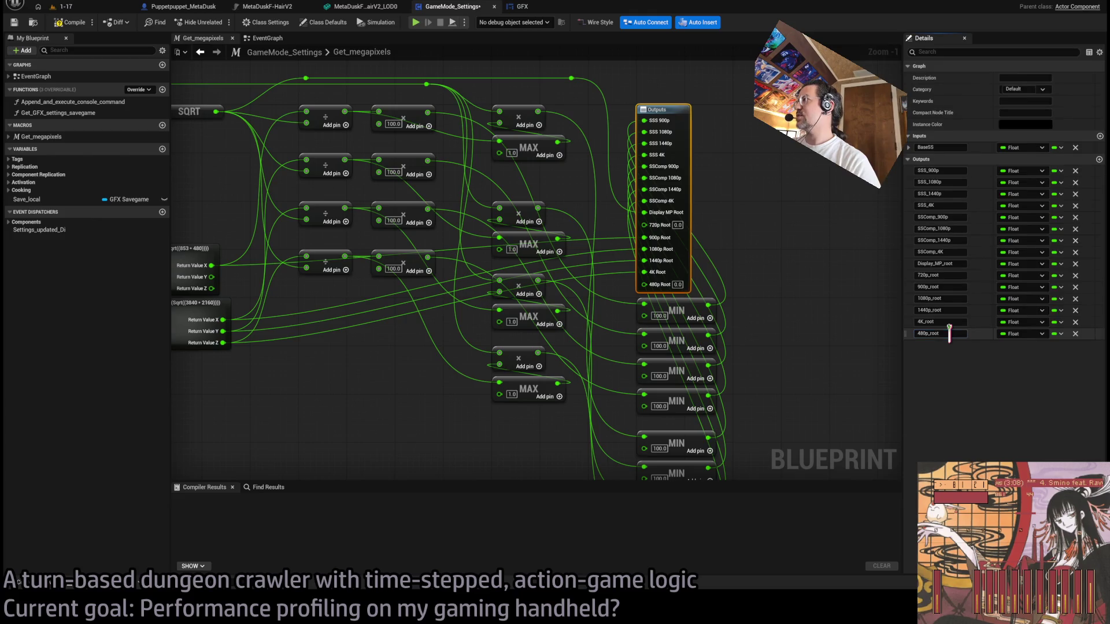
pyautogui.moveTo(906, 333); pyautogui.dragTo(911, 277)
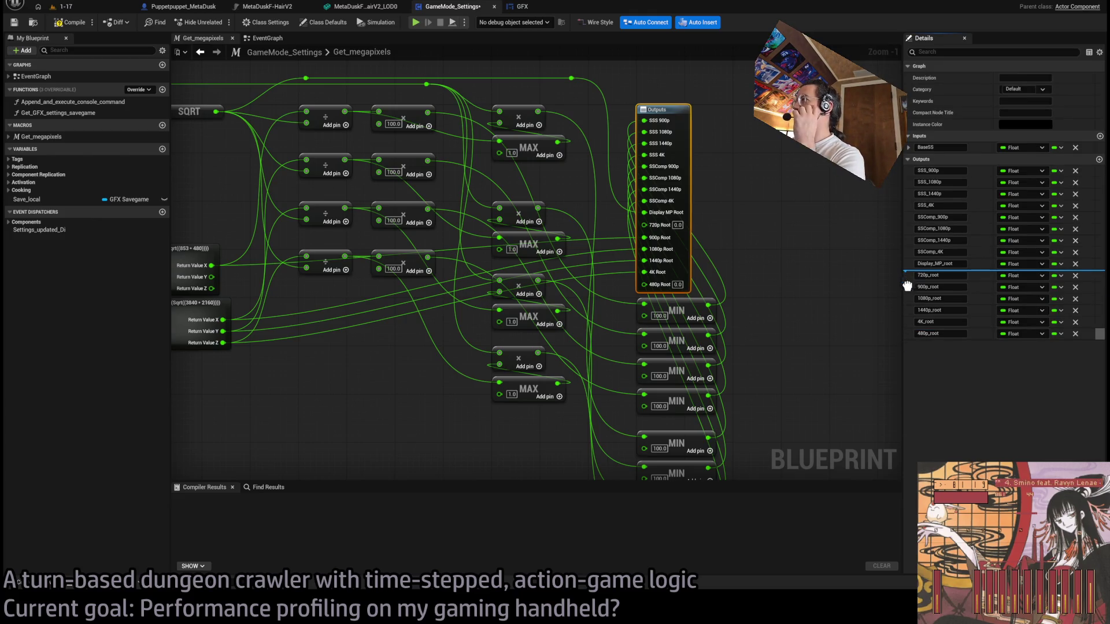
pyautogui.moveTo(299, 281); pyautogui.dragTo(348, 301)
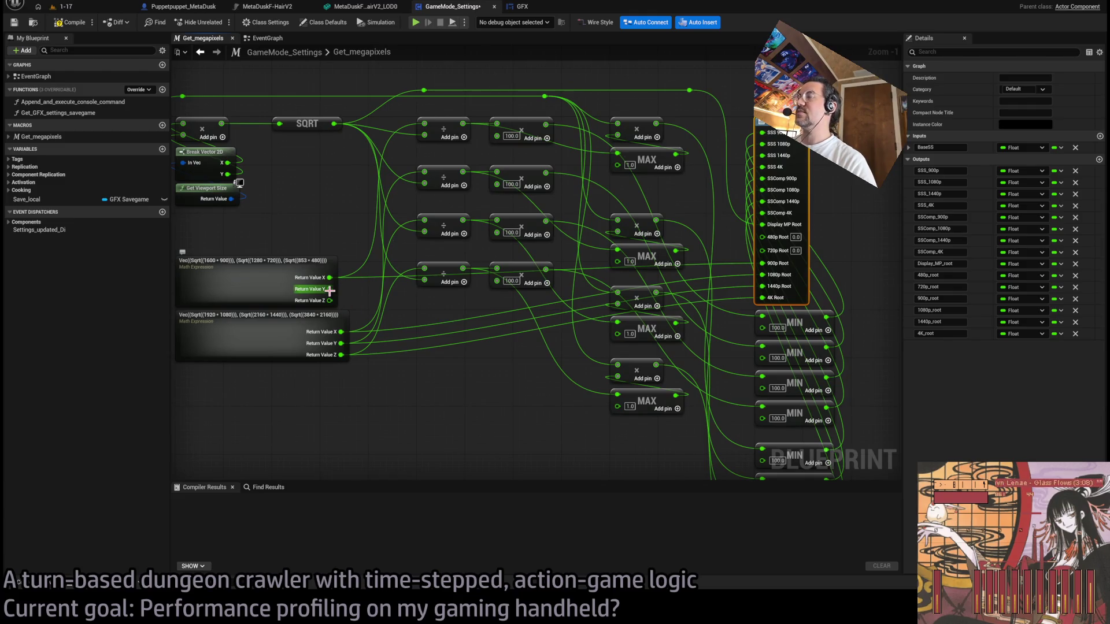
pyautogui.moveTo(330, 290)
pyautogui.mouseDown()
pyautogui.moveTo(612, 255)
pyautogui.moveTo(335, 278)
pyautogui.moveTo(438, 301)
pyautogui.moveTo(342, 310)
pyautogui.moveTo(329, 301)
pyautogui.mouseUp()
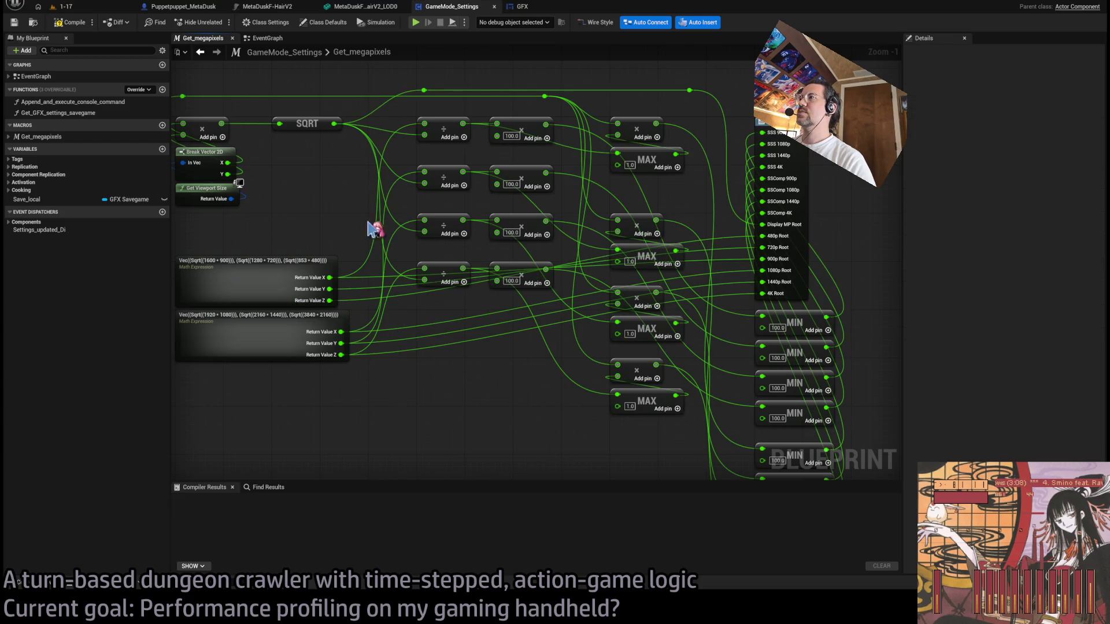
pyautogui.click(69, 22)
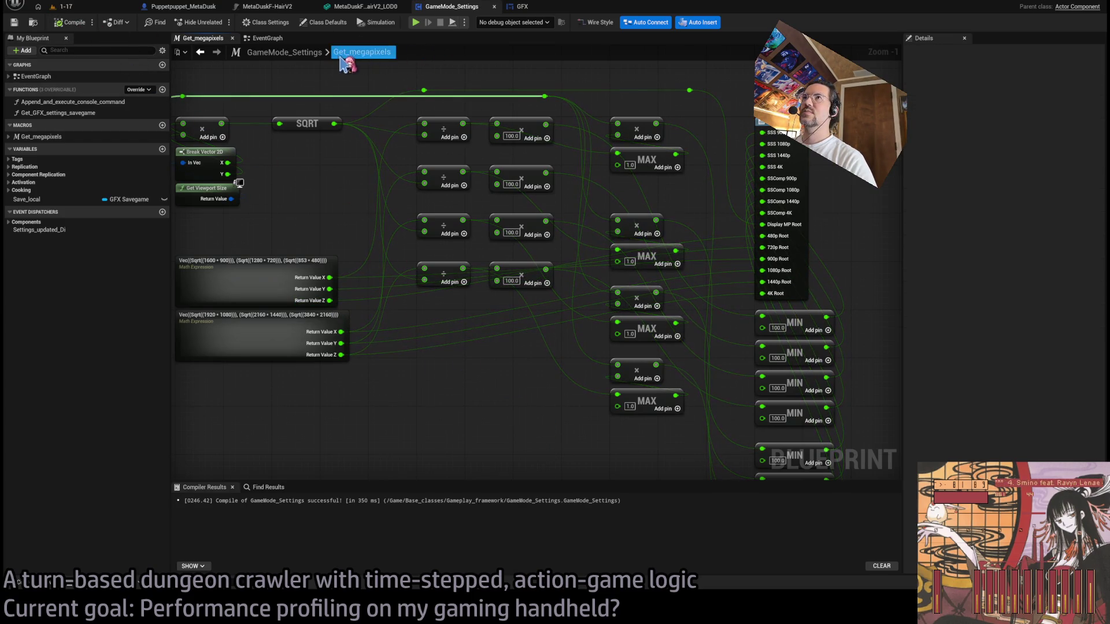
# - Nudge the Resolution getter down in the EventGraph, survey the node groups, then open the GFX widget
pyautogui.click(266, 38)
pyautogui.moveTo(401, 322); pyautogui.dragTo(407, 352)
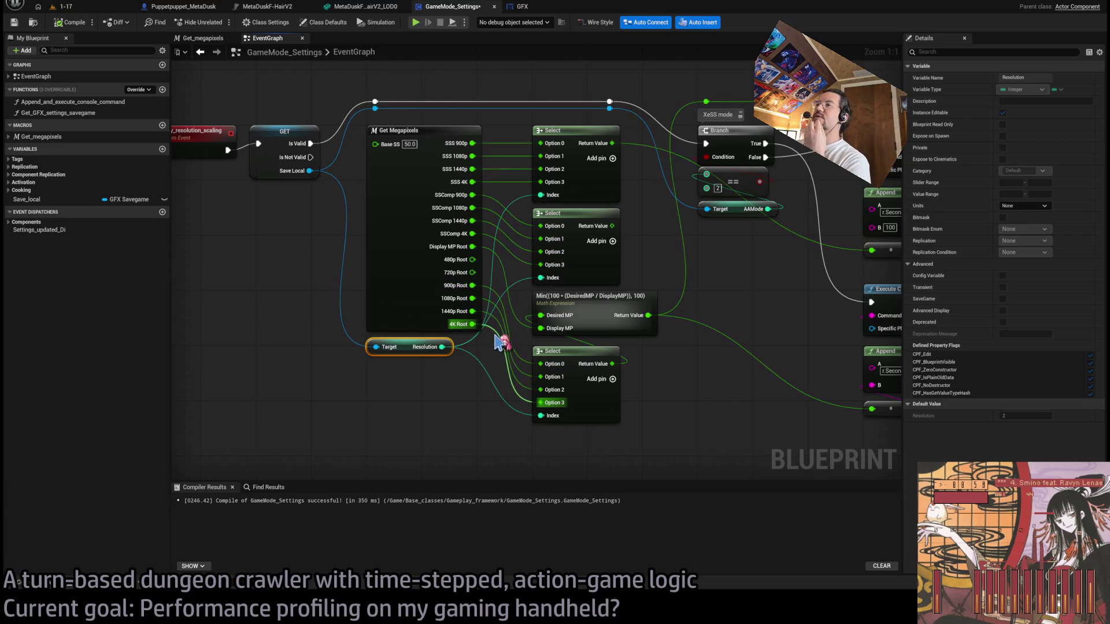
pyautogui.scroll(-5, 456, 422)
pyautogui.moveTo(528, 231); pyautogui.dragTo(519, 246)
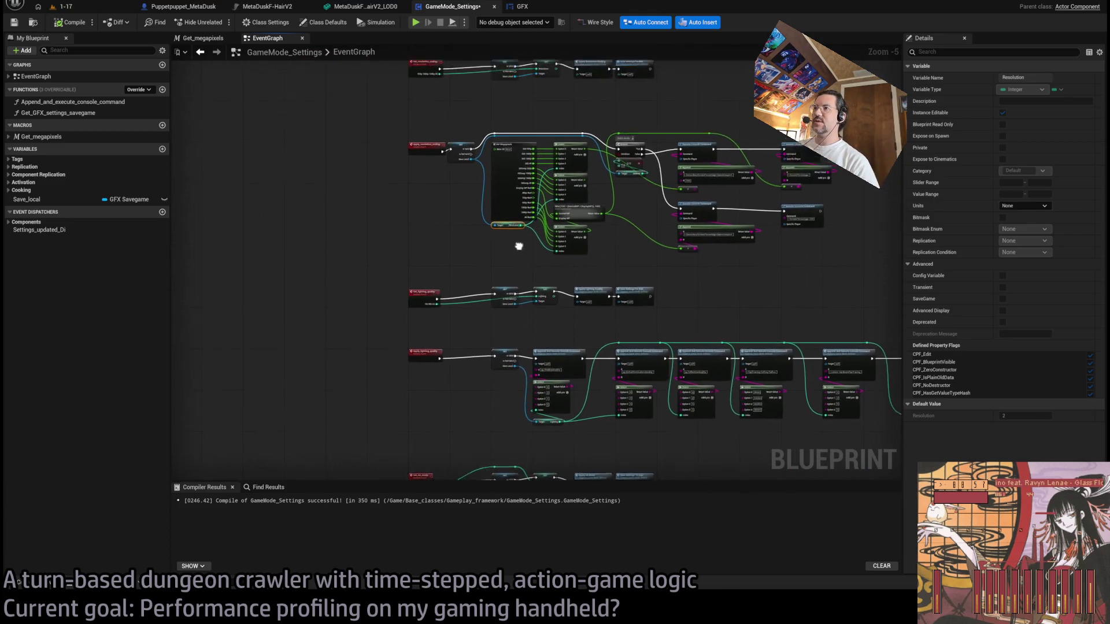
pyautogui.scroll(5, 497, 243)
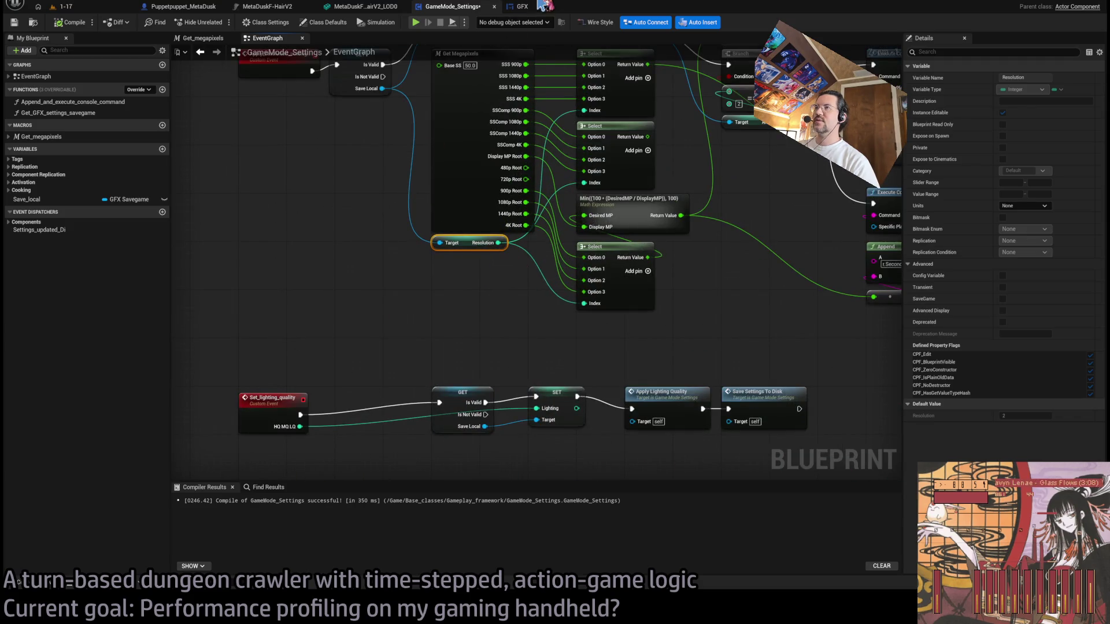
pyautogui.click(520, 7)
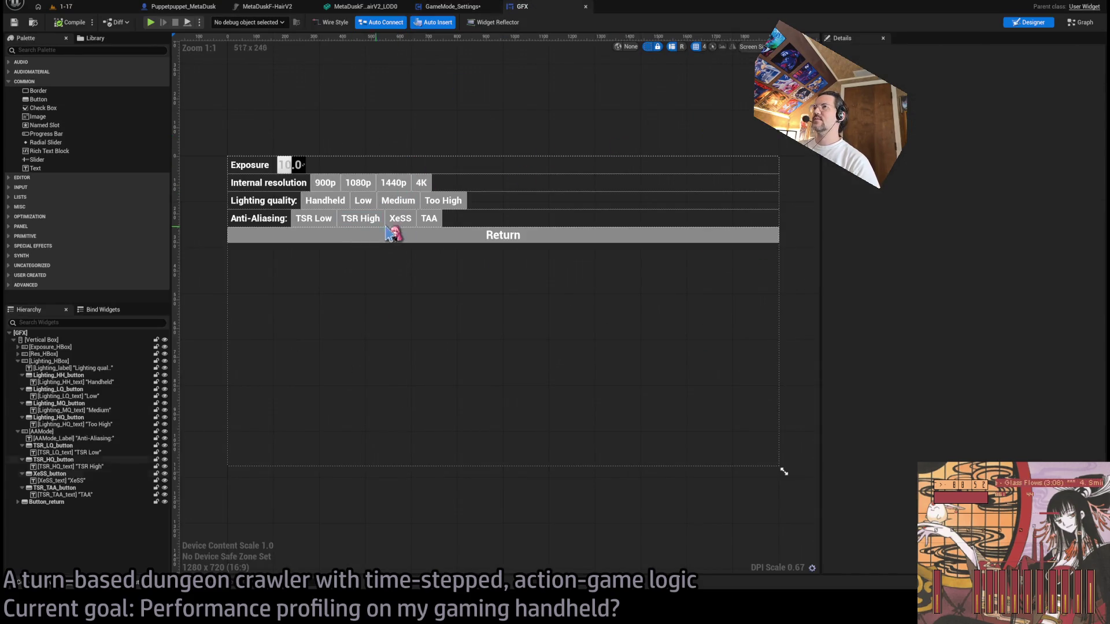
# - Set the 900p, 1080p, 1440p and 4K buttons' Set Resolution Scaling indices to 2, 3, 4 and 5
pyautogui.click(325, 183)
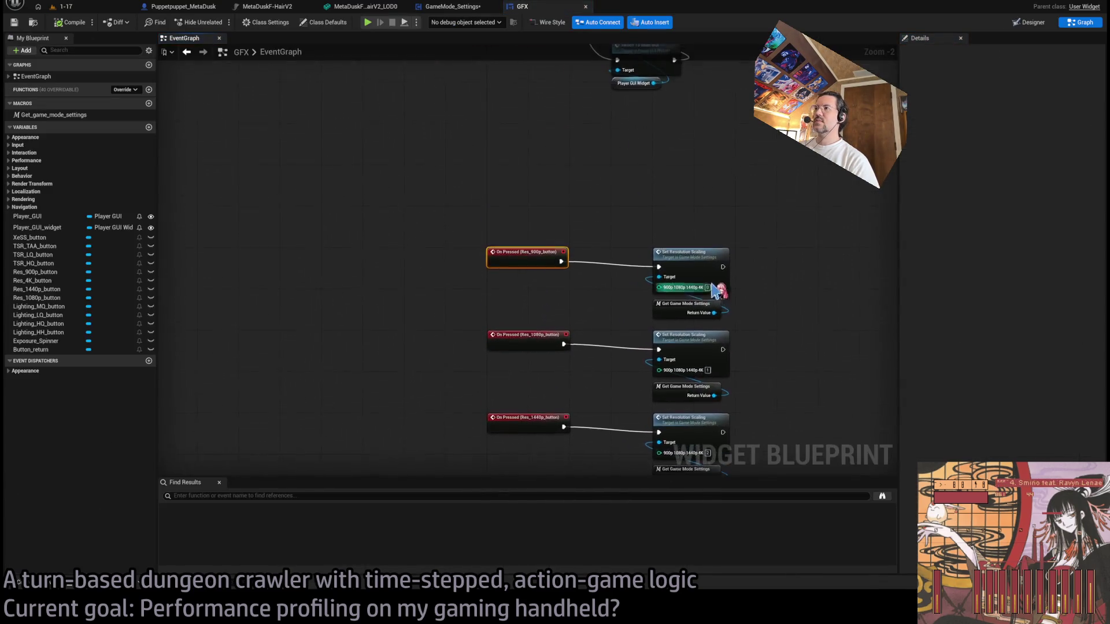
pyautogui.scroll(2, 607, 242)
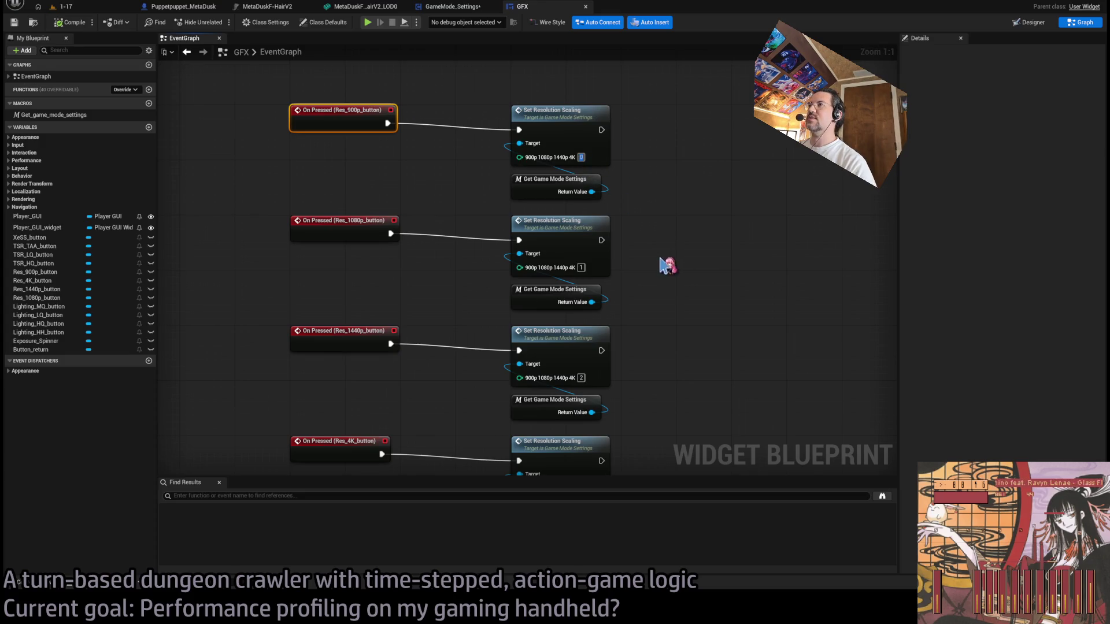
pyautogui.moveTo(581, 379); pyautogui.dragTo(602, 384)
pyautogui.moveTo(672, 404); pyautogui.dragTo(677, 299)
pyautogui.moveTo(589, 390); pyautogui.dragTo(607, 389)
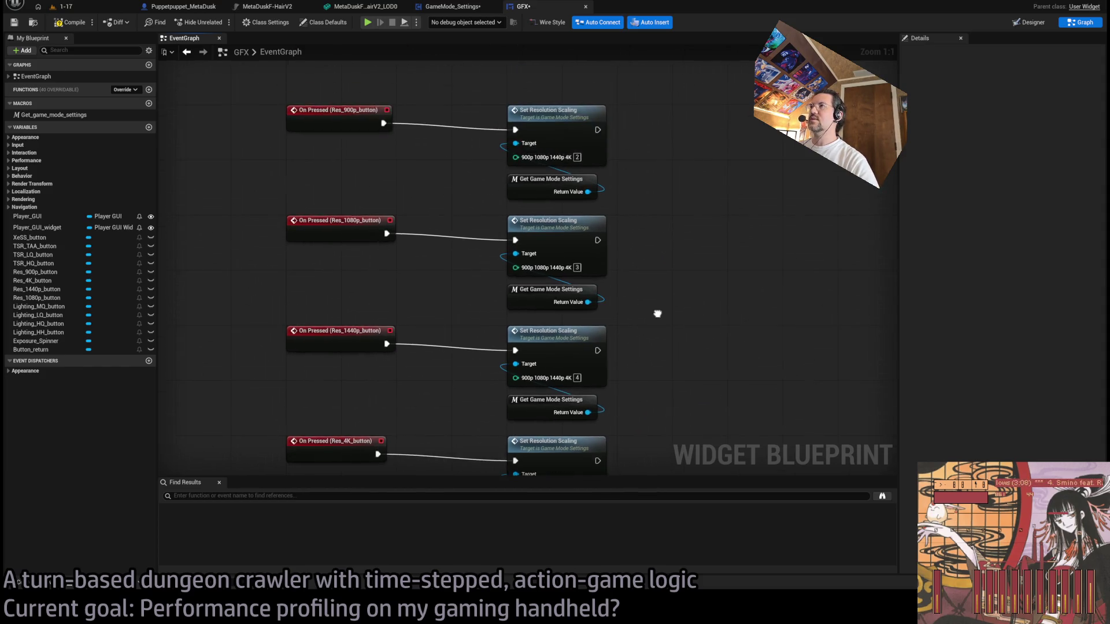
pyautogui.scroll(-3, 665, 208)
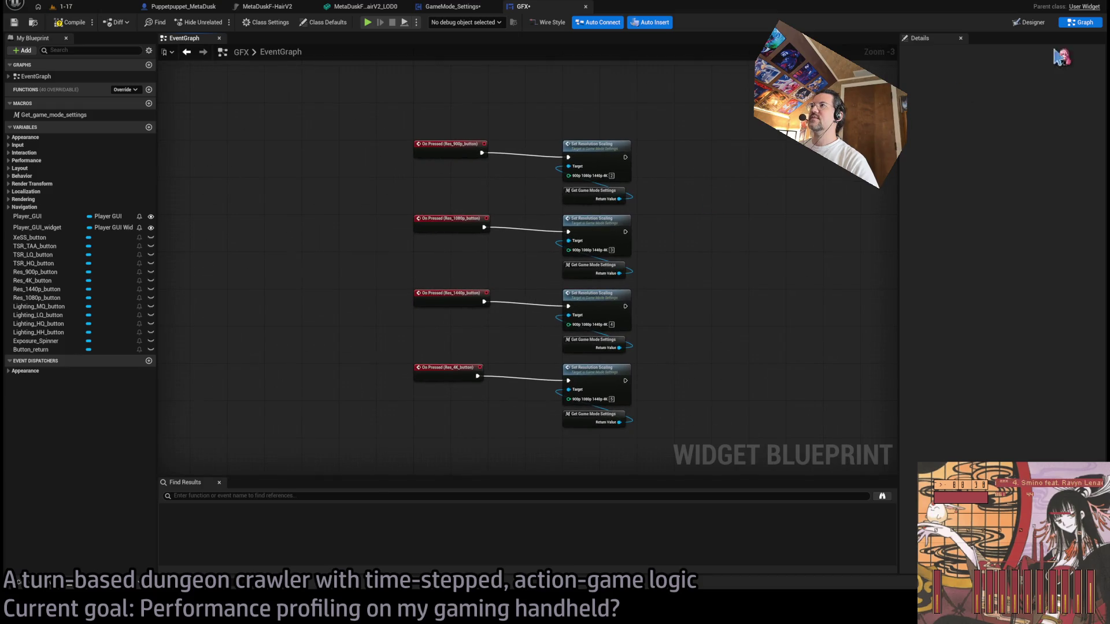
pyautogui.click(1030, 22)
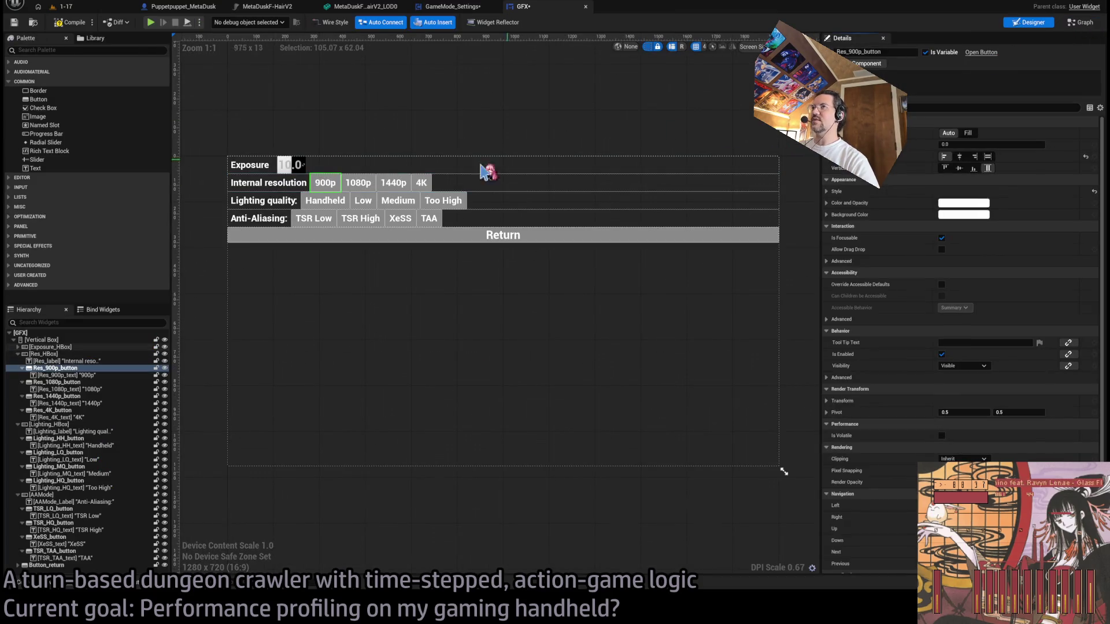
# - Duplicate Res_900p_button and place the copy before the original in the Hierarchy
pyautogui.scroll(5, 412, 232)
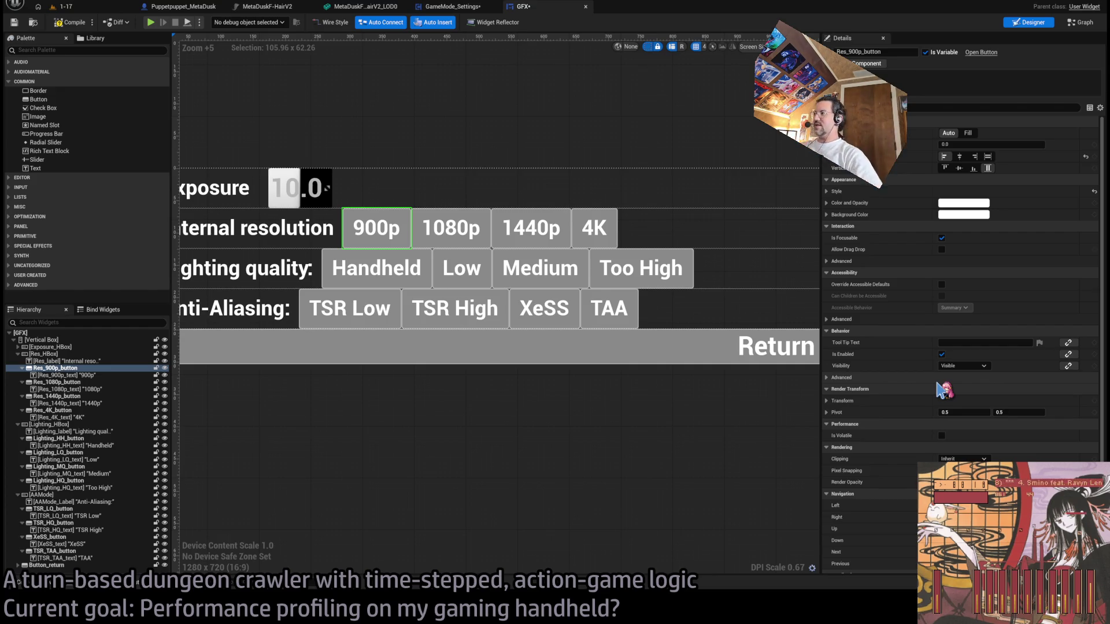
pyautogui.scroll(-3, 943, 390)
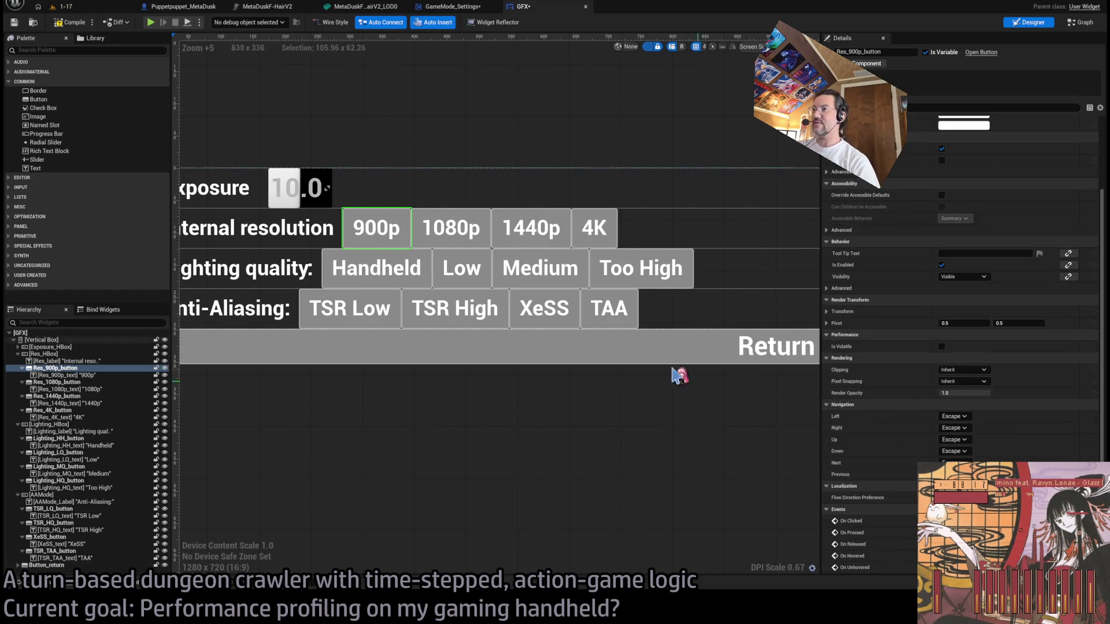
pyautogui.click(427, 156)
pyautogui.click(411, 227)
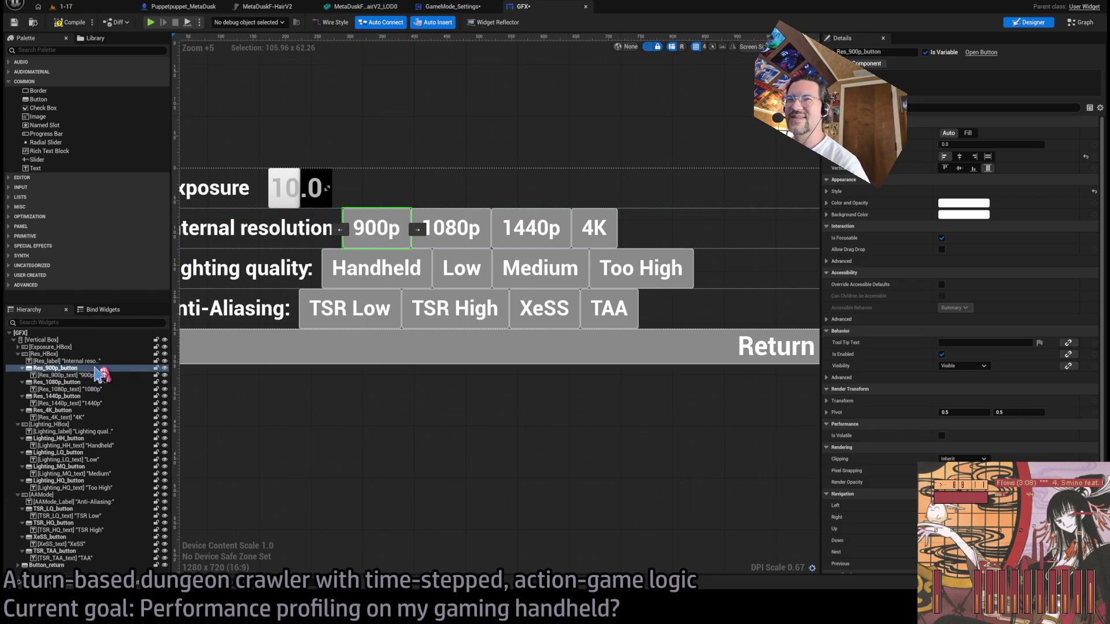
pyautogui.hotkey('ctrl', 'd')
pyautogui.moveTo(68, 386); pyautogui.dragTo(74, 372)
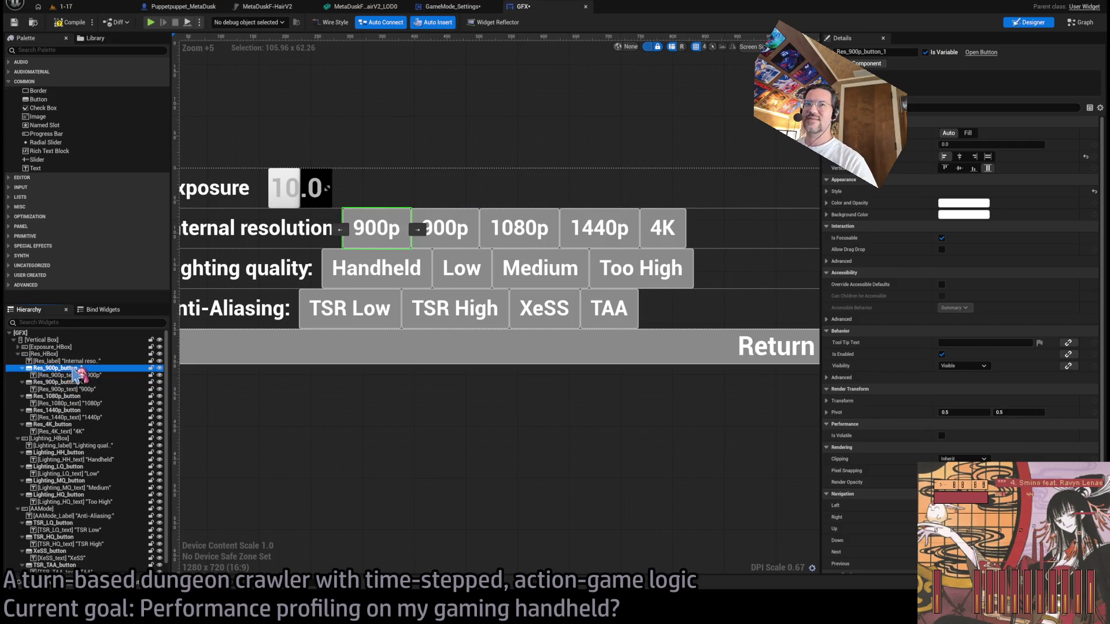
# - Rename the copy Res_720p_button and its label Res_720p_text, then start editing its displayed text
pyautogui.doubleClick(52, 370)
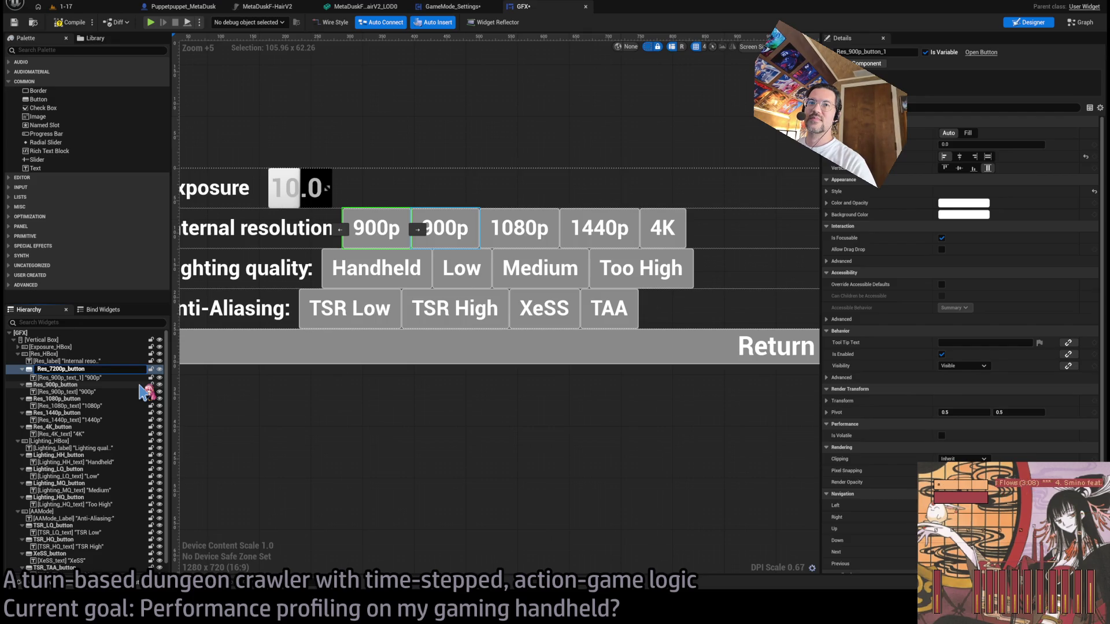
pyautogui.press('Return')
pyautogui.click(55, 375)
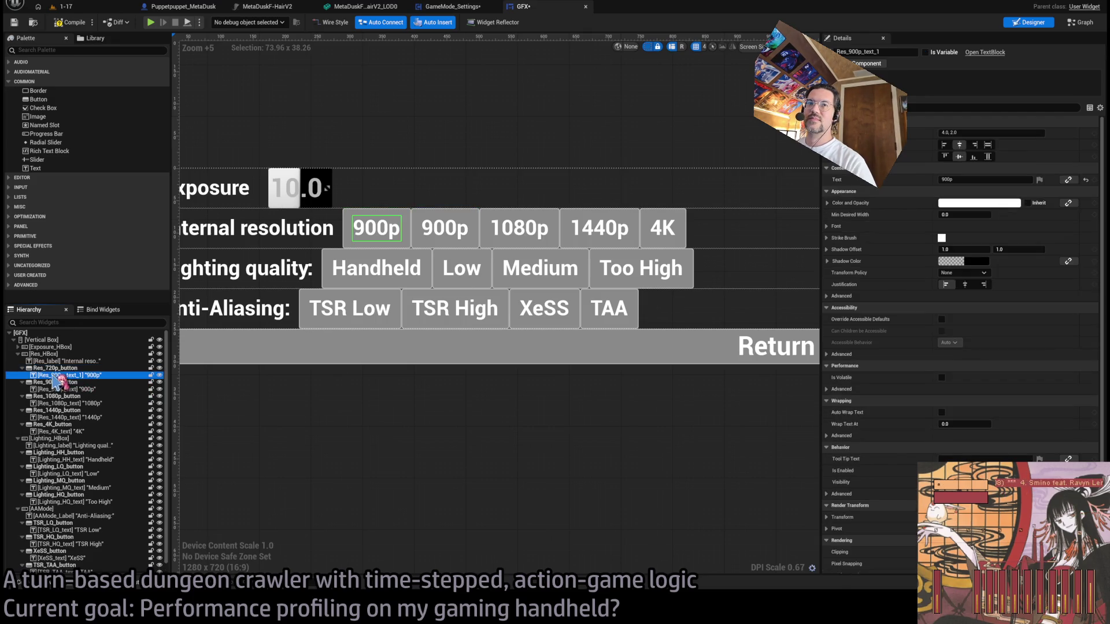
pyautogui.click(56, 376)
pyautogui.write('72')
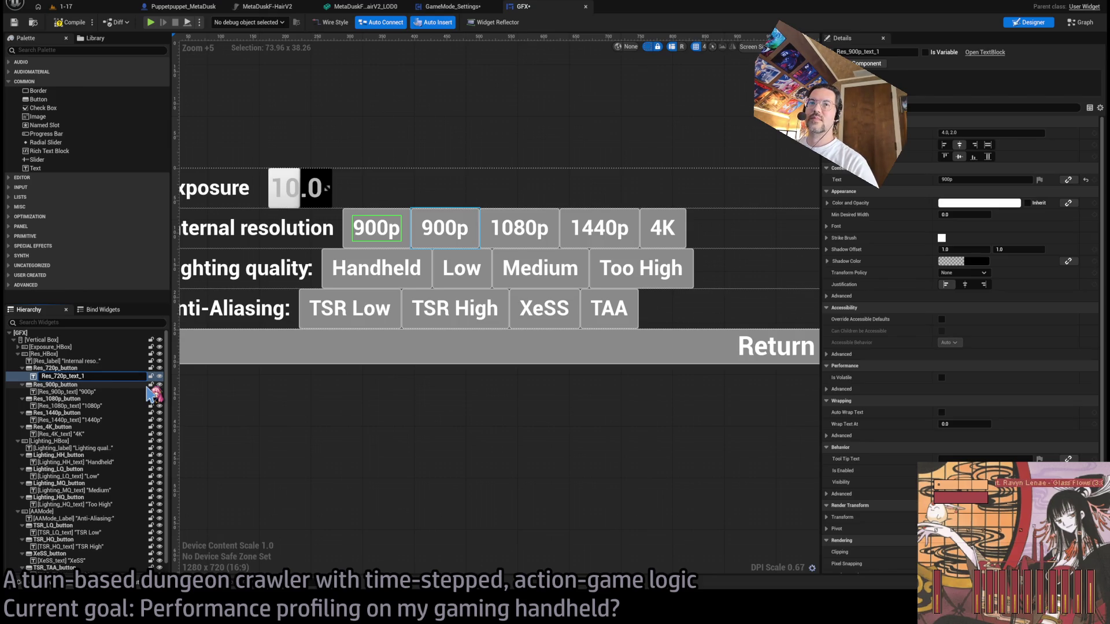
pyautogui.press('Return')
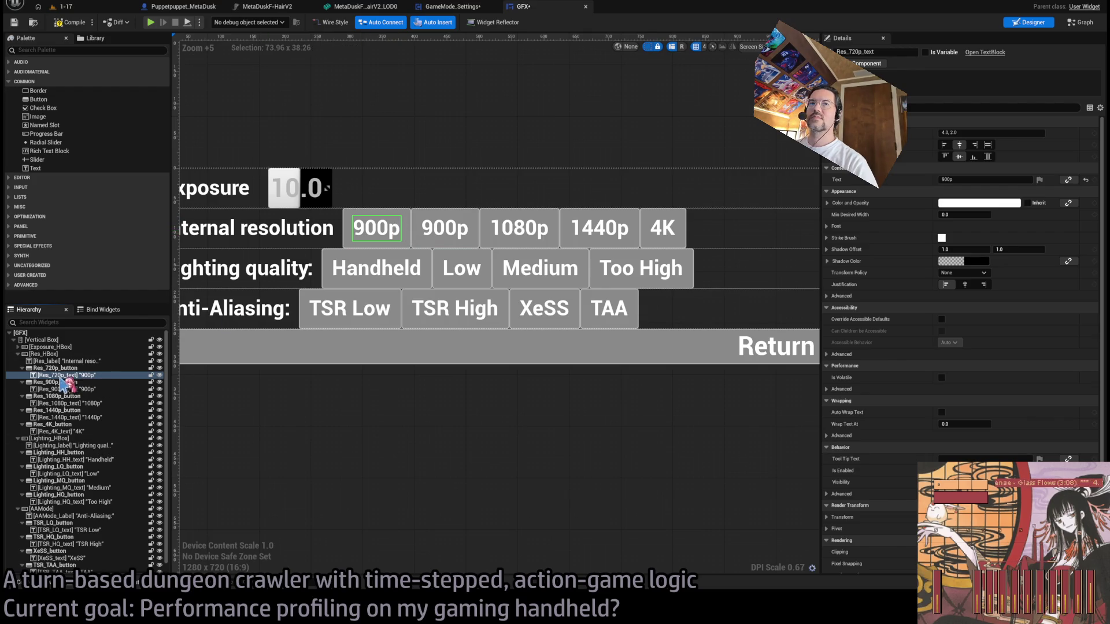
pyautogui.click(71, 368)
pyautogui.doubleClick(386, 231)
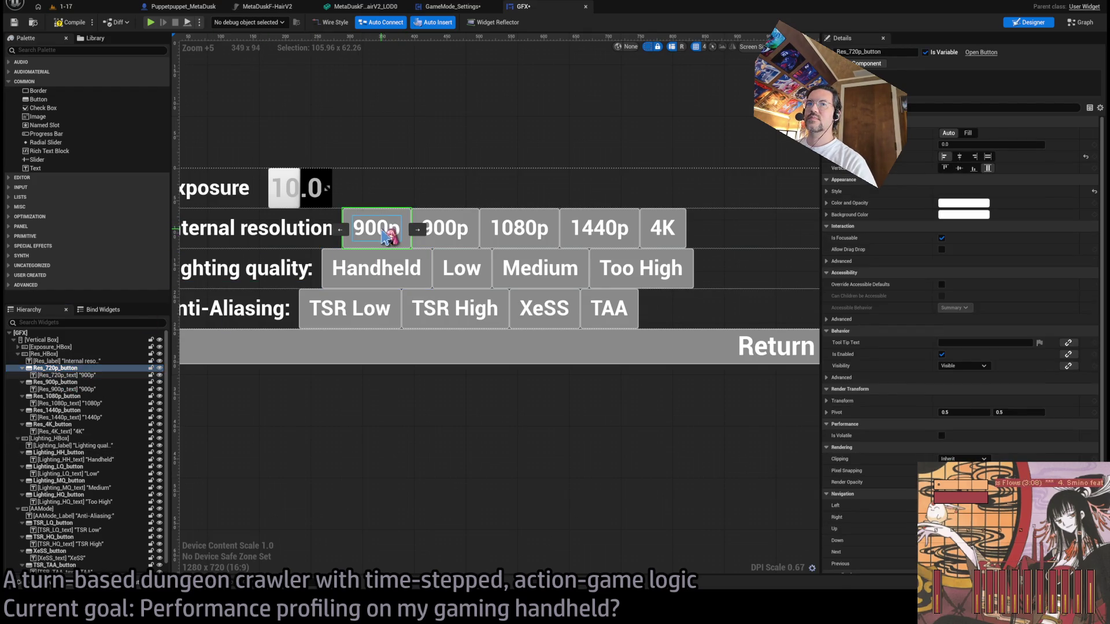
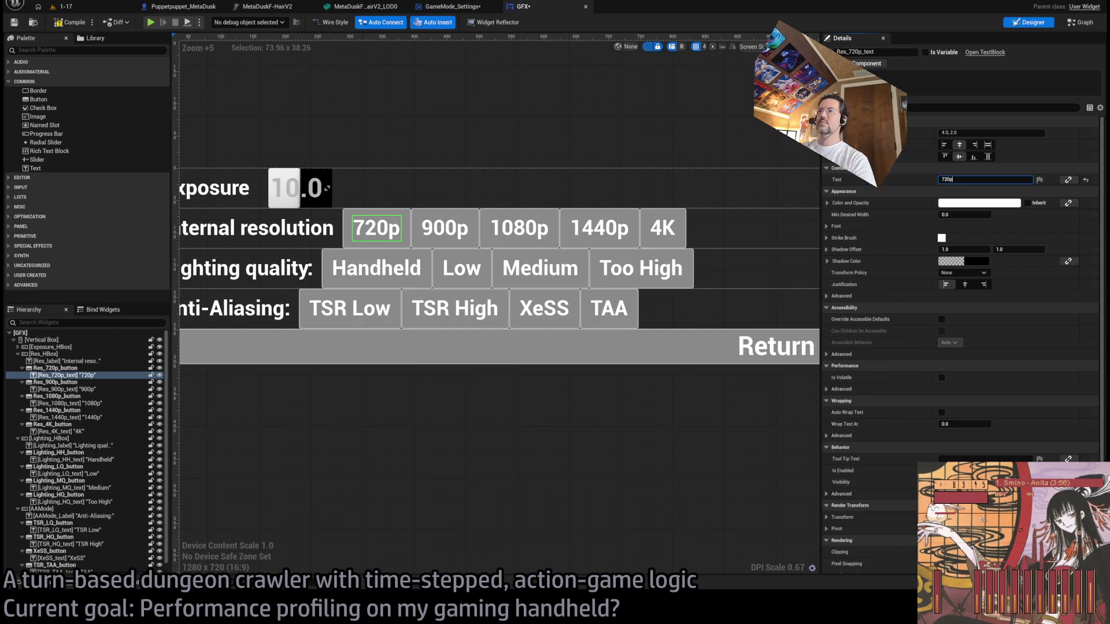
# - Duplicate the 720p resolution button and change the copy's label text to 480p
pyautogui.click(406, 246)
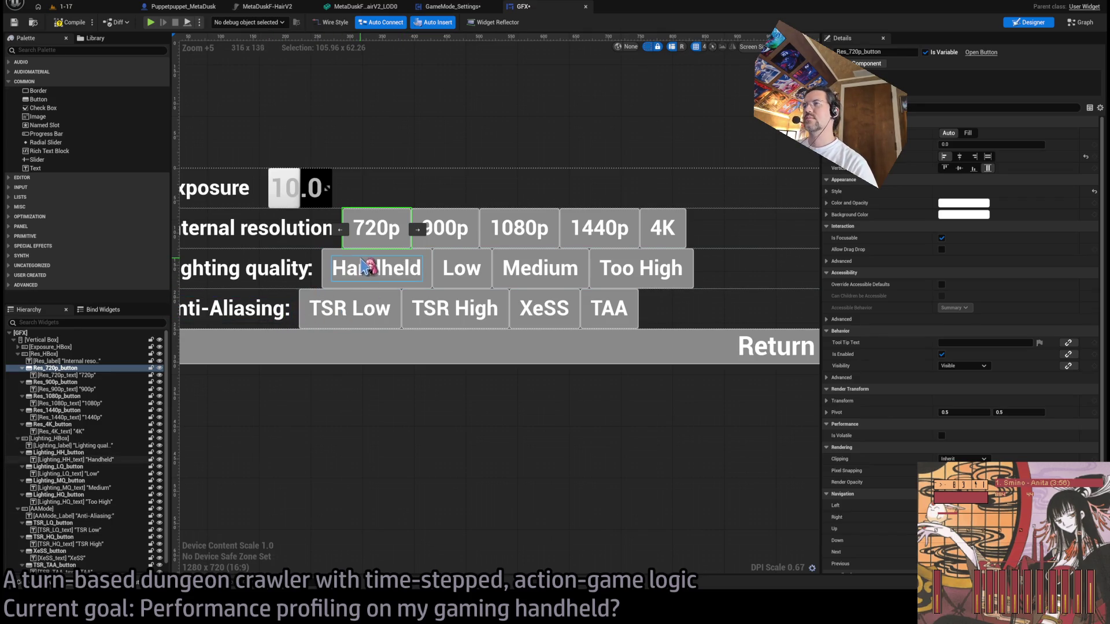
pyautogui.hotkey('ctrl', 'd')
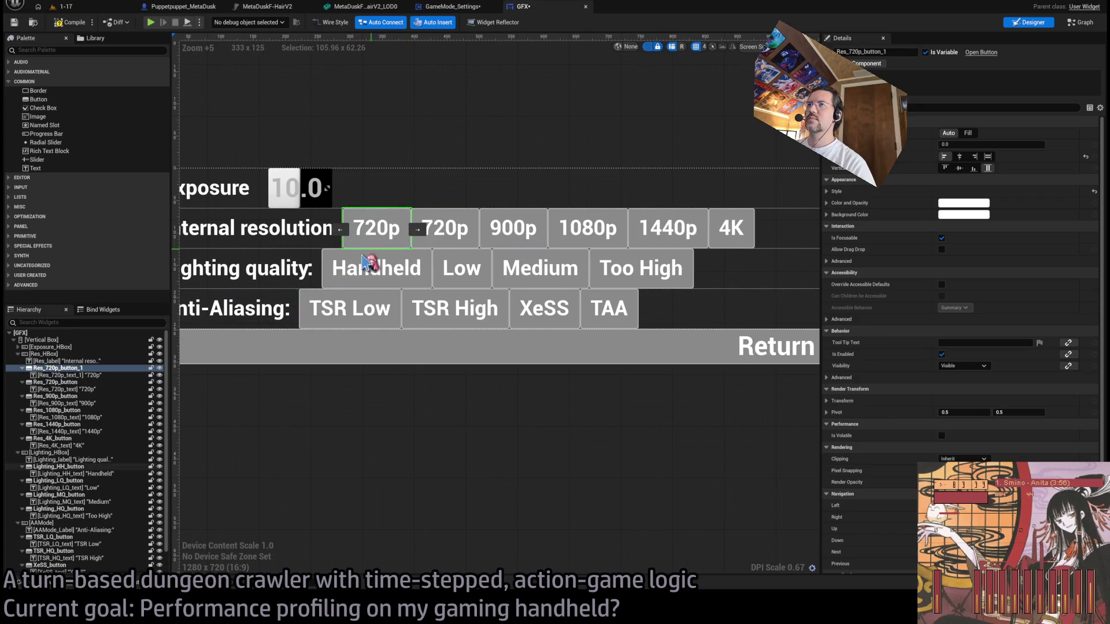
pyautogui.click(67, 375)
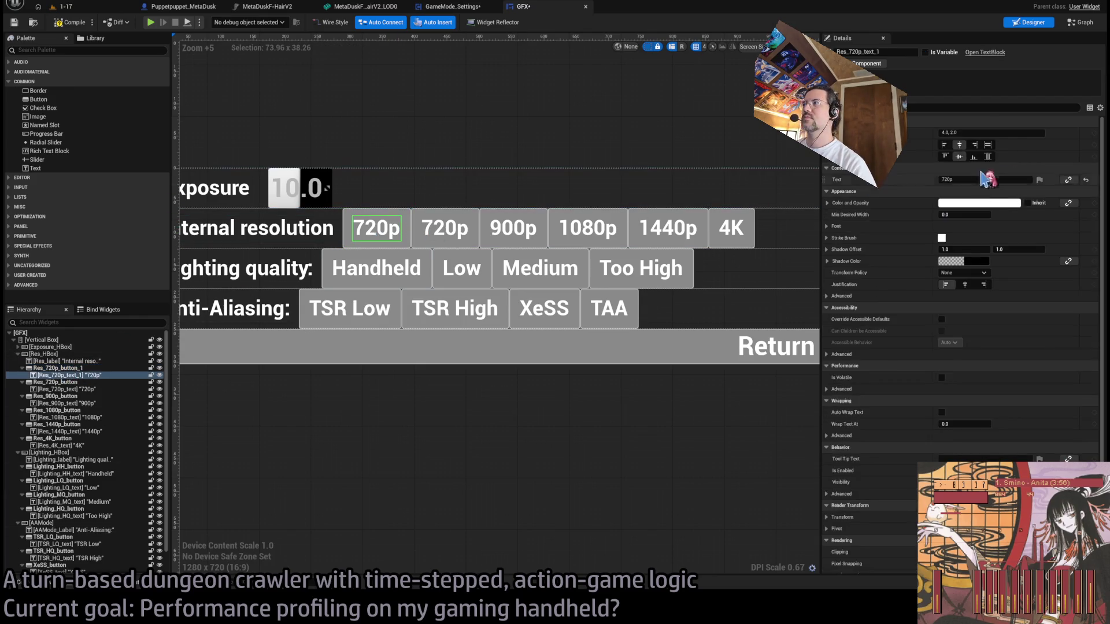
pyautogui.click(972, 181)
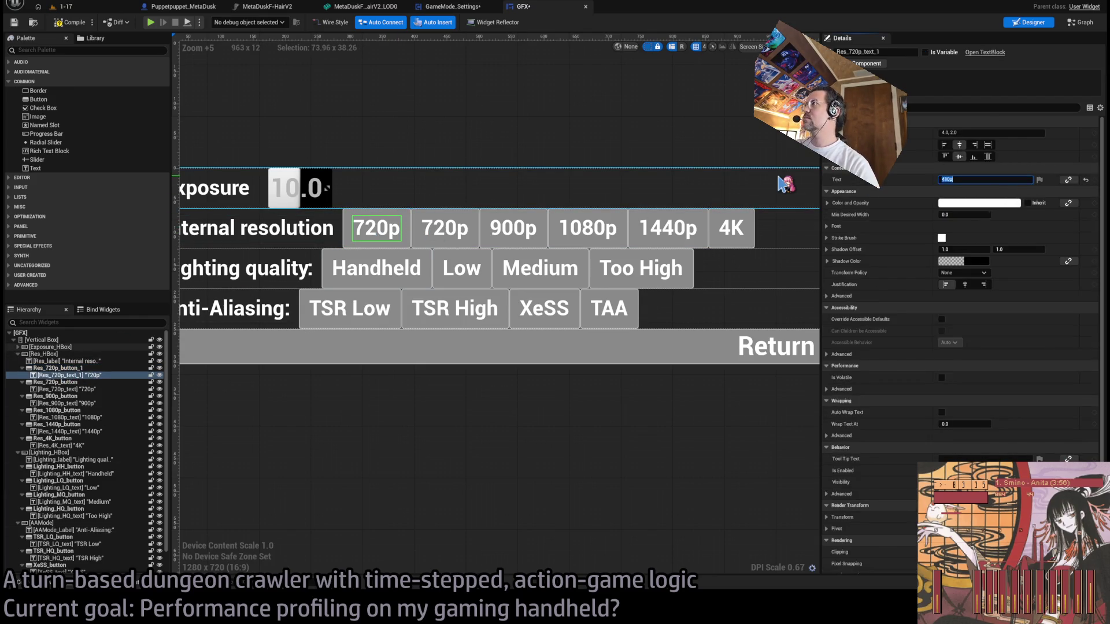
pyautogui.click(82, 377)
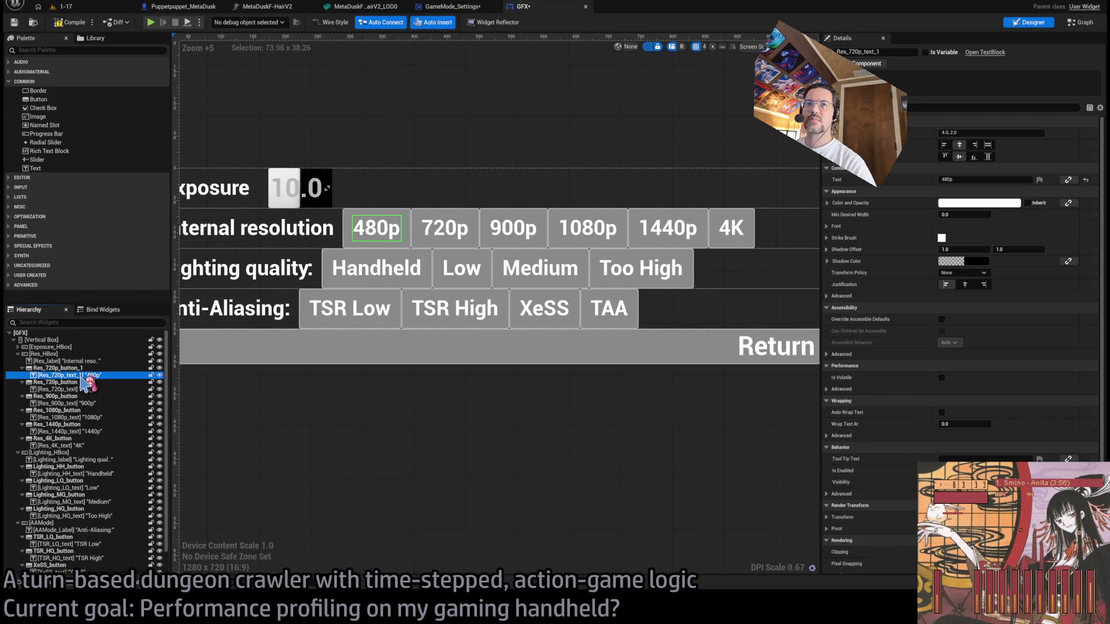
# - Rename the copied widgets to Res_480p_text and Res_480p_button in the Hierarchy
pyautogui.click(80, 375)
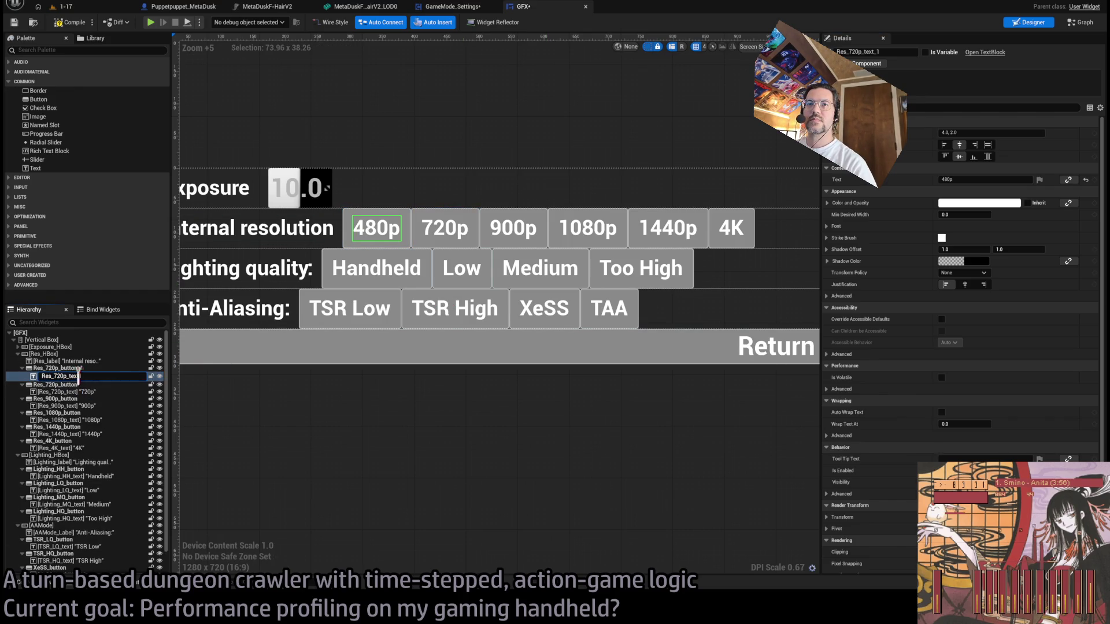
pyautogui.write('480')
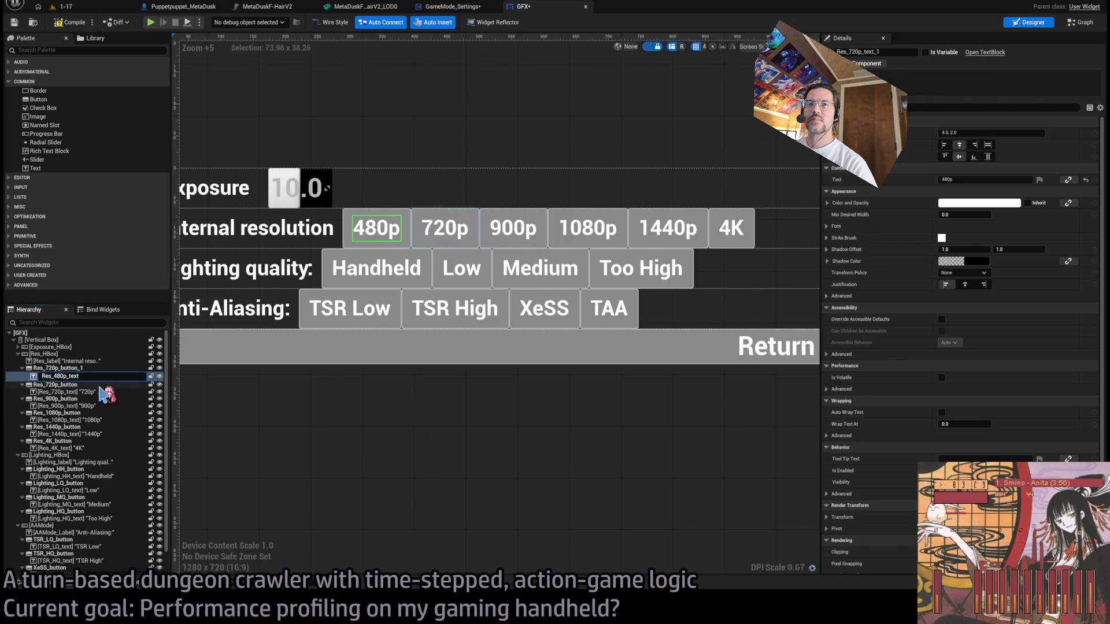
pyautogui.press('Return')
pyautogui.click(60, 369)
pyautogui.click(50, 369)
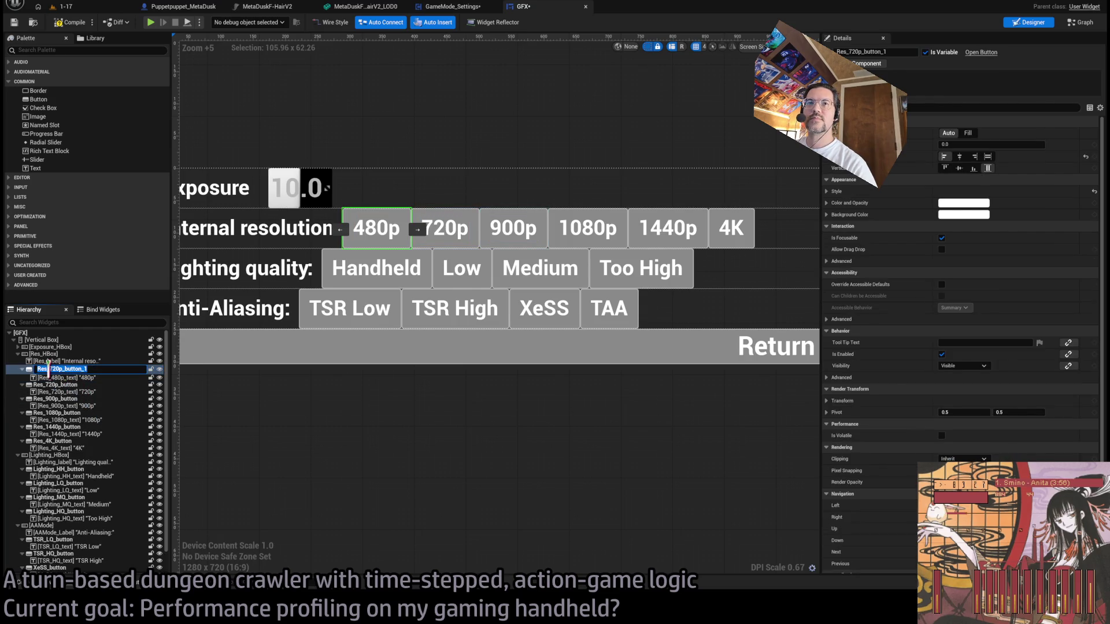
pyautogui.write('480p')
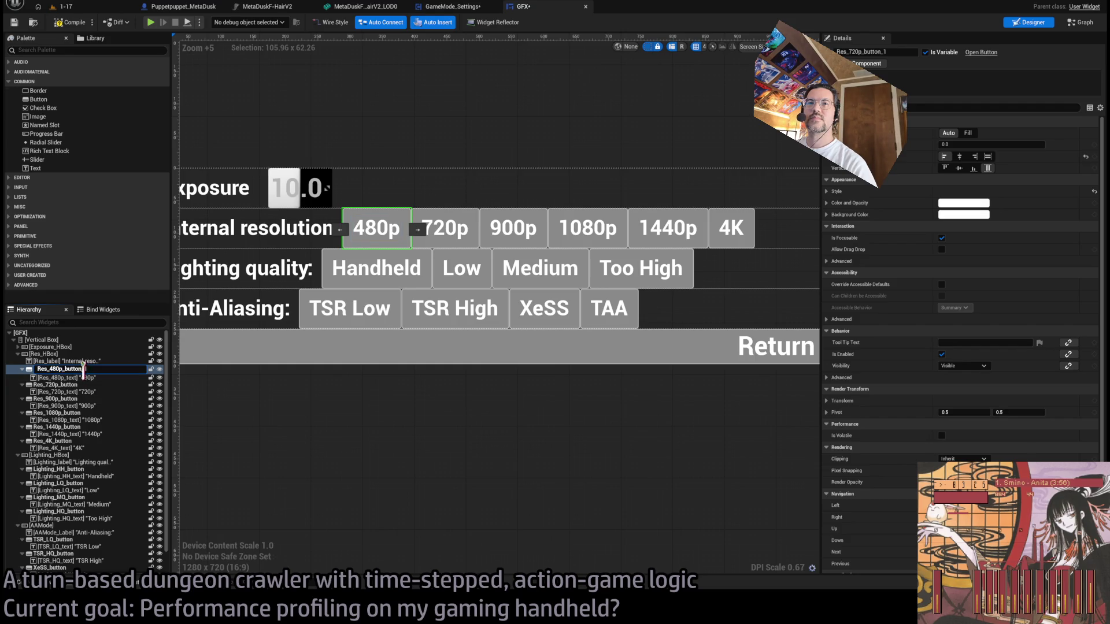
pyautogui.press('Return')
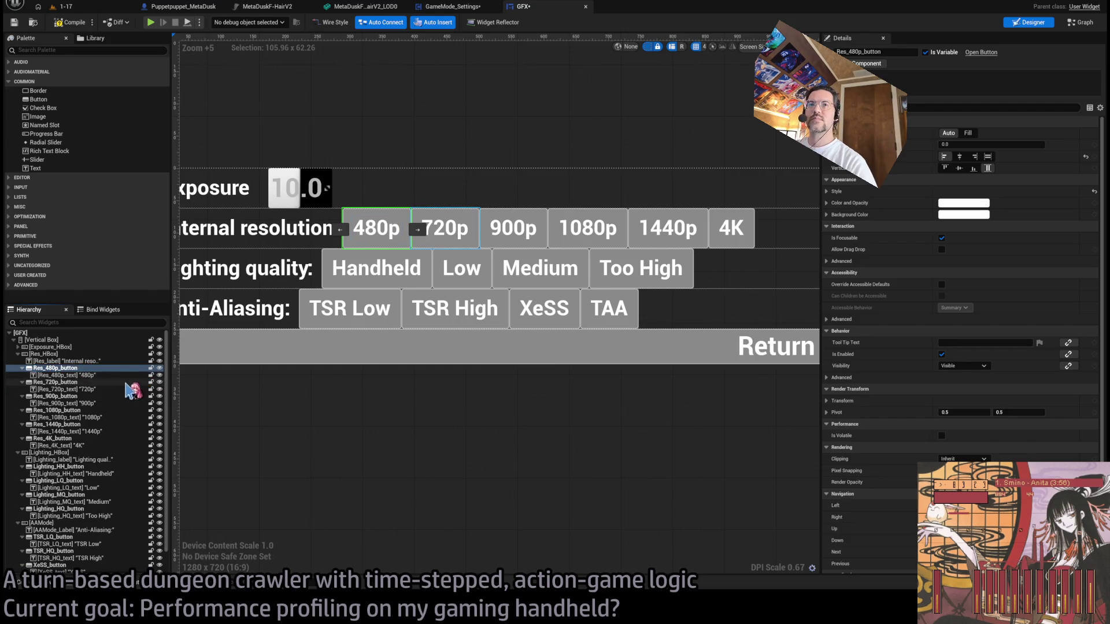
# - Jump from the 720p button to its click event in the Event Graph
pyautogui.click(431, 231)
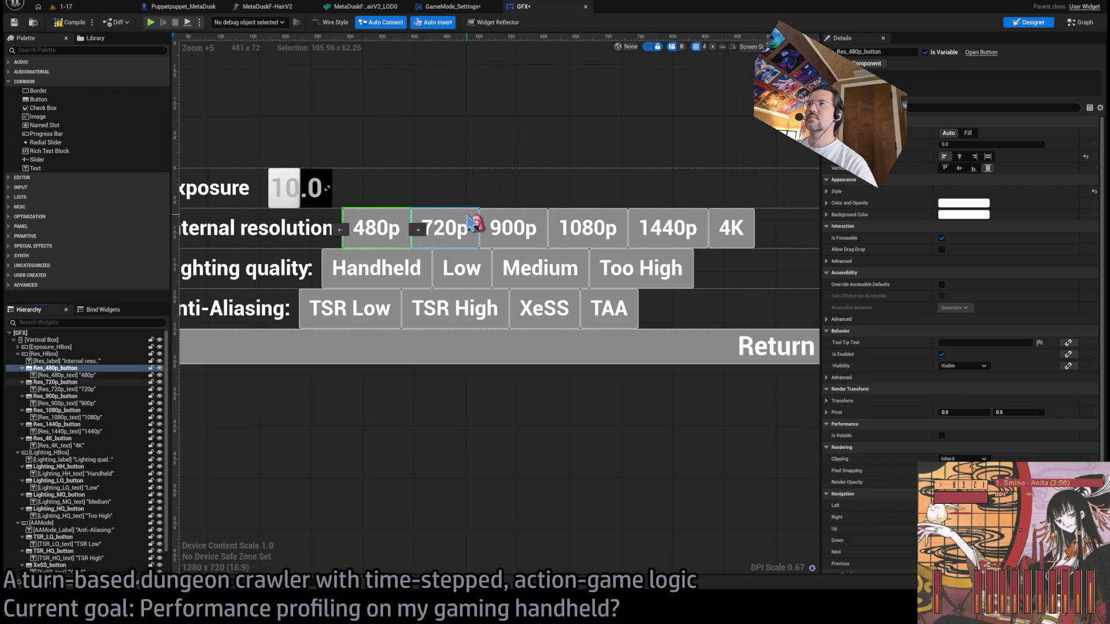
pyautogui.scroll(-3, 1106, 381)
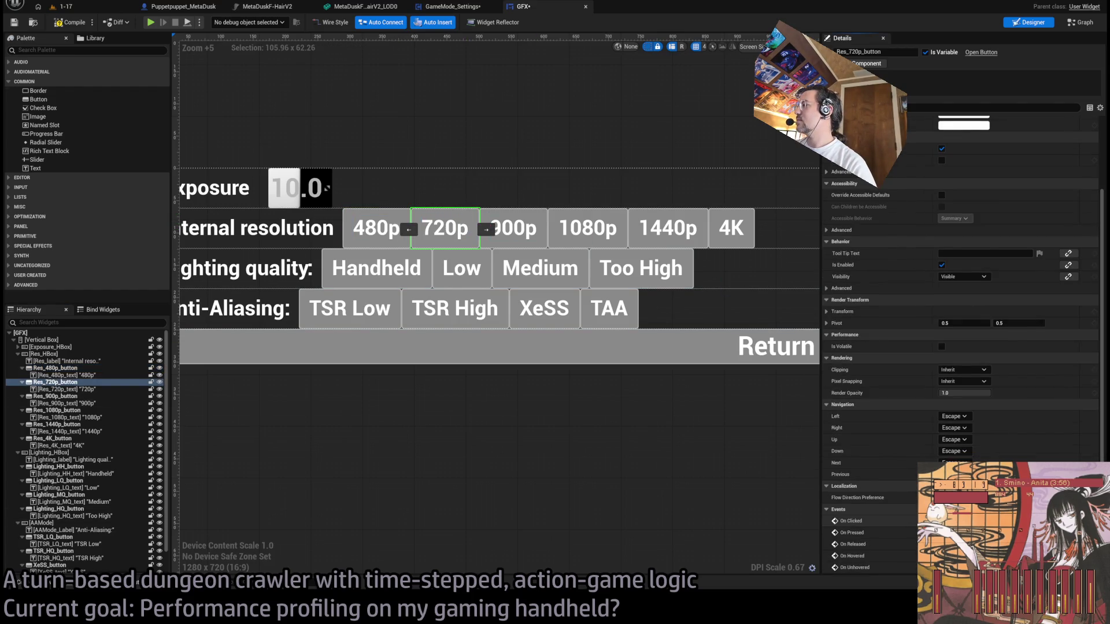
pyautogui.doubleClick(553, 326)
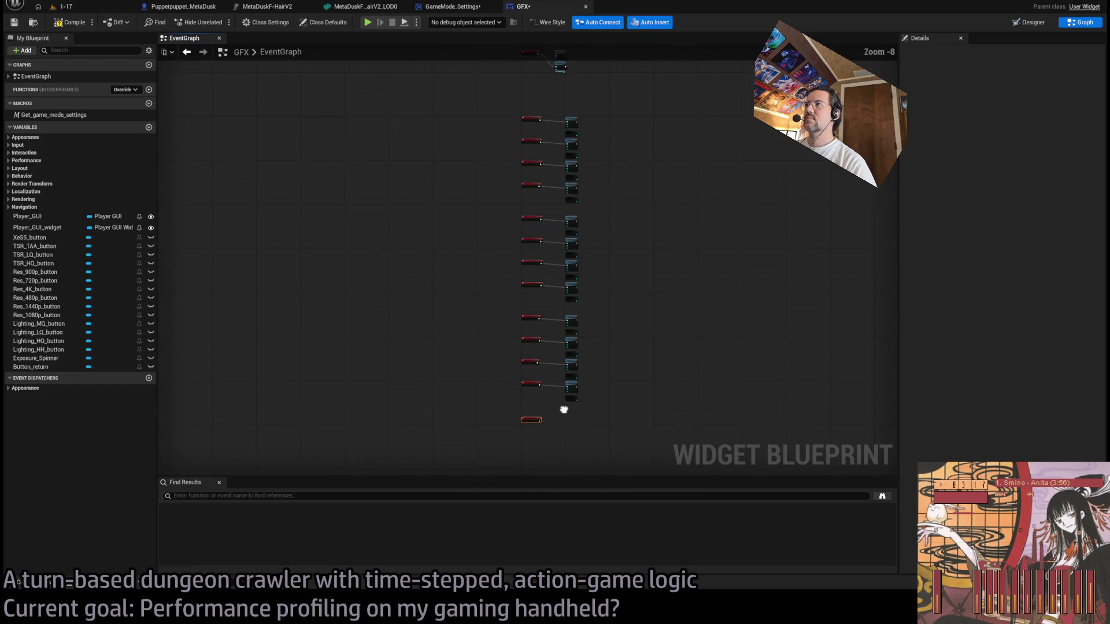
# - Rearrange the graph's event nodes and delete the stray On Clicked event node
pyautogui.moveTo(656, 449)
pyautogui.mouseDown()
pyautogui.moveTo(513, 226)
pyautogui.moveTo(523, 203)
pyautogui.mouseUp()
pyautogui.moveTo(515, 154)
pyautogui.mouseDown()
pyautogui.moveTo(517, 246)
pyautogui.moveTo(515, 237)
pyautogui.mouseUp()
pyautogui.click(484, 430)
pyautogui.moveTo(519, 431); pyautogui.dragTo(520, 200)
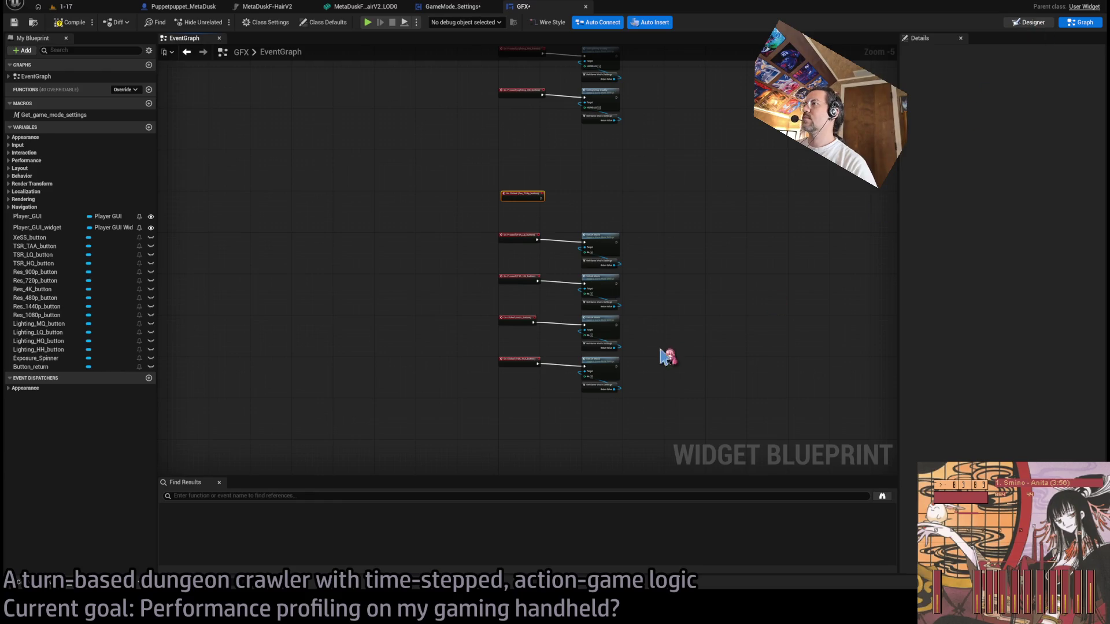
pyautogui.click(1029, 22)
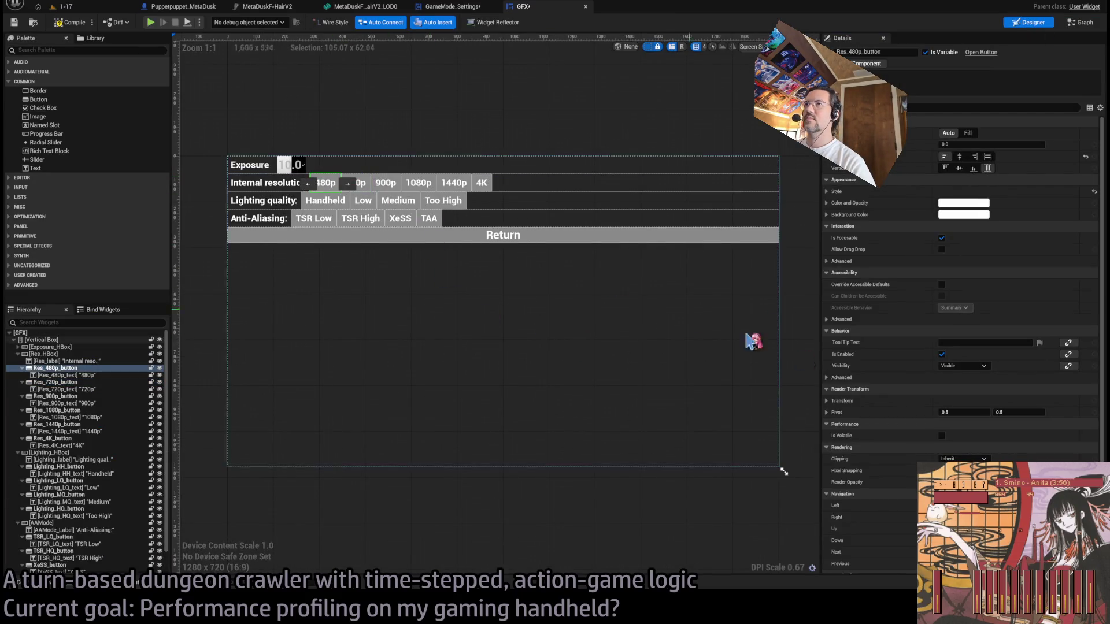
pyautogui.doubleClick(526, 263)
pyautogui.moveTo(524, 263)
pyautogui.mouseDown()
pyautogui.moveTo(565, 245)
pyautogui.moveTo(523, 441)
pyautogui.moveTo(515, 422)
pyautogui.moveTo(527, 392)
pyautogui.mouseUp()
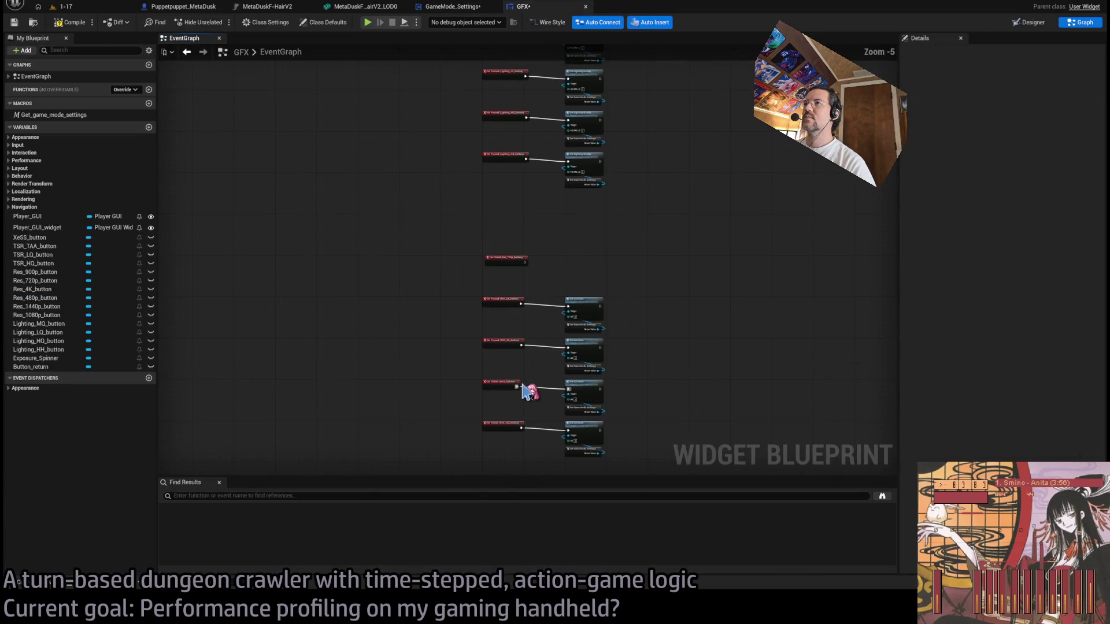
pyautogui.moveTo(537, 254); pyautogui.dragTo(552, 186)
pyautogui.moveTo(538, 145); pyautogui.dragTo(540, 398)
pyautogui.press('Delete')
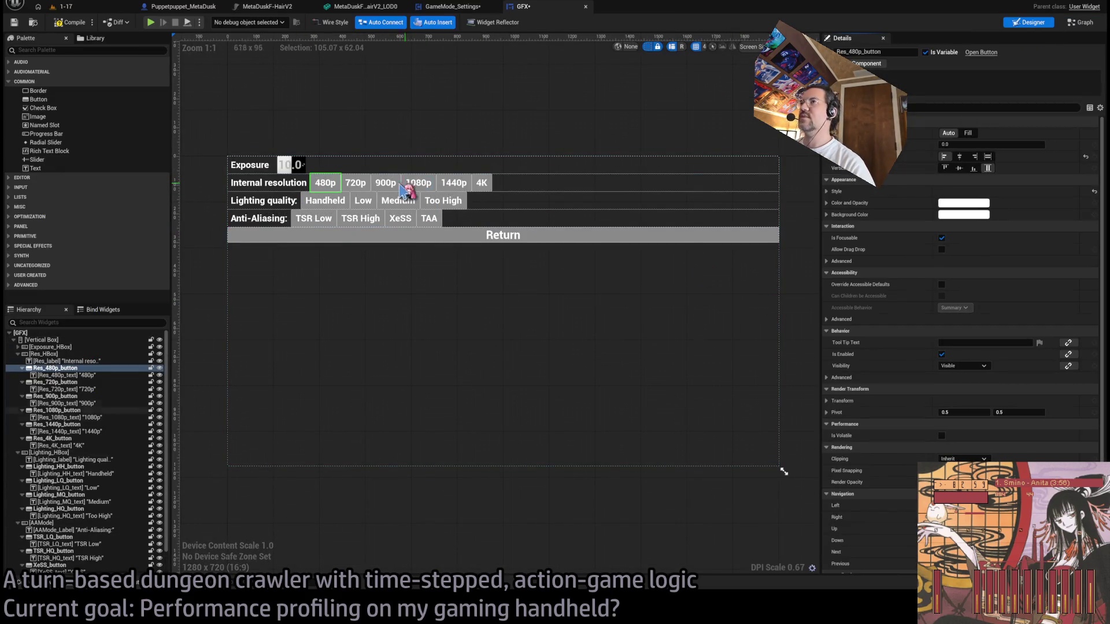
# - Add On Pressed events for the 720p and 480p buttons, placed side by side
pyautogui.click(367, 184)
pyautogui.click(369, 184)
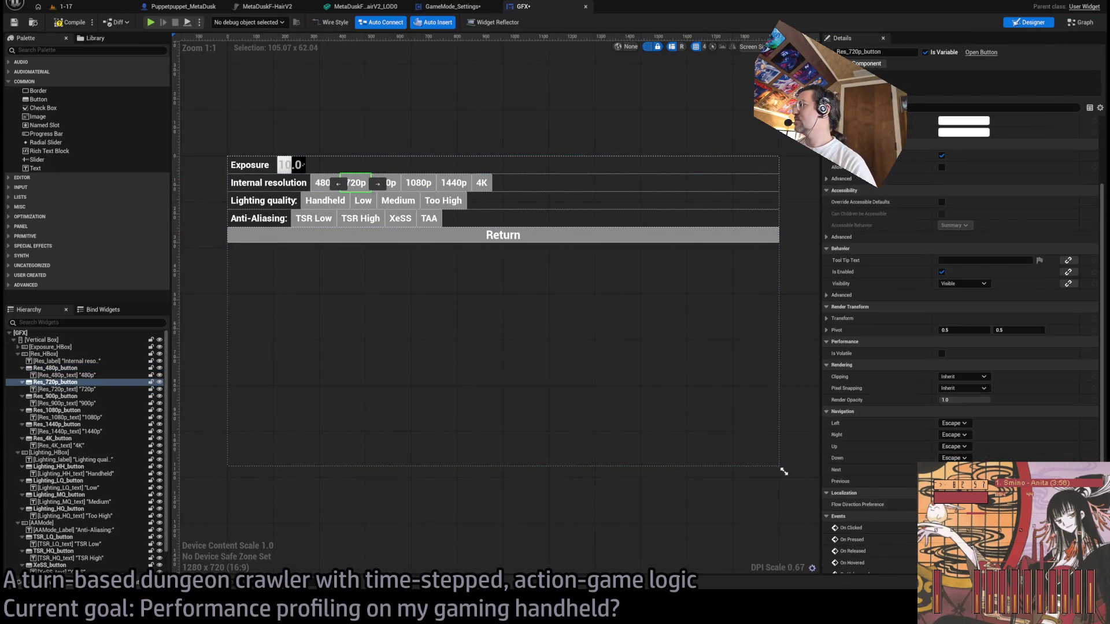
pyautogui.click(943, 533)
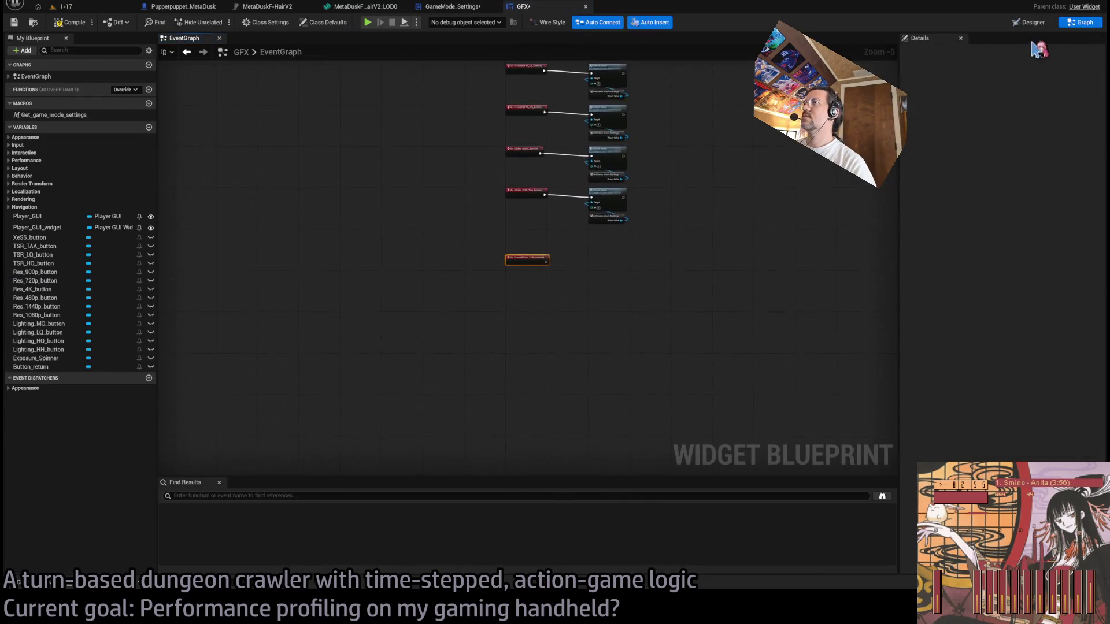
pyautogui.click(1028, 22)
pyautogui.click(325, 188)
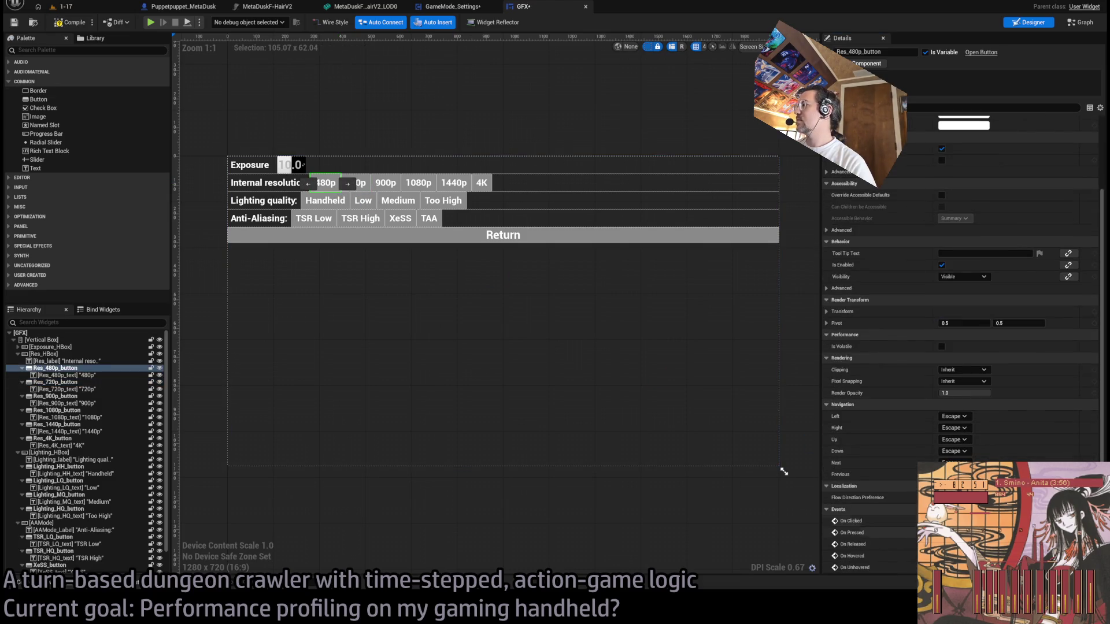
pyautogui.click(954, 532)
pyautogui.moveTo(488, 438); pyautogui.dragTo(487, 286)
pyautogui.scroll(-5, 470, 320)
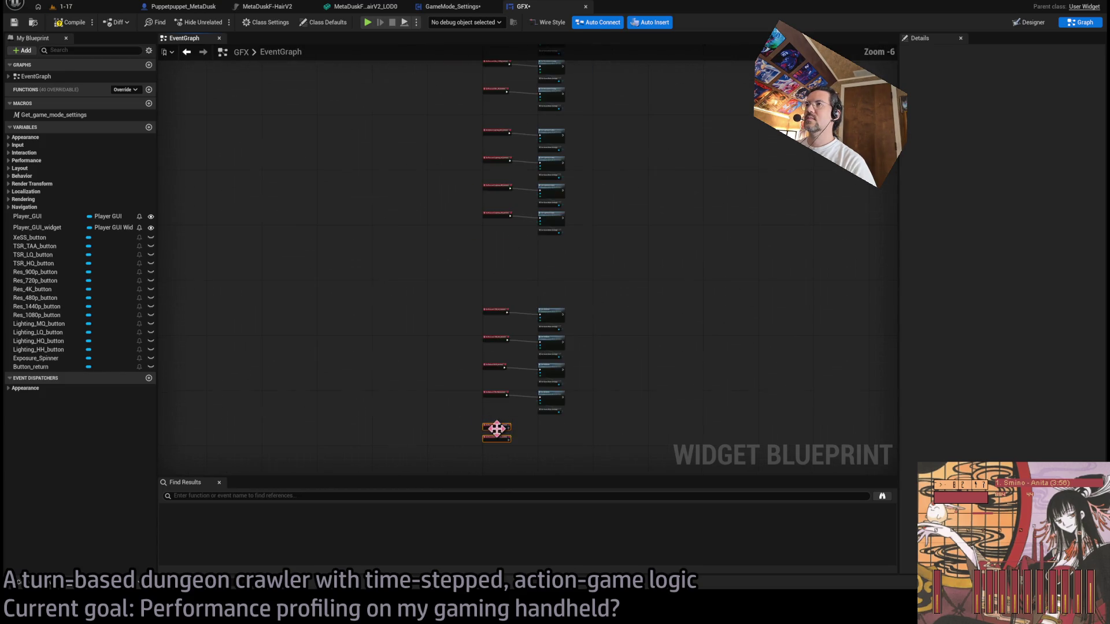
# - Stack the new 480p On Pressed event above the 720p one
pyautogui.moveTo(495, 427)
pyautogui.mouseDown()
pyautogui.moveTo(503, 278)
pyautogui.moveTo(468, 186)
pyautogui.mouseUp()
pyautogui.scroll(6, 500, 290)
pyautogui.moveTo(466, 229); pyautogui.dragTo(467, 305)
pyautogui.scroll(-3, 629, 348)
pyautogui.scroll(-2, 636, 338)
# - Paste two copies of the Set AA Mode node pair and wire the 480p event into one
pyautogui.moveTo(645, 327); pyautogui.dragTo(596, 359)
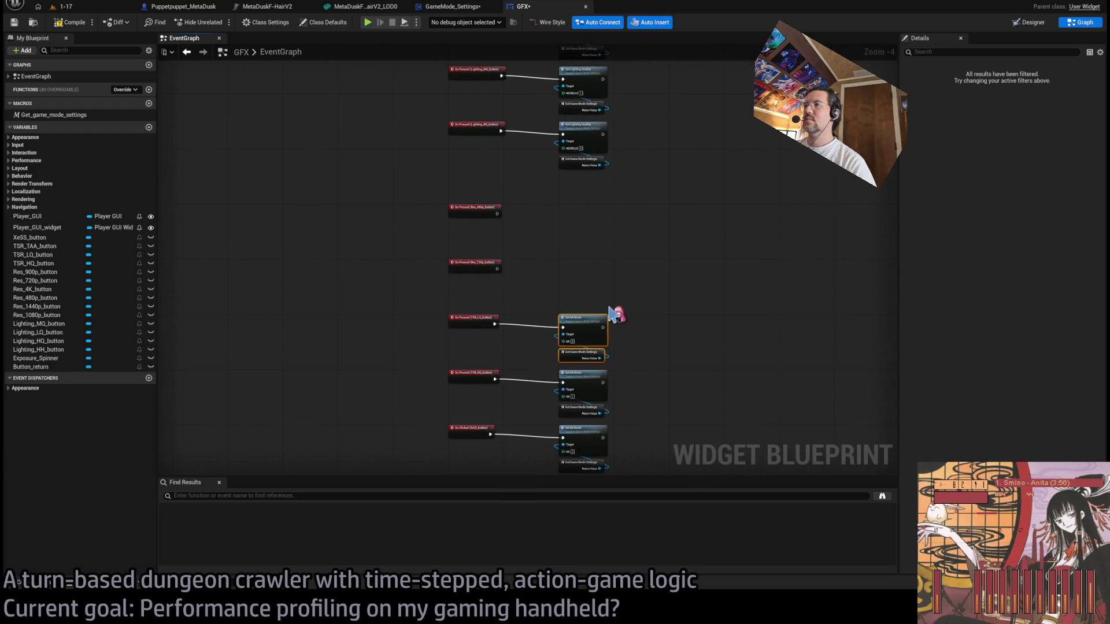
pyautogui.scroll(4, 615, 289)
pyautogui.hotkey('ctrl', 'v')
pyautogui.moveTo(570, 194); pyautogui.dragTo(581, 219)
pyautogui.hotkey('ctrl', 'v')
pyautogui.moveTo(582, 305); pyautogui.dragTo(590, 311)
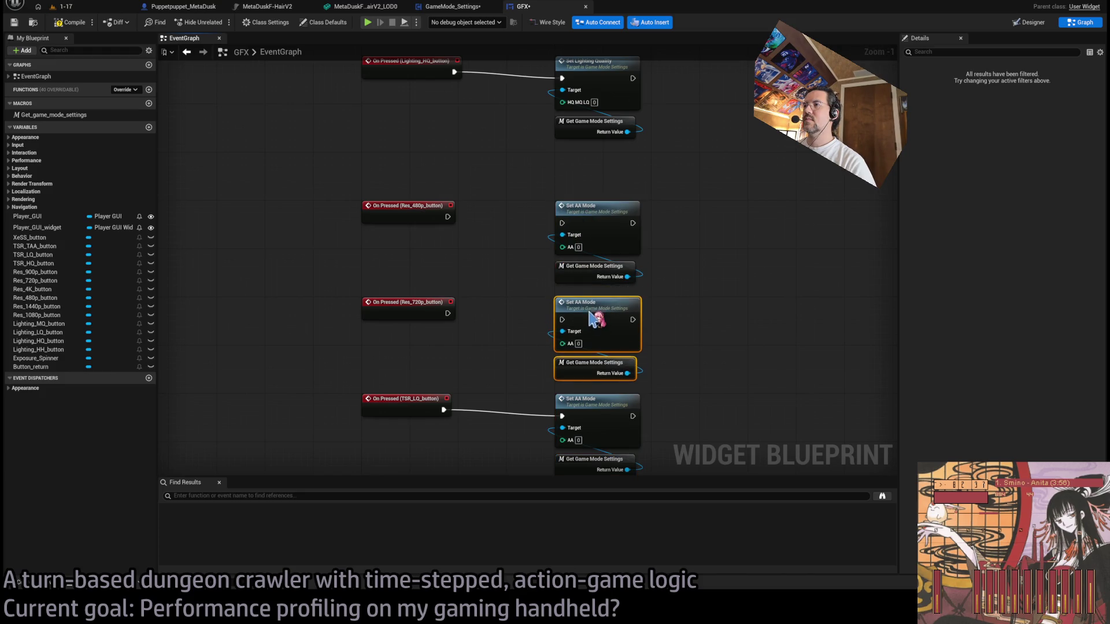
pyautogui.click(494, 248)
pyautogui.moveTo(449, 217); pyautogui.dragTo(562, 223)
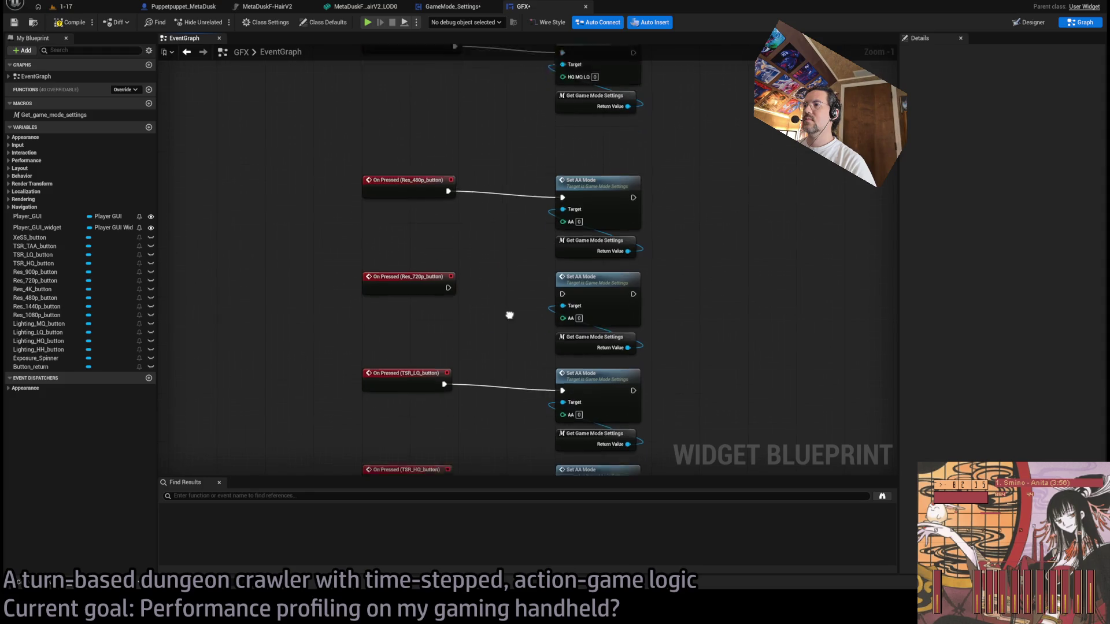
# - Delete the 480p and 720p node groups and move the anti-aliasing node groups up
pyautogui.scroll(-3, 515, 289)
pyautogui.moveTo(633, 310); pyautogui.dragTo(426, 204)
pyautogui.press('Delete')
pyautogui.moveTo(539, 242)
pyautogui.mouseDown()
pyautogui.moveTo(561, 409)
pyautogui.moveTo(574, 141)
pyautogui.moveTo(578, 190)
pyautogui.mouseUp()
pyautogui.moveTo(646, 218); pyautogui.dragTo(405, 471)
pyautogui.moveTo(446, 246)
pyautogui.mouseDown()
pyautogui.moveTo(449, 124)
pyautogui.moveTo(454, 181)
pyautogui.moveTo(463, 179)
pyautogui.mouseUp()
pyautogui.scroll(-2, 452, 393)
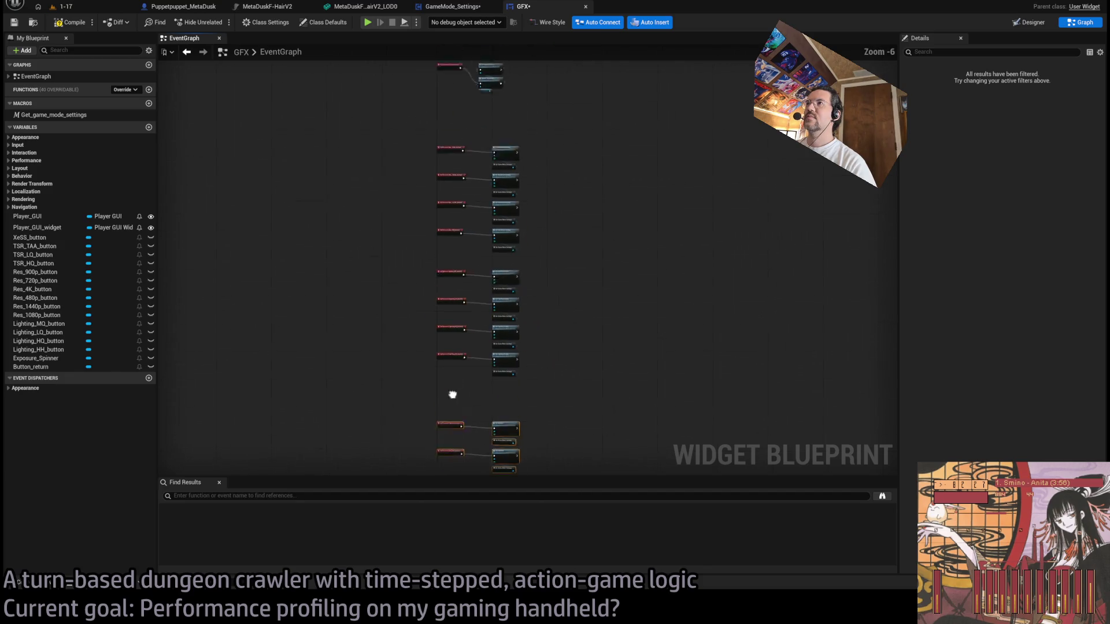
pyautogui.scroll(4, 463, 288)
# - Move the 900p and 1080p nodes down and paste the 480p and 720p events into the gap
pyautogui.moveTo(508, 406); pyautogui.dragTo(508, 216)
pyautogui.scroll(-8, 496, 384)
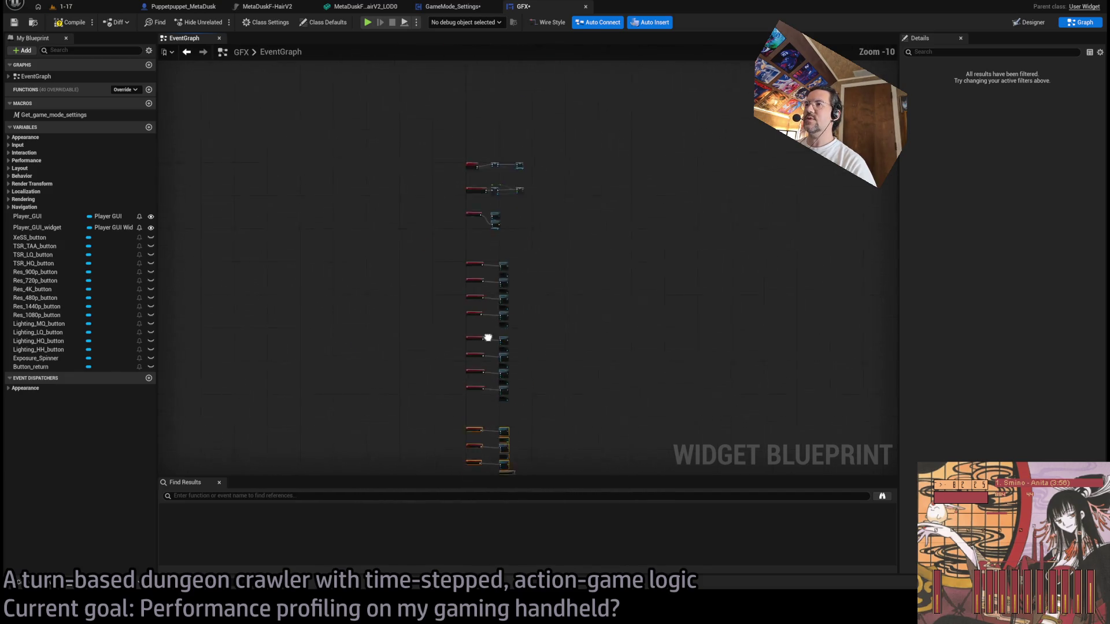
pyautogui.scroll(8, 479, 255)
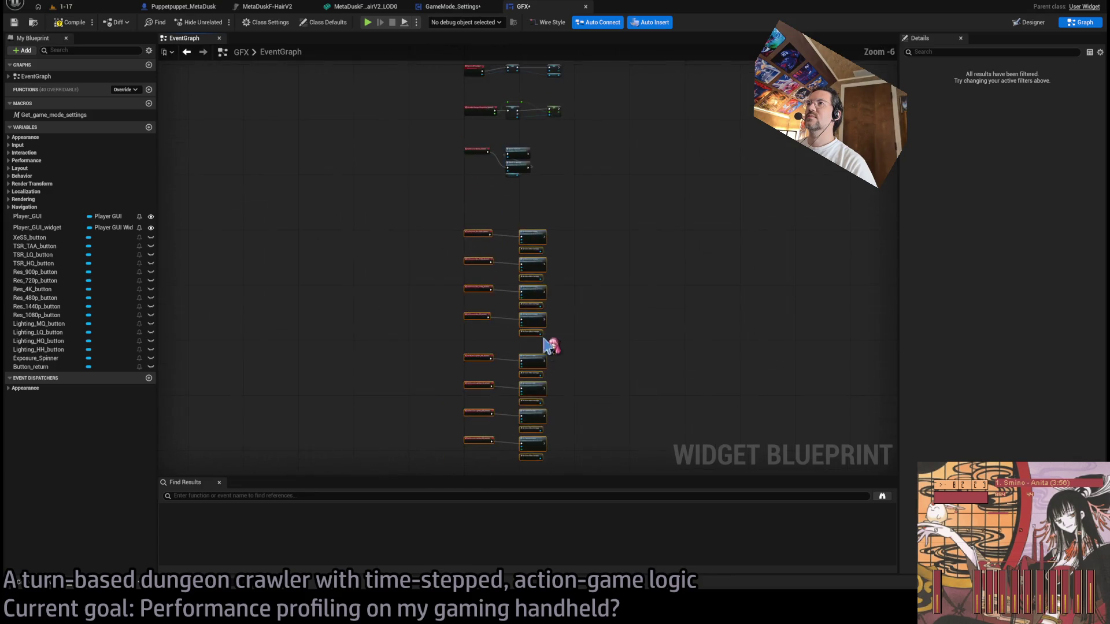
pyautogui.moveTo(382, 168); pyautogui.dragTo(384, 342)
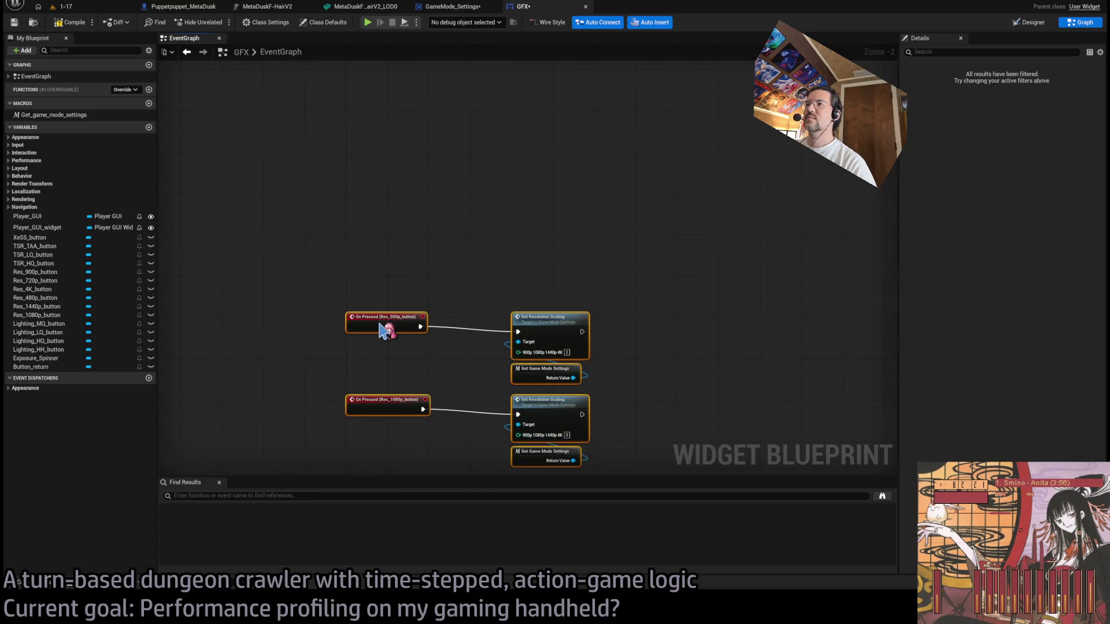
pyautogui.click(351, 98)
pyautogui.hotkey('ctrl', 'v')
pyautogui.moveTo(289, 114)
pyautogui.mouseDown()
pyautogui.moveTo(422, 248)
pyautogui.moveTo(397, 238)
pyautogui.moveTo(399, 208)
pyautogui.mouseUp()
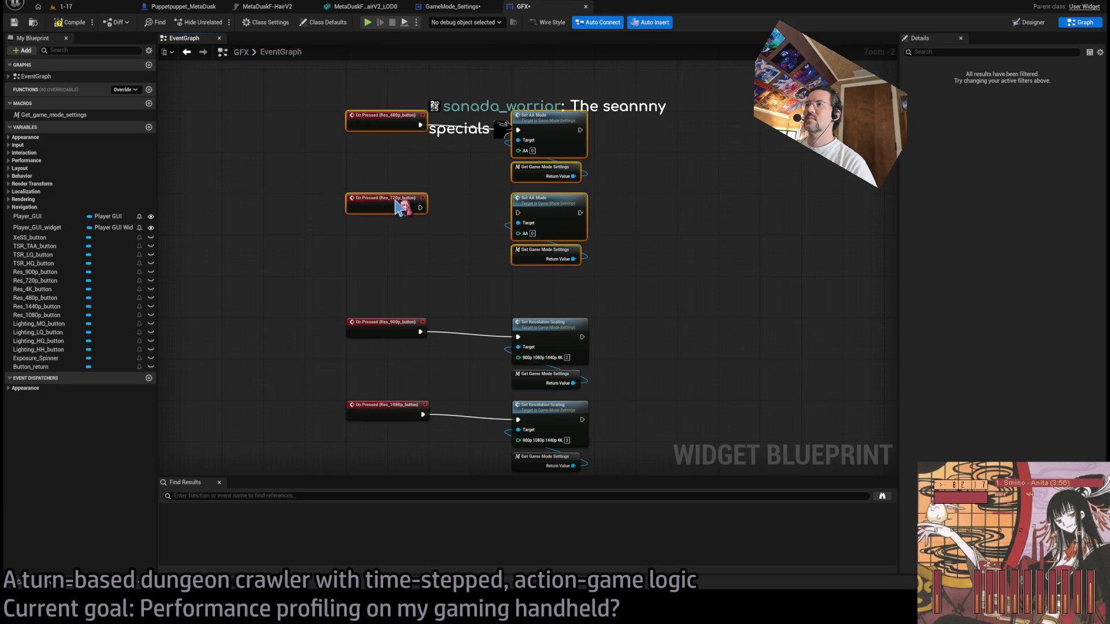
pyautogui.moveTo(396, 207)
pyautogui.mouseDown()
pyautogui.moveTo(396, 248)
pyautogui.moveTo(519, 254)
pyautogui.mouseUp()
# - Replace the Set AA Mode nodes with copied Set Resolution Scaling pairs beside the 480p and 720p events
pyautogui.click(443, 223)
pyautogui.click(555, 165)
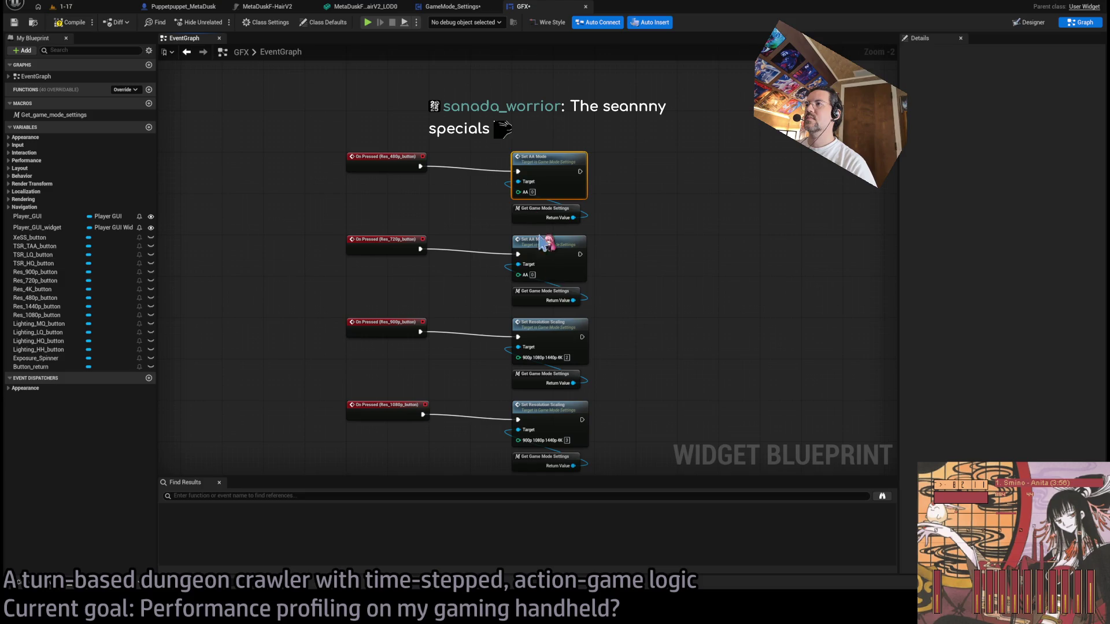
pyautogui.scroll(-1, 627, 272)
pyautogui.moveTo(642, 115)
pyautogui.mouseDown()
pyautogui.moveTo(547, 197)
pyautogui.moveTo(523, 243)
pyautogui.mouseUp()
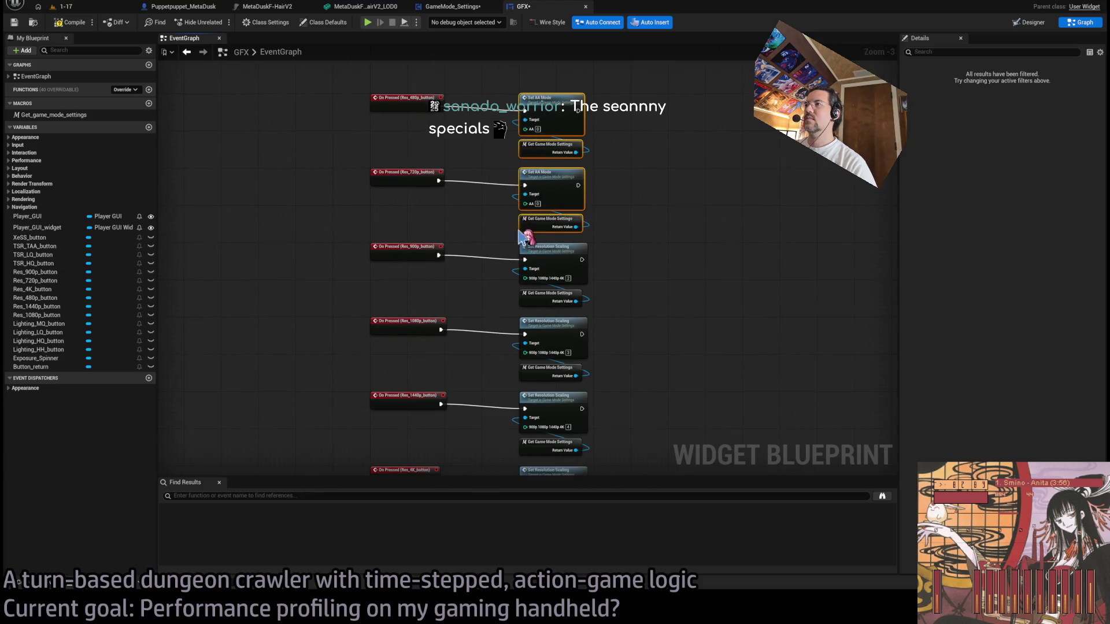
pyautogui.press('Delete')
pyautogui.moveTo(642, 235); pyautogui.dragTo(556, 361)
pyautogui.hotkey('ctrl', 'c')
pyautogui.hotkey('ctrl', 'v')
pyautogui.moveTo(557, 64); pyautogui.dragTo(561, 119)
# - Connect the 480p and 720p presses to their Set Resolution Scaling calls, with 720p set to 1
pyautogui.scroll(3, 463, 193)
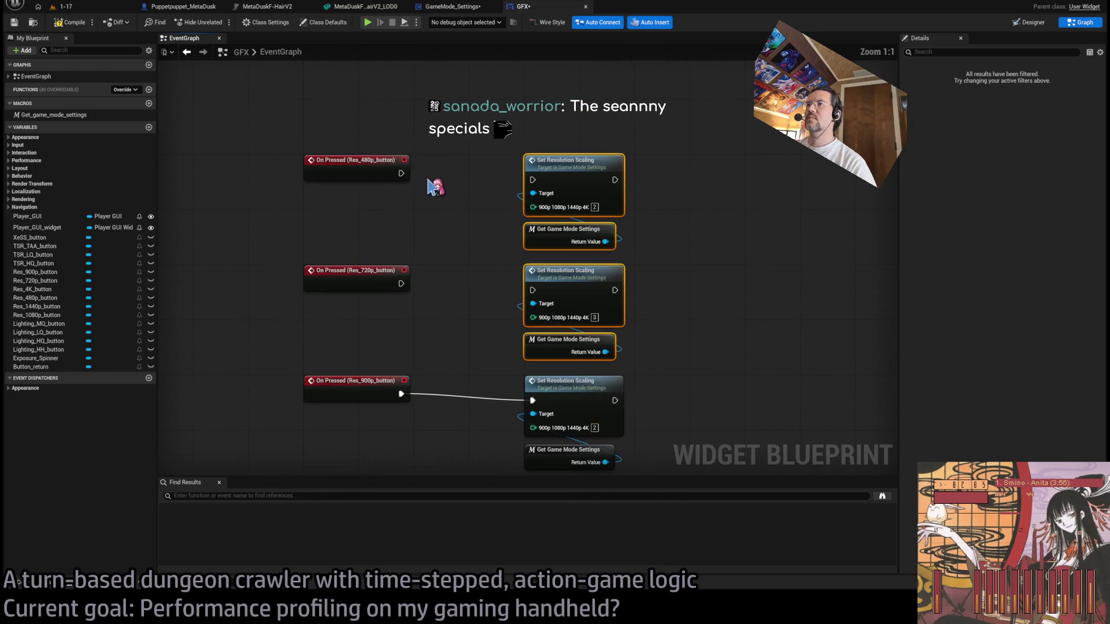
pyautogui.moveTo(401, 173); pyautogui.dragTo(533, 180)
pyautogui.moveTo(401, 284); pyautogui.dragTo(532, 290)
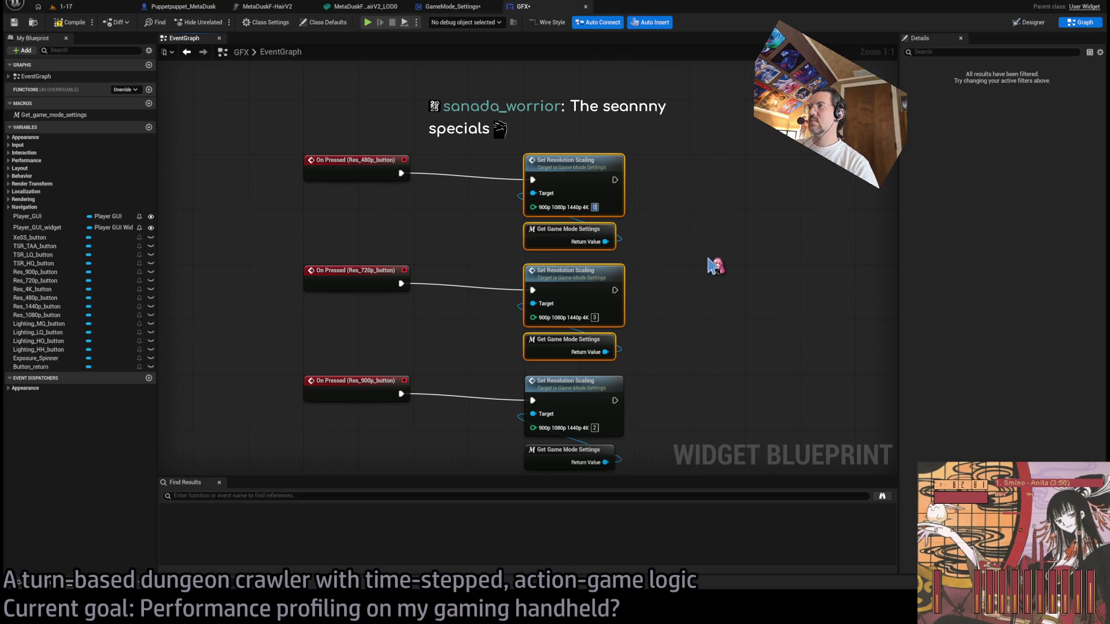
pyautogui.write('1')
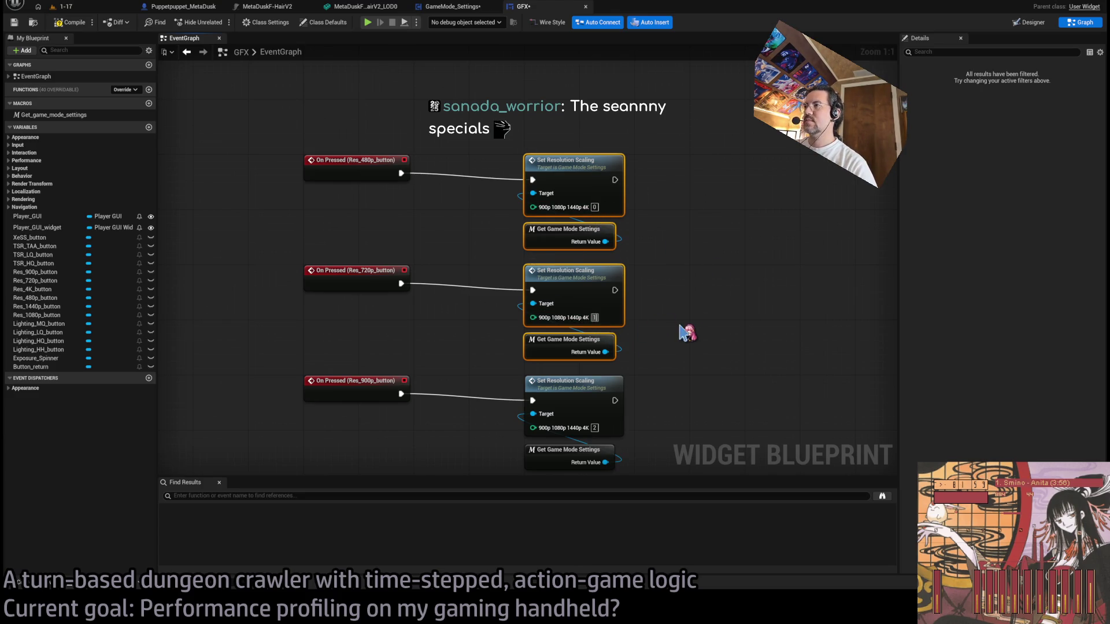
pyautogui.click(680, 314)
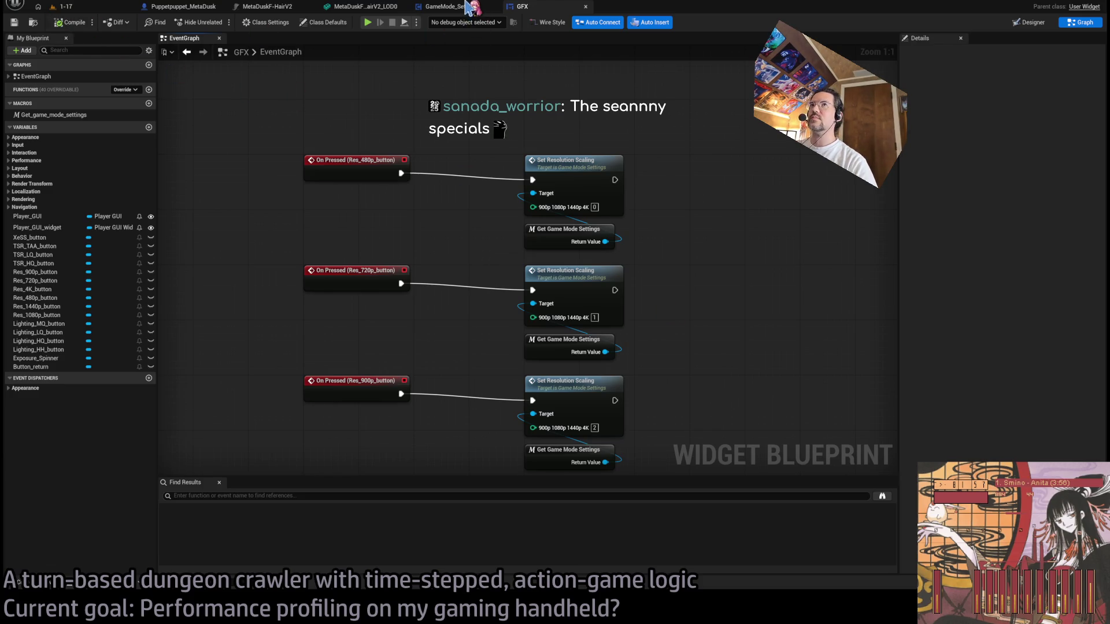
# - Add two options to GameMode_Settings' lower Select, shift existing links up by two, and compile
pyautogui.click(452, 7)
pyautogui.moveTo(413, 315); pyautogui.dragTo(389, 340)
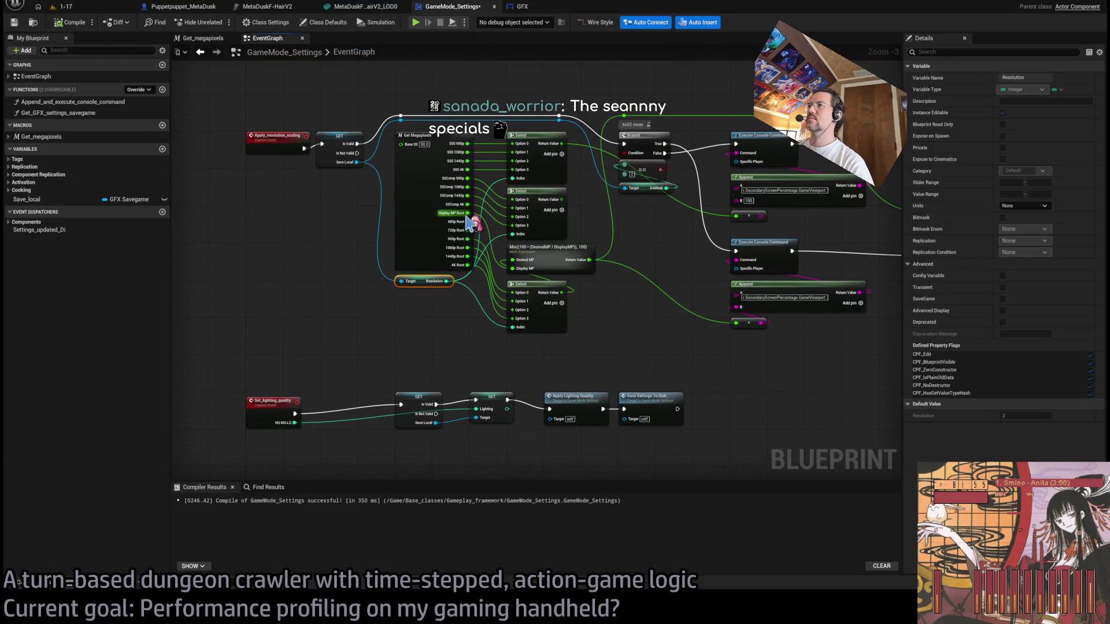
pyautogui.scroll(2, 470, 223)
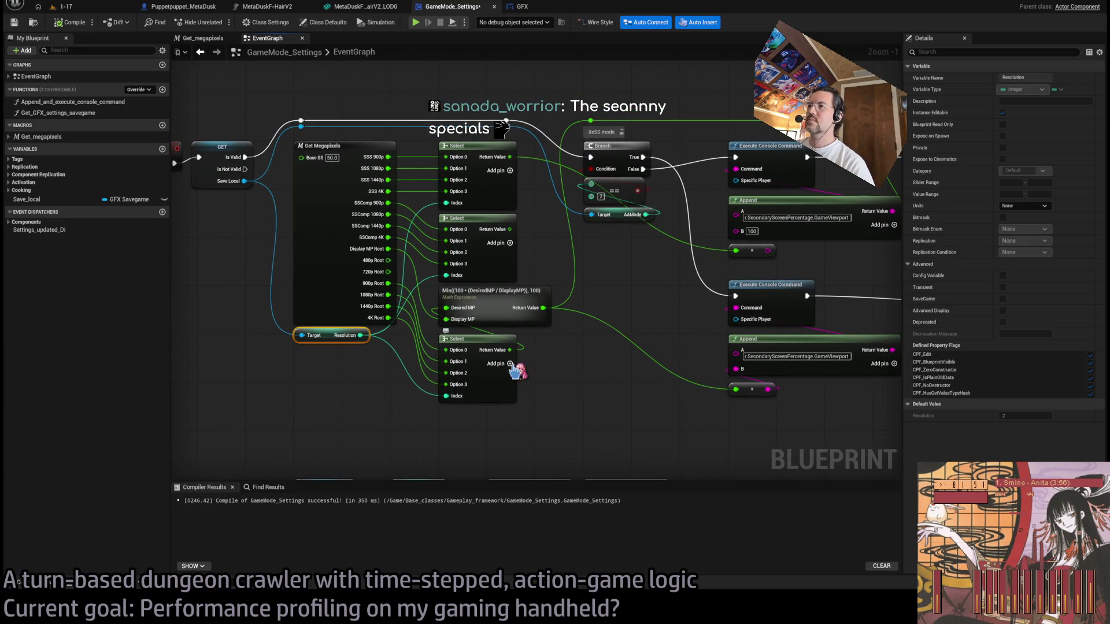
pyautogui.doubleClick(510, 364)
pyautogui.moveTo(451, 396); pyautogui.dragTo(446, 410)
pyautogui.moveTo(446, 362)
pyautogui.mouseDown()
pyautogui.moveTo(446, 387)
pyautogui.moveTo(391, 268)
pyautogui.mouseUp()
pyautogui.scroll(-1, 491, 396)
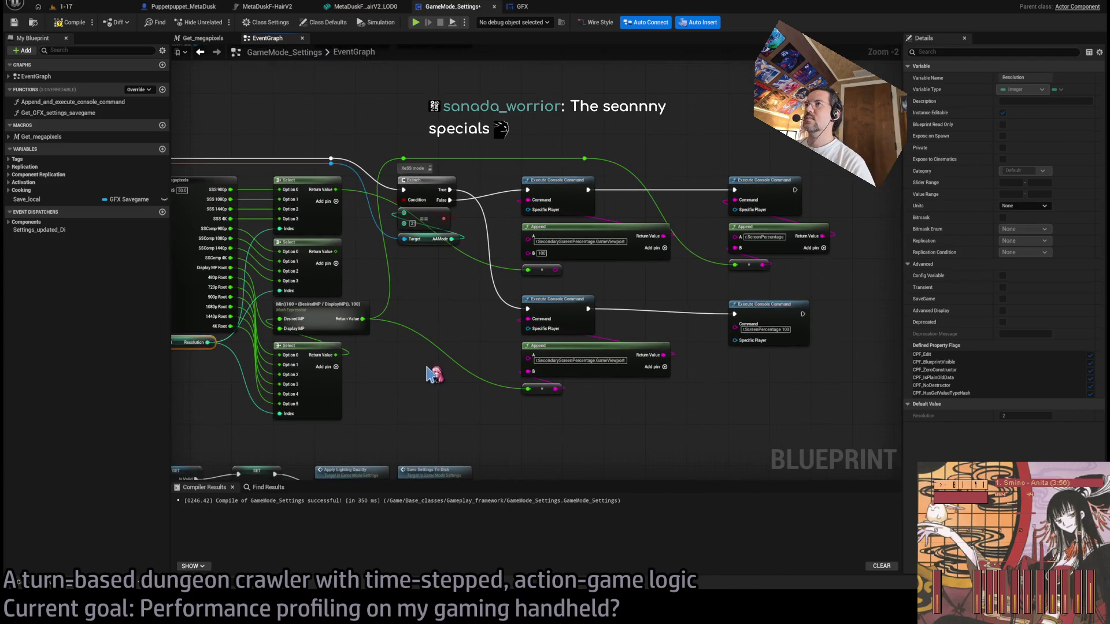
pyautogui.click(71, 22)
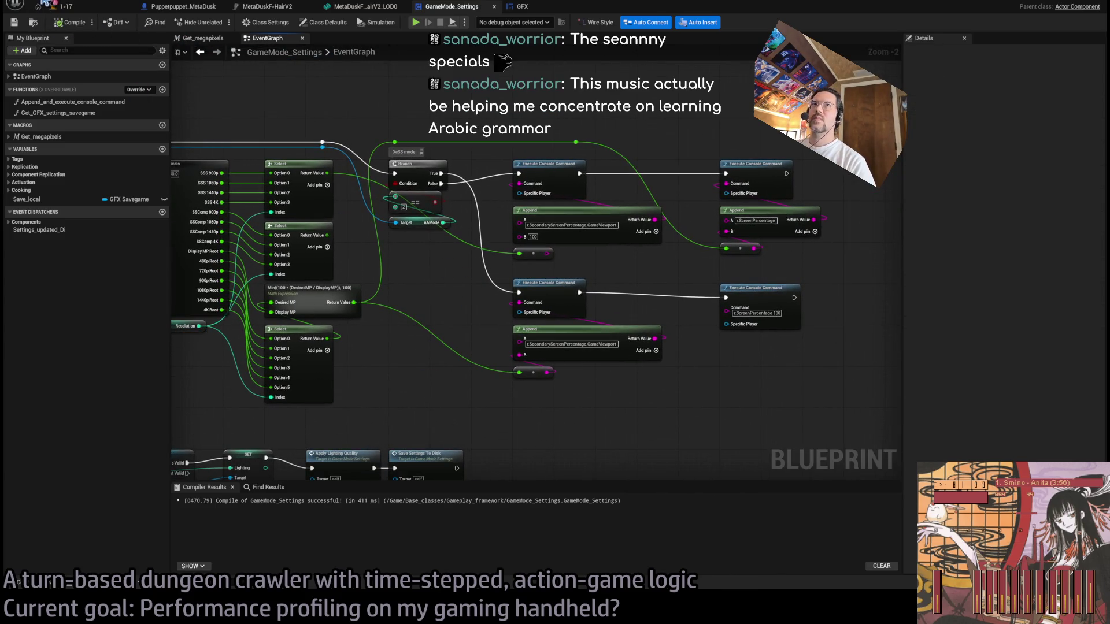
pyautogui.click(87, 8)
# - Play level 1-17 and in the graphics menu pick XeSS, then 4K, then 480p
pyautogui.click(218, 22)
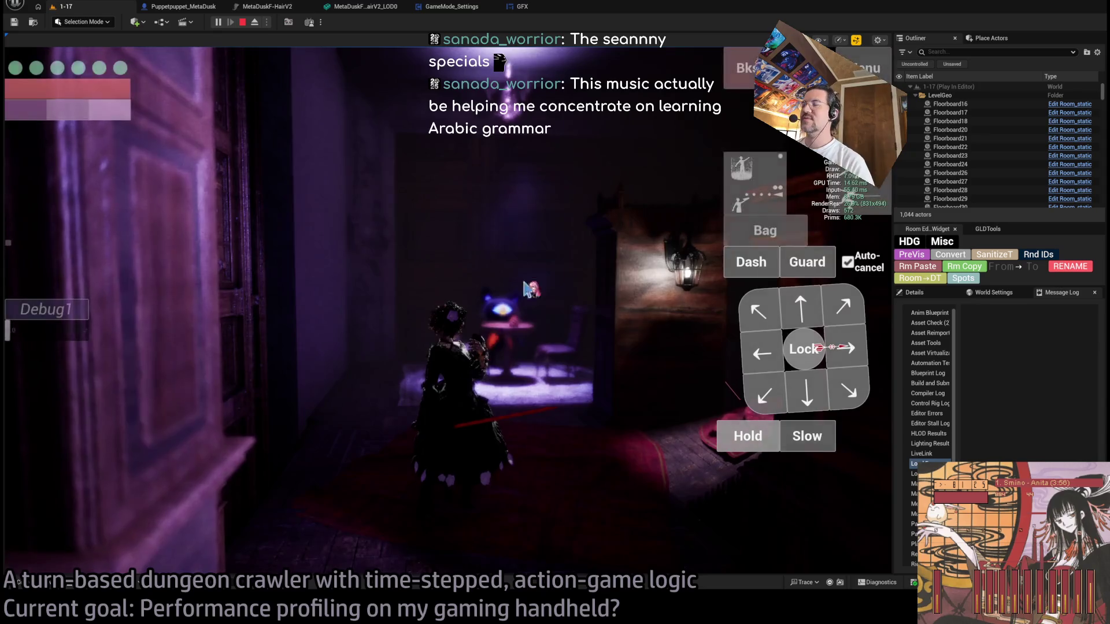
pyautogui.click(50, 307)
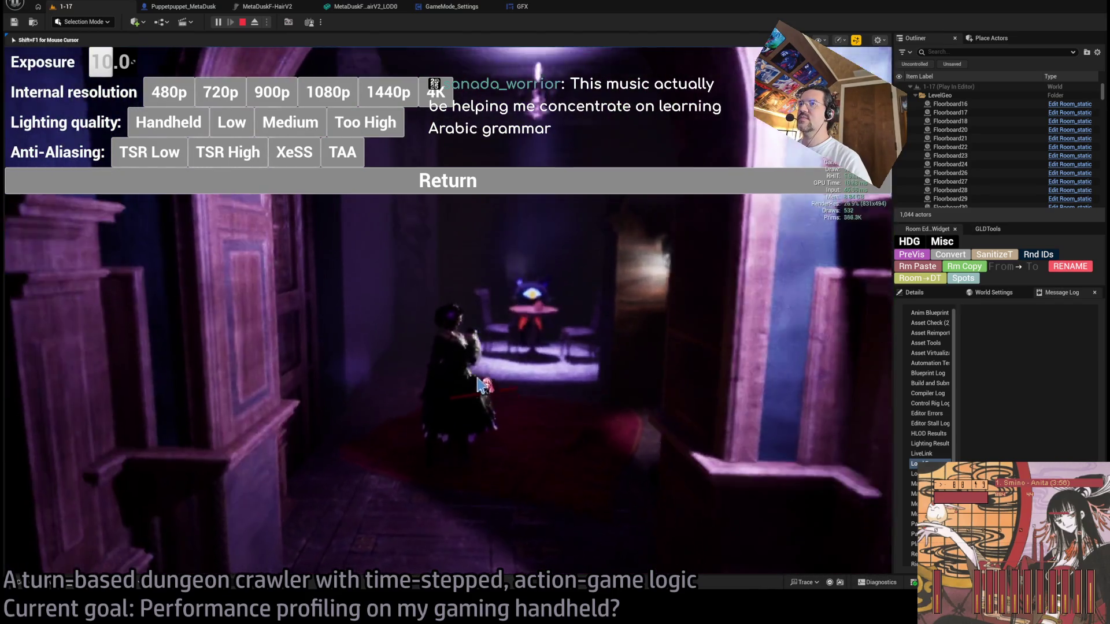
pyautogui.click(480, 375)
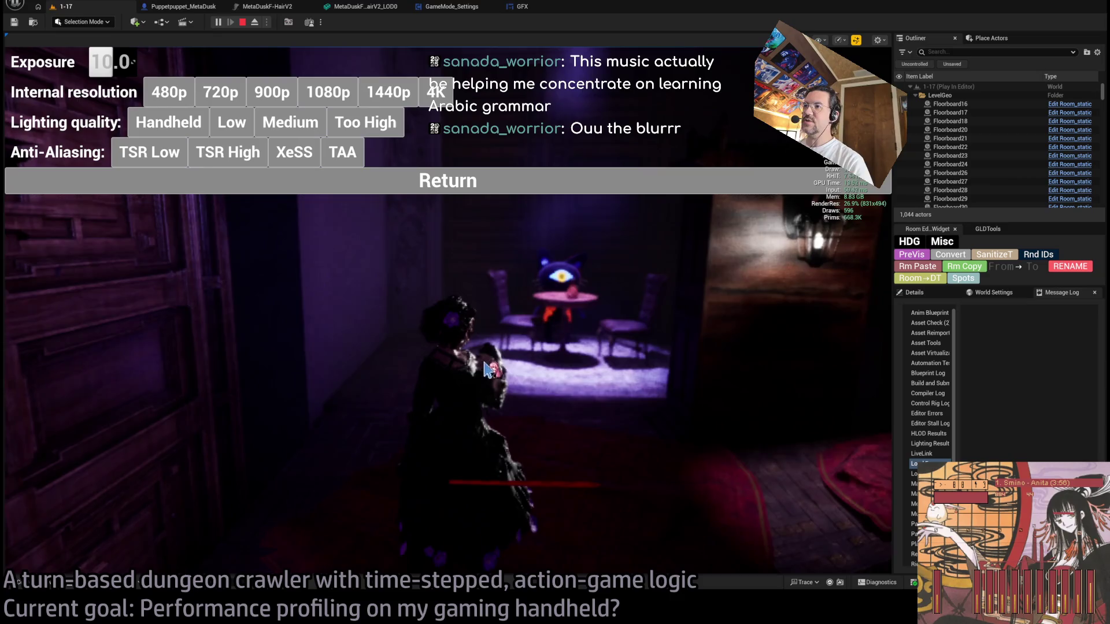
pyautogui.click(485, 370)
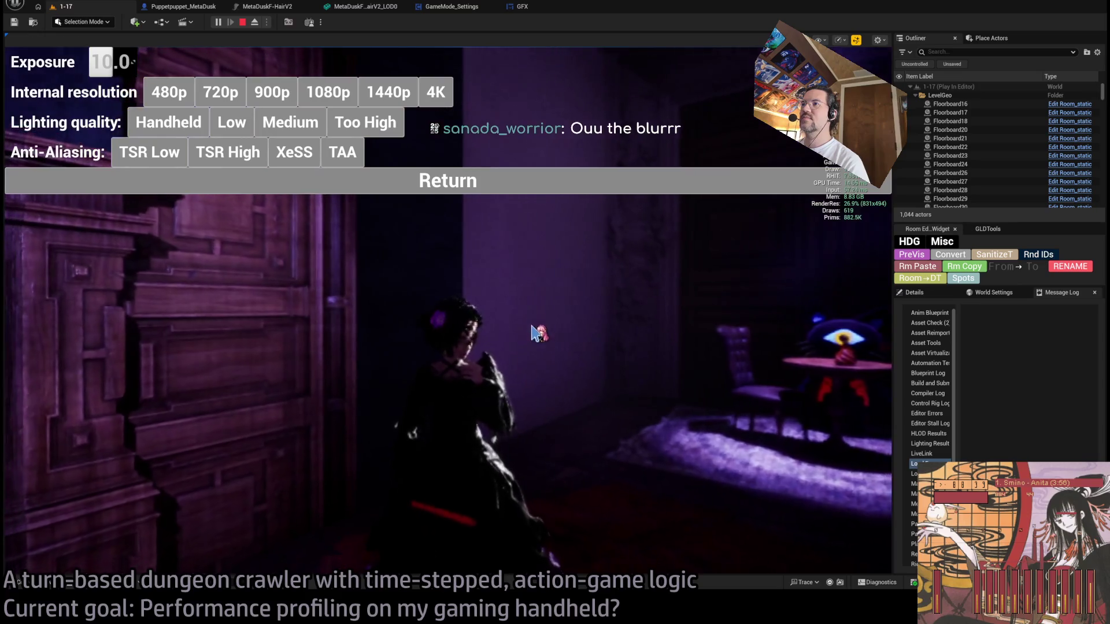
pyautogui.click(295, 161)
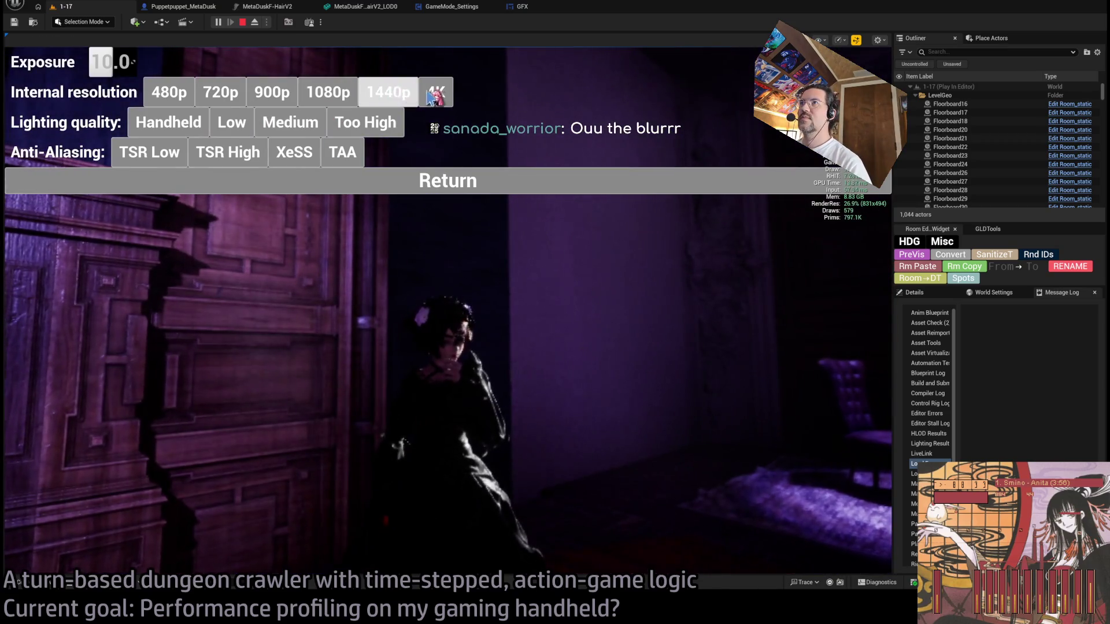
pyautogui.click(434, 94)
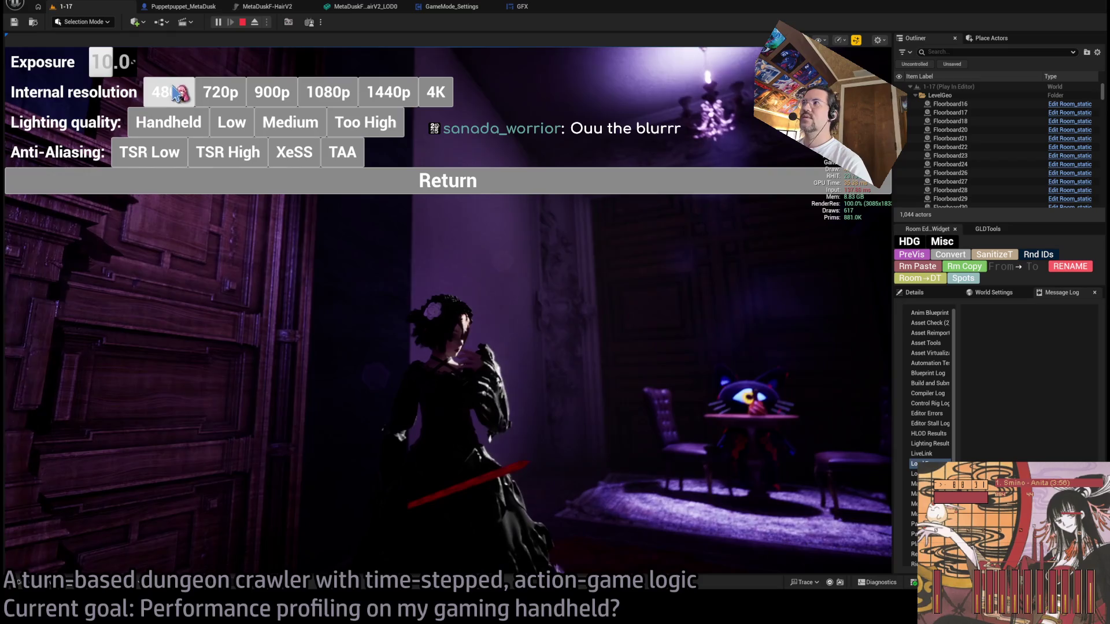
pyautogui.click(175, 92)
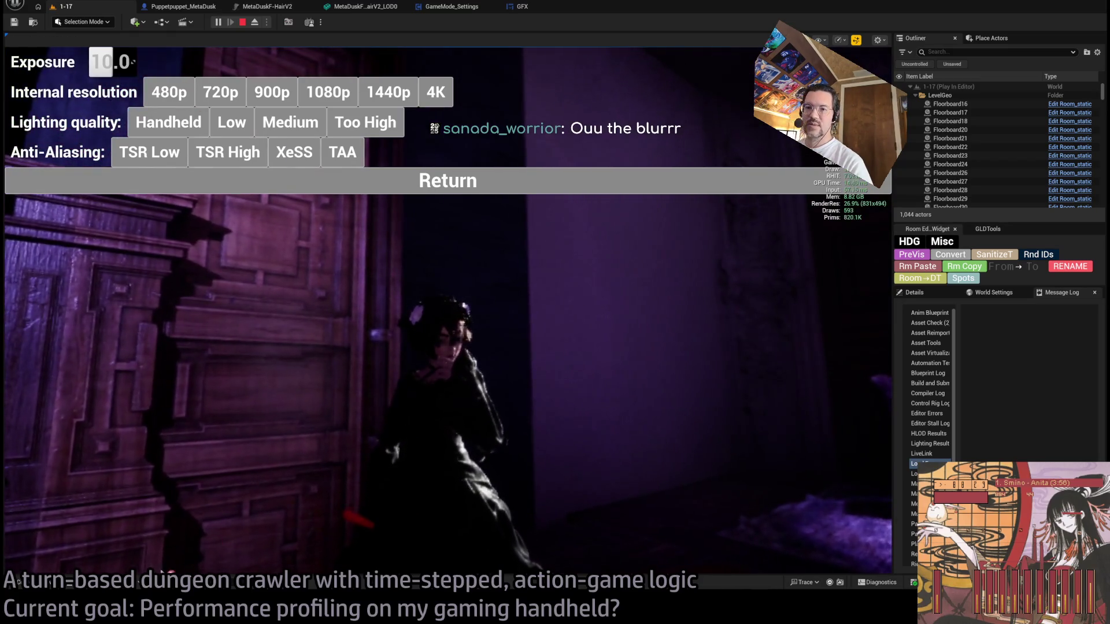
# - Look around the level at 480p, toward the doorway, wooden wall and stone doorway
pyautogui.click(345, 451)
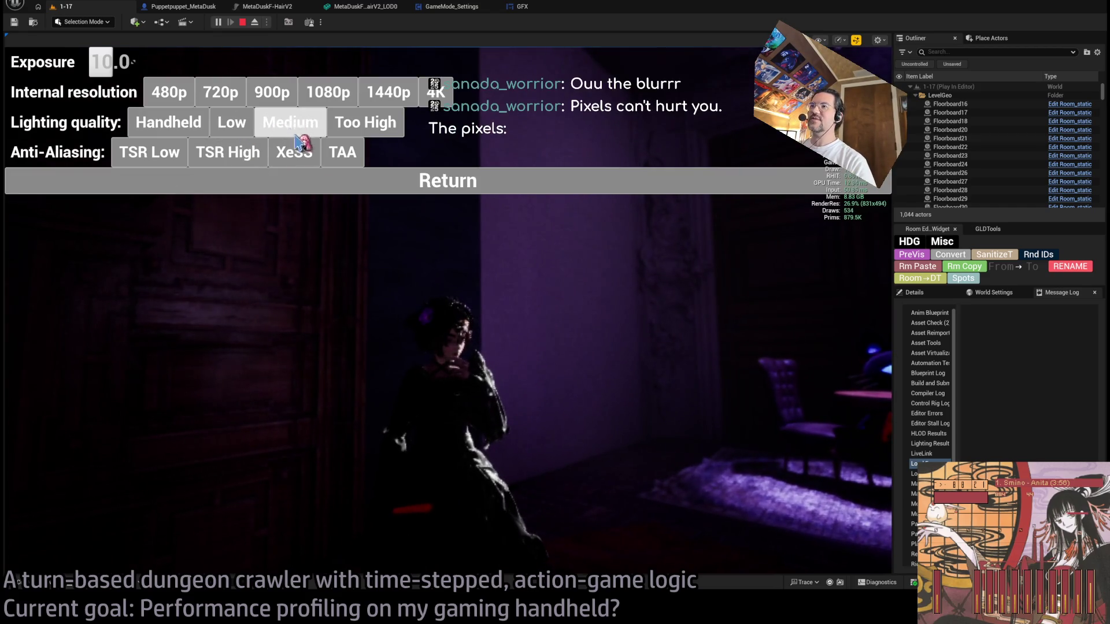
pyautogui.click(500, 373)
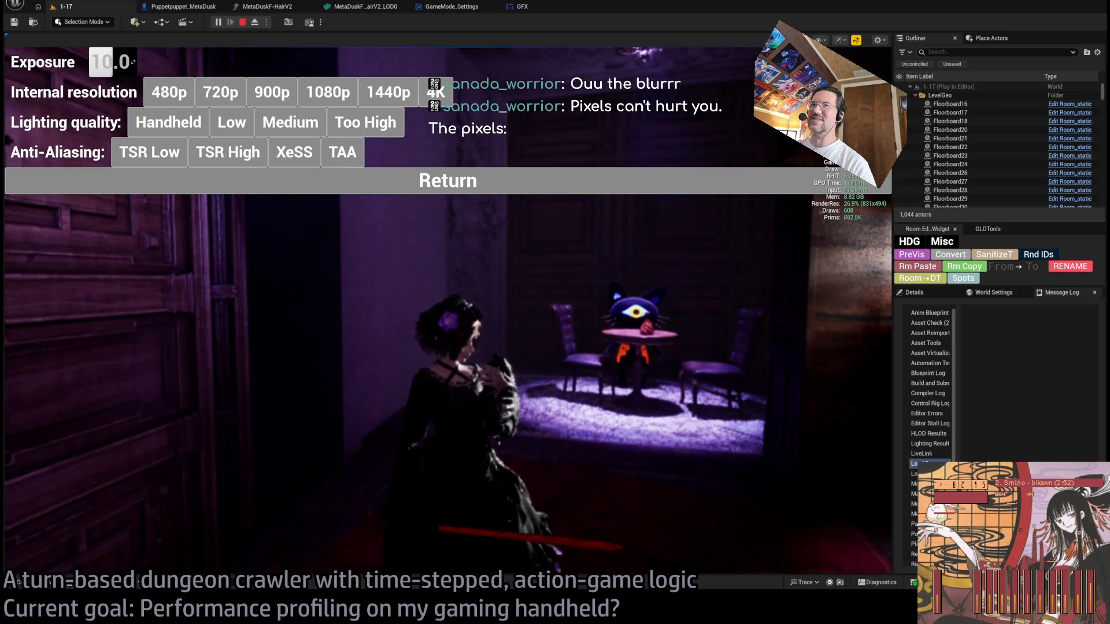
pyautogui.click(491, 359)
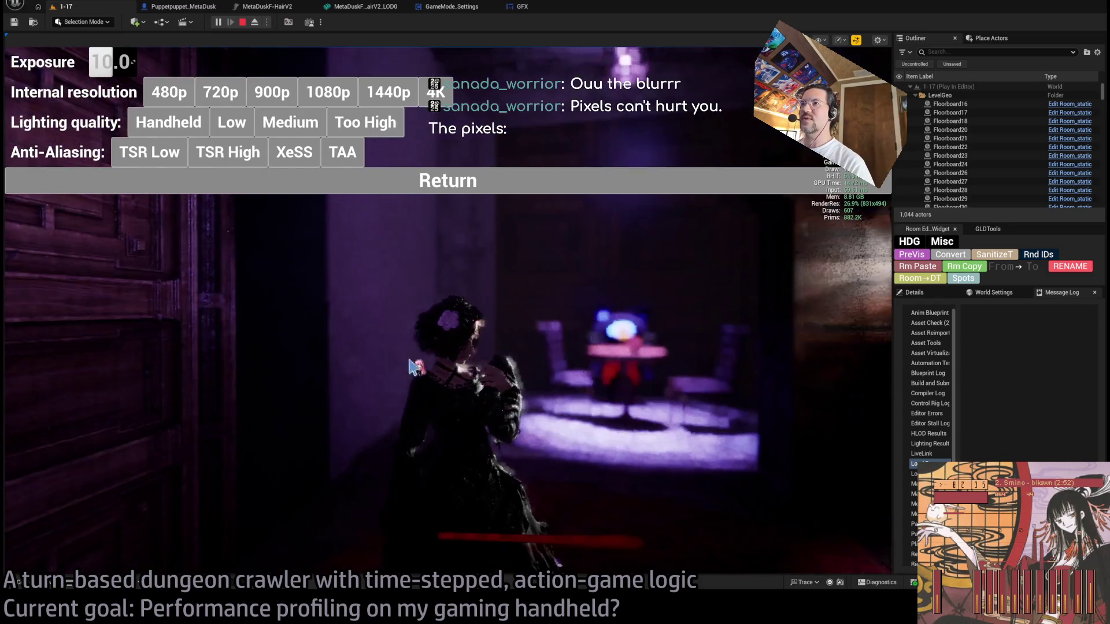
pyautogui.click(412, 365)
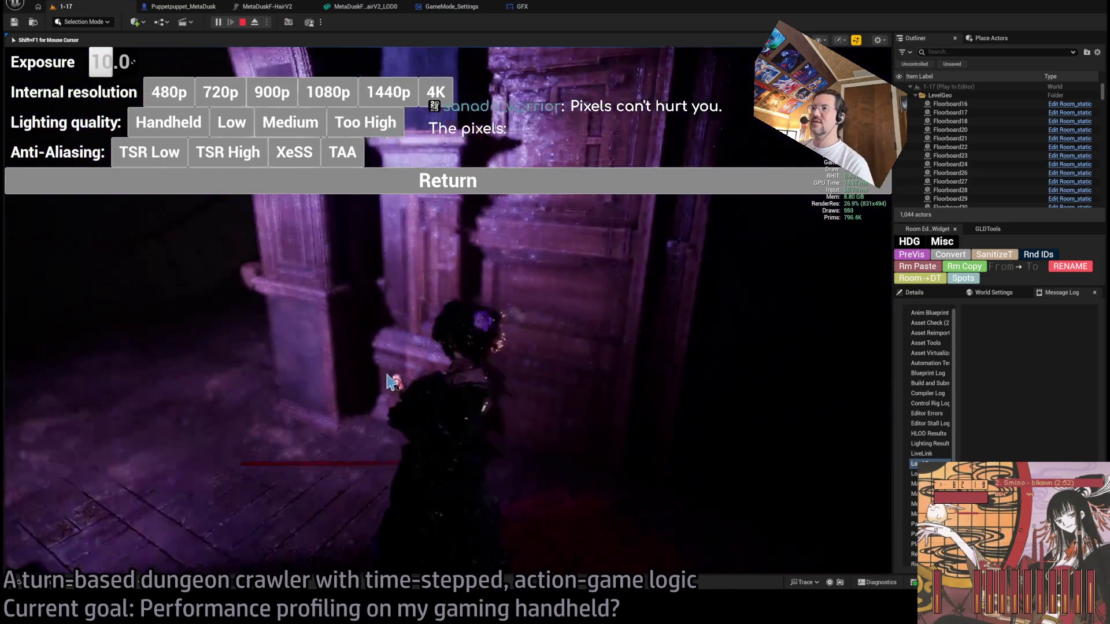
pyautogui.click(393, 372)
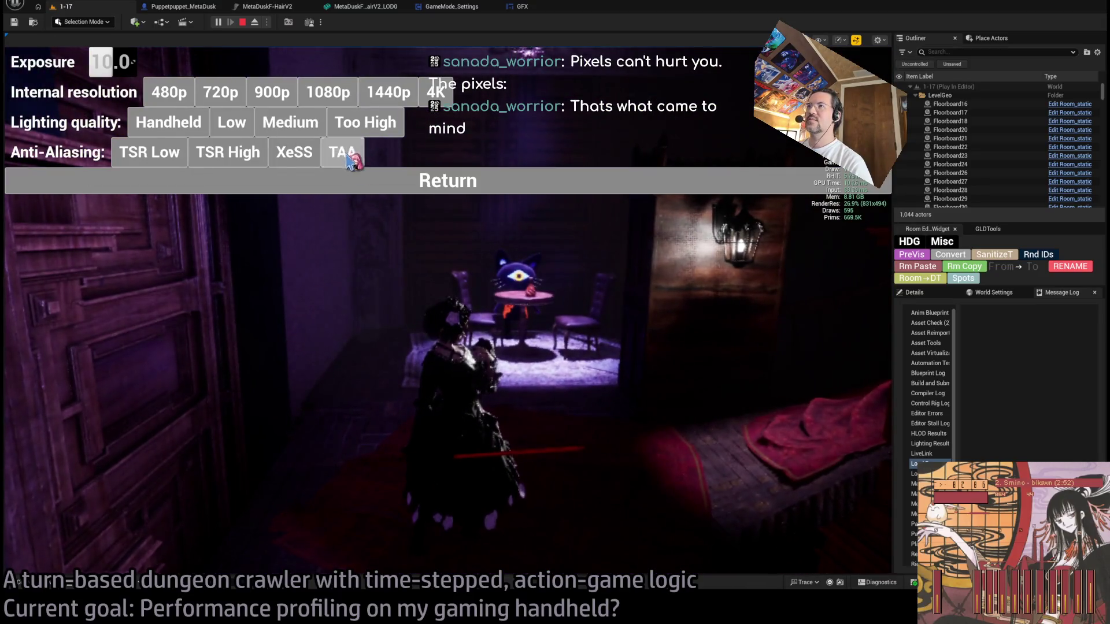
# - Cycle anti-aliasing through TAA, TSR High, TAA and XeSS, then stop the play session
pyautogui.click(343, 155)
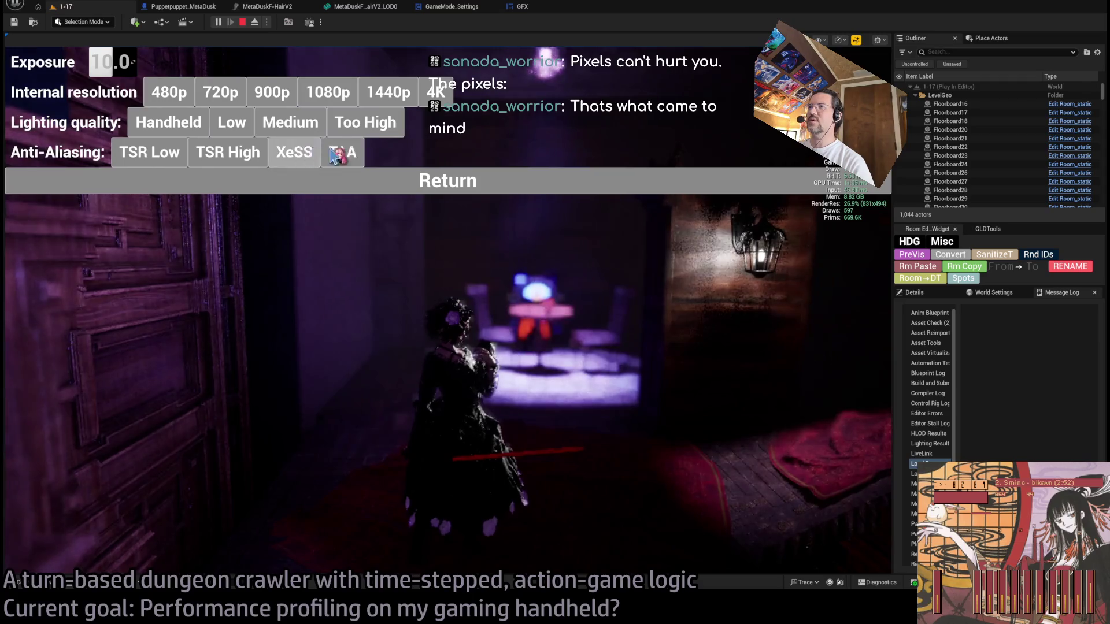
pyautogui.click(250, 161)
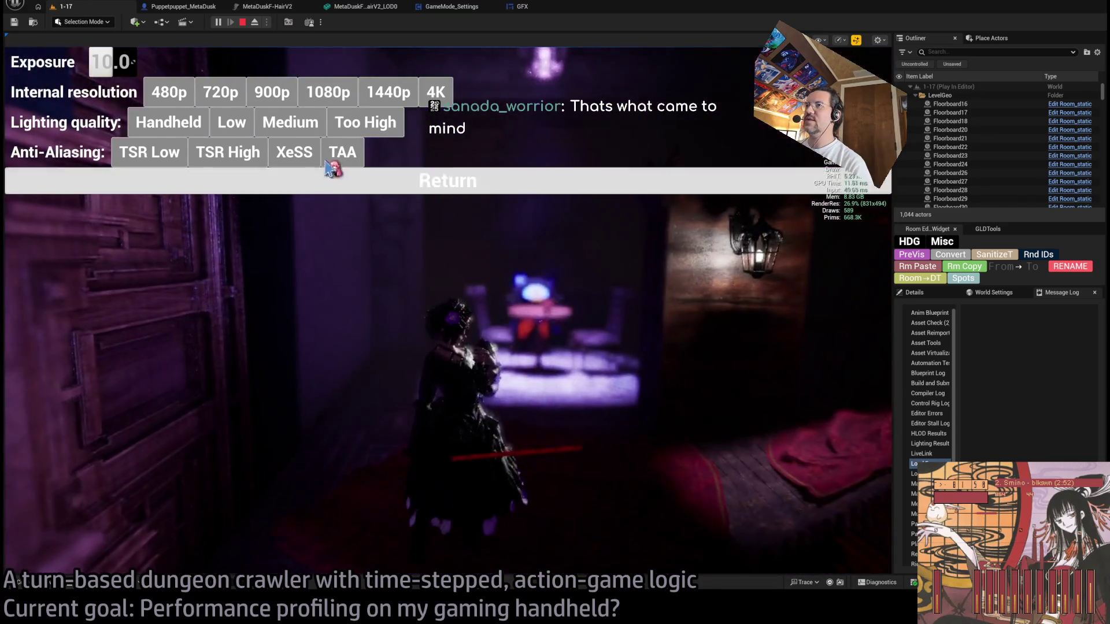
pyautogui.click(340, 156)
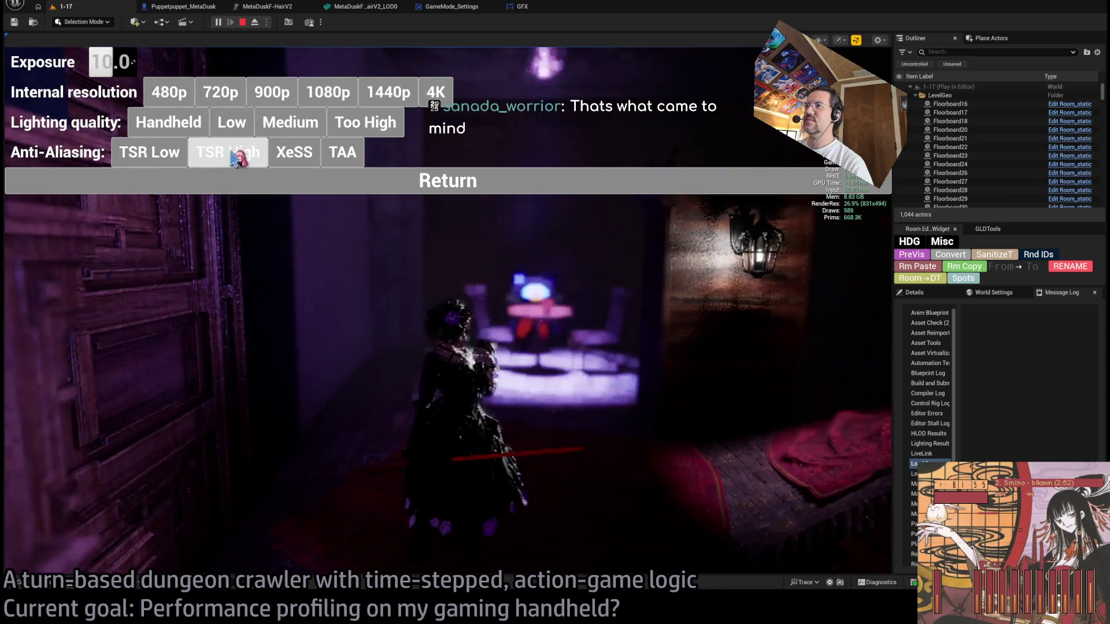
pyautogui.click(311, 161)
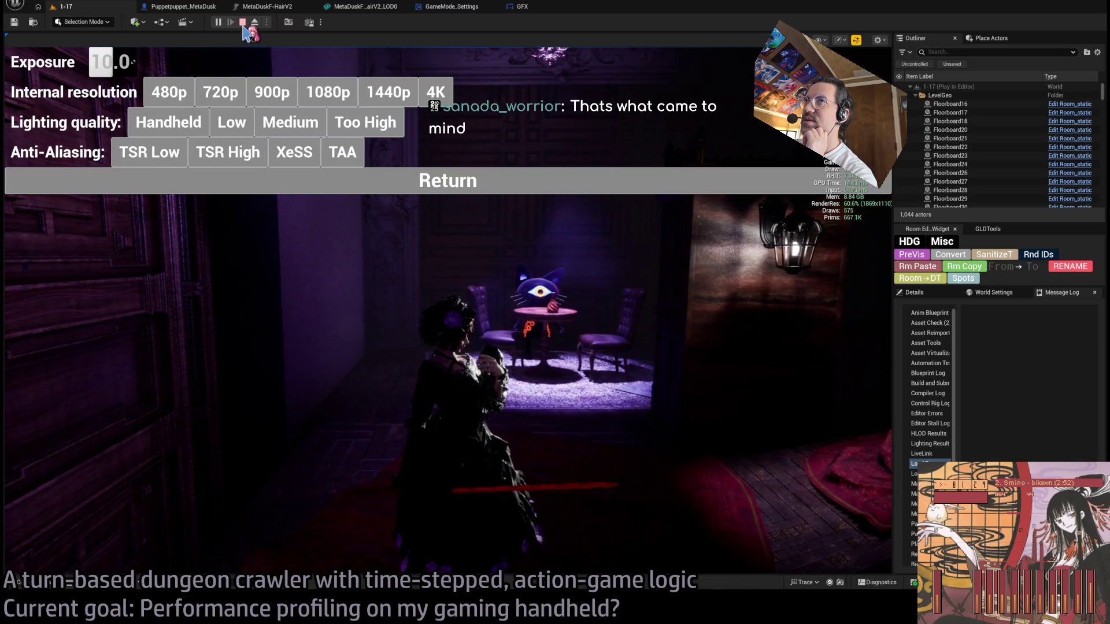
pyautogui.click(244, 25)
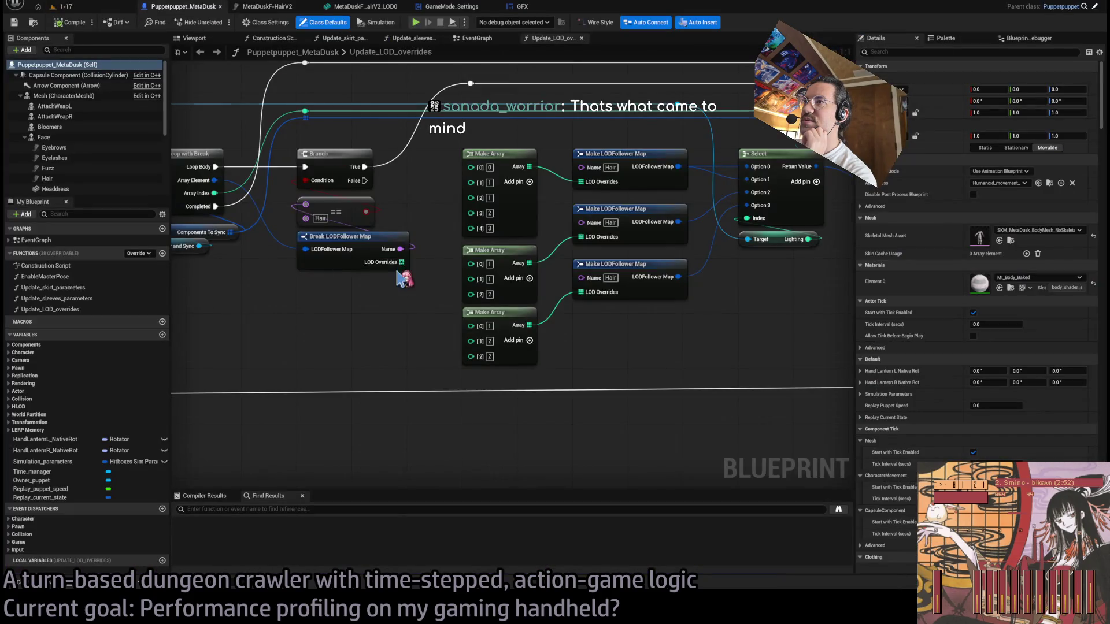
# - Close the FSR readme and scroll through DefaultScalability.ini before returning to Unreal
pyautogui.scroll(-5, 399, 280)
pyautogui.hotkey('alt', 'Tab')
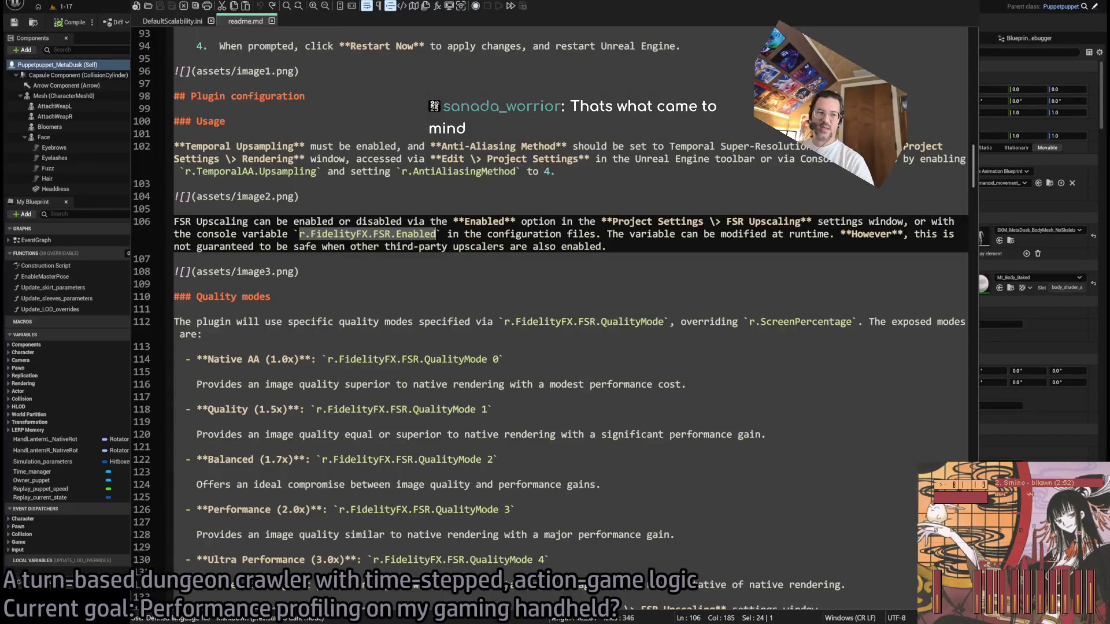
pyautogui.scroll(-6, 477, 391)
pyautogui.click(271, 21)
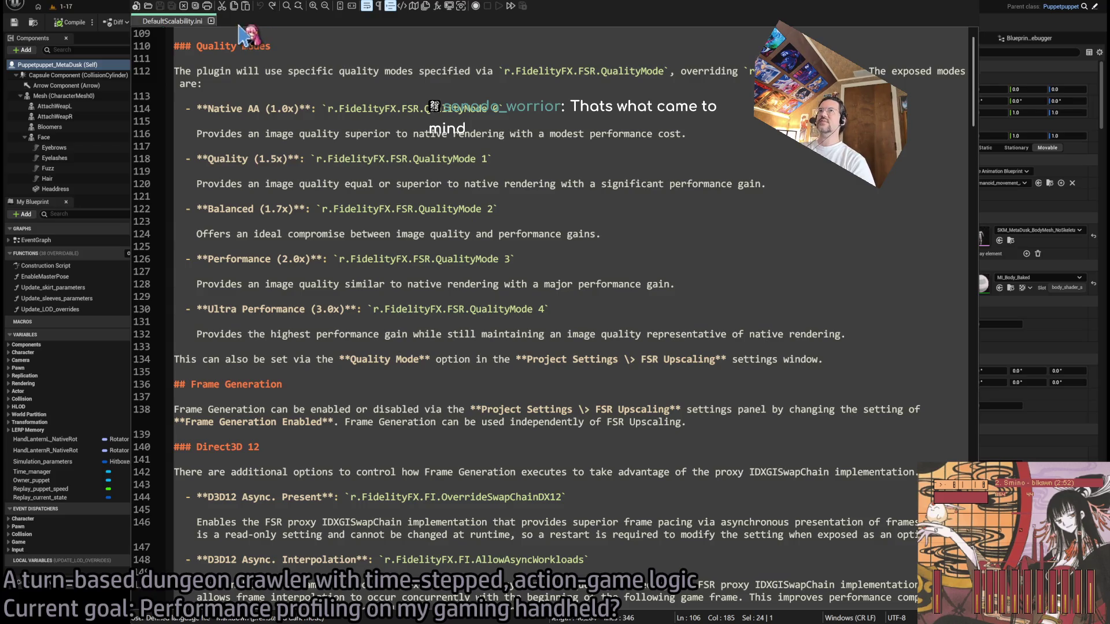
pyautogui.scroll(-20, 466, 443)
pyautogui.scroll(-20, 466, 442)
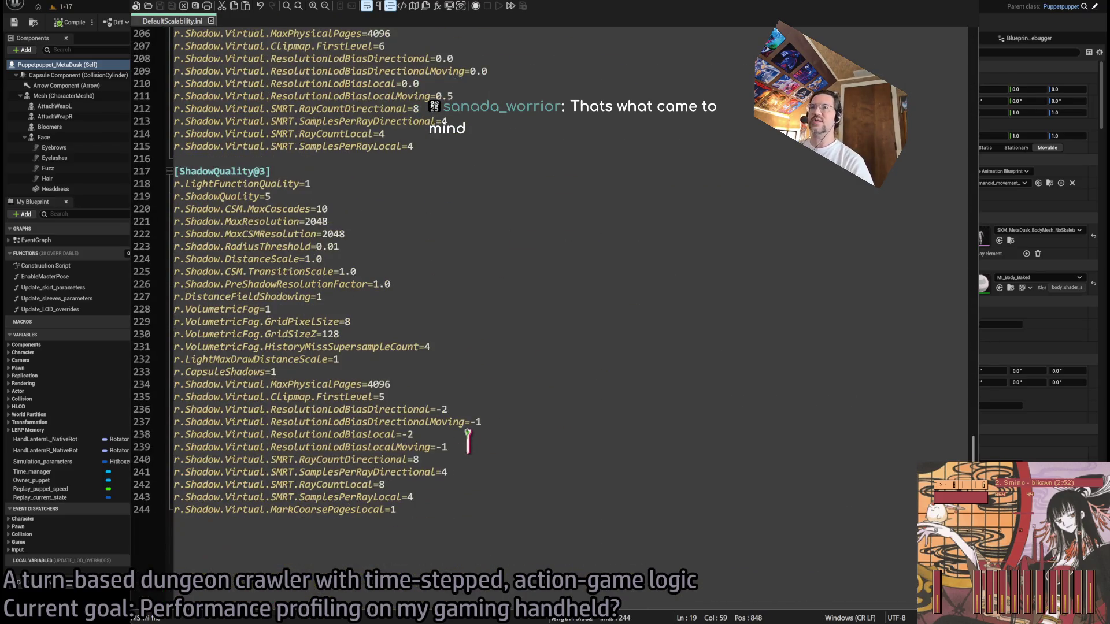
pyautogui.scroll(20, 467, 442)
pyautogui.scroll(20, 469, 443)
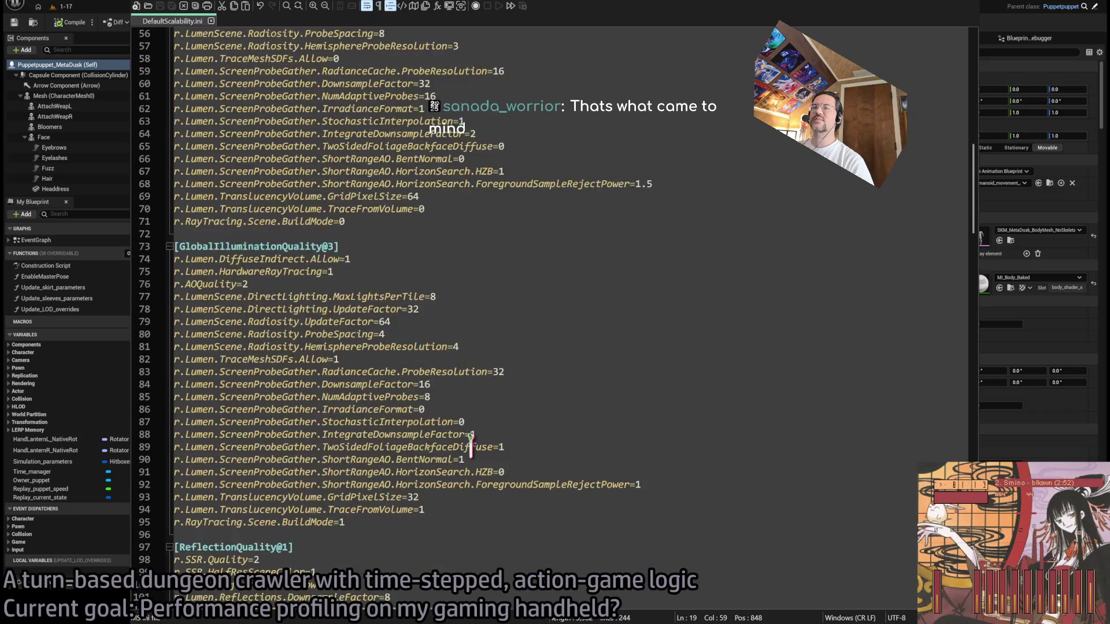
pyautogui.hotkey('alt', 'Tab')
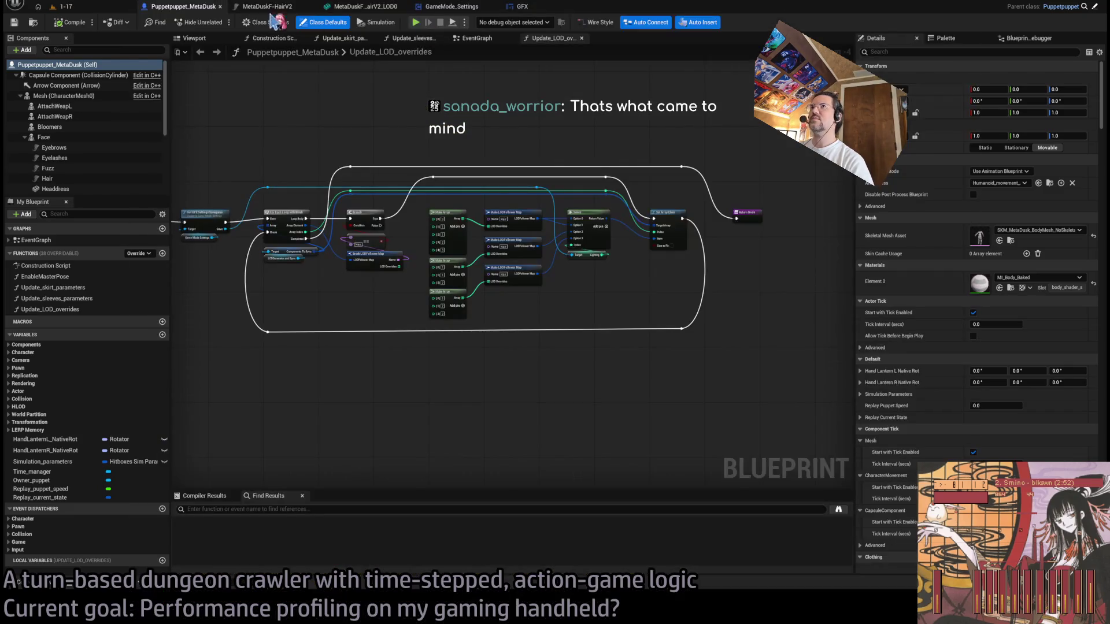
# - Browse the hair asset and Puppetpuppet_MetaDusk EventGraph, then switch to GameMode_Settings
pyautogui.click(68, 11)
pyautogui.click(278, 9)
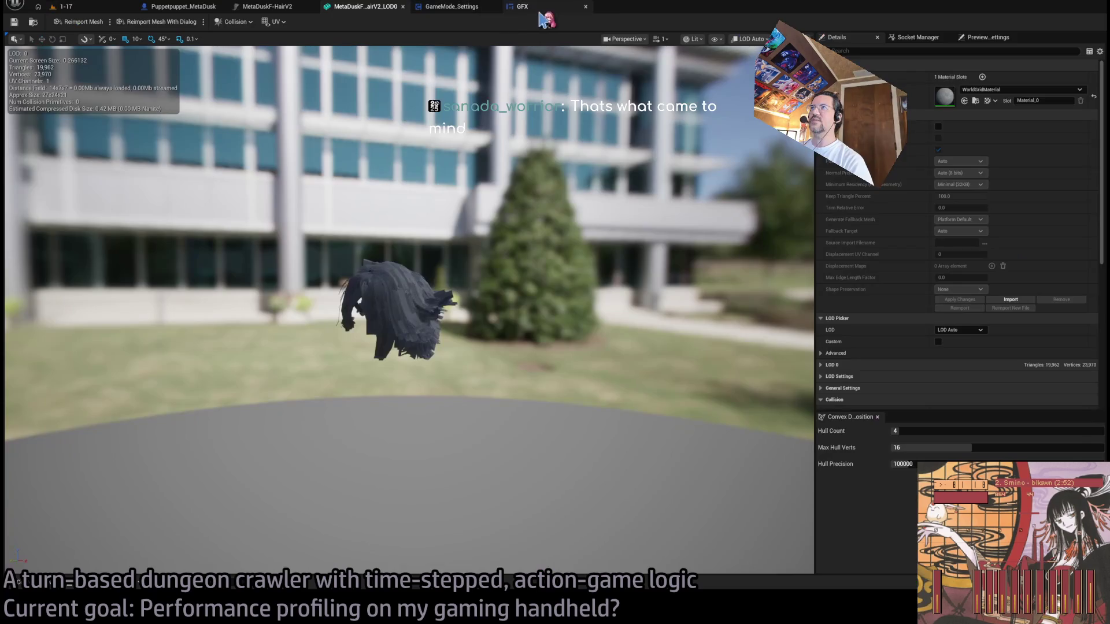
pyautogui.click(179, 6)
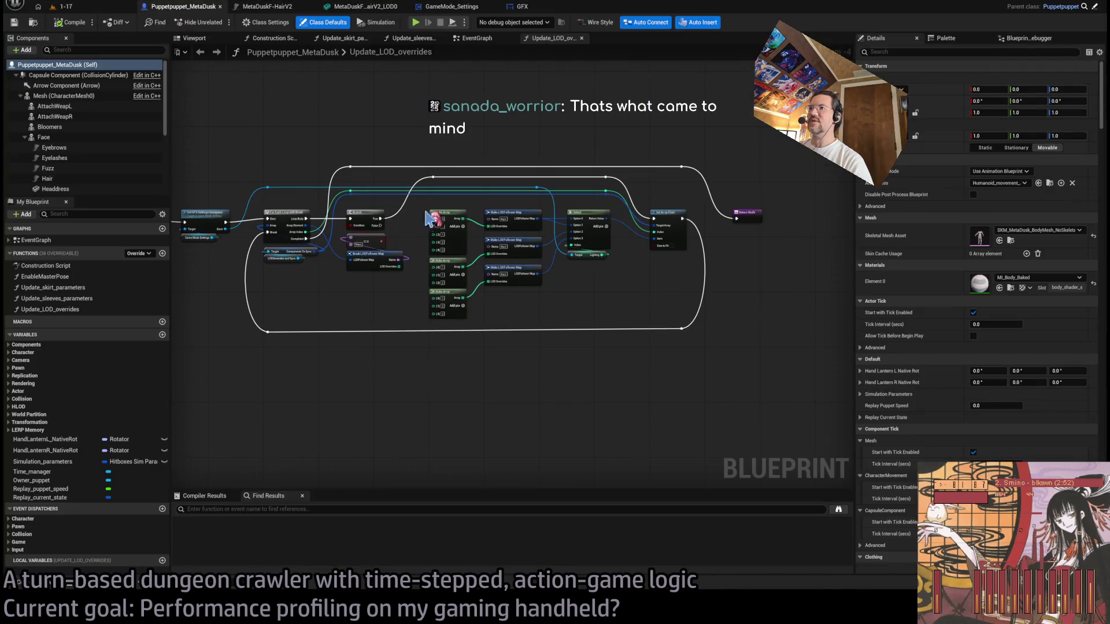
pyautogui.click(477, 39)
pyautogui.scroll(-4, 512, 297)
pyautogui.scroll(-1, 590, 247)
pyautogui.scroll(-1, 607, 299)
pyautogui.scroll(3, 550, 322)
pyautogui.scroll(-2, 523, 359)
pyautogui.scroll(-2, 540, 224)
pyautogui.scroll(2, 526, 293)
pyautogui.scroll(1, 579, 231)
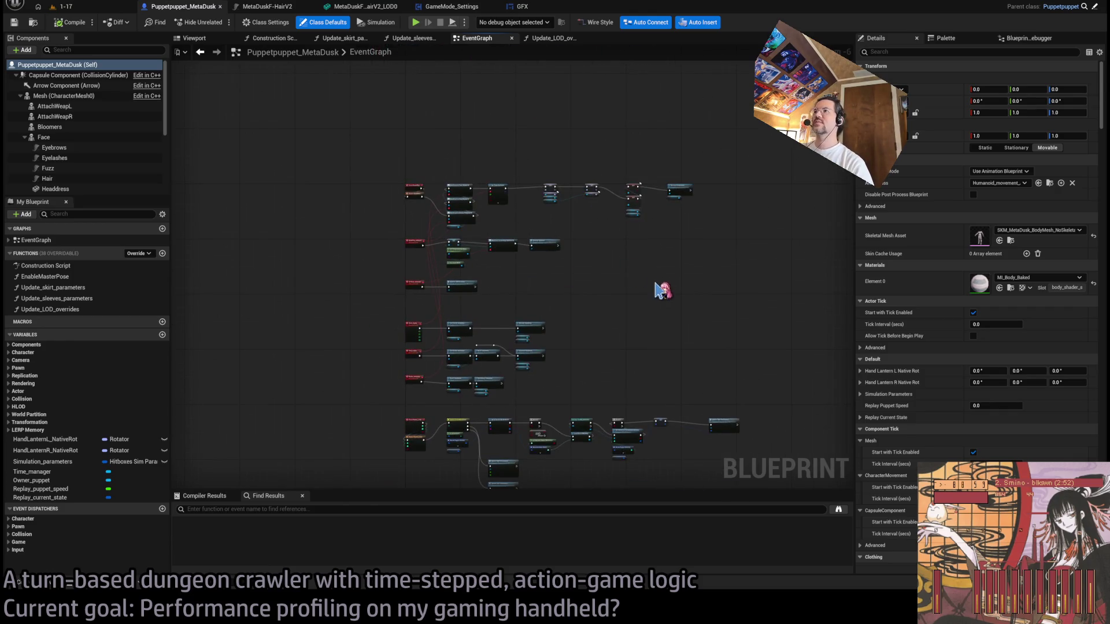
pyautogui.scroll(-1, 613, 134)
pyautogui.click(461, 9)
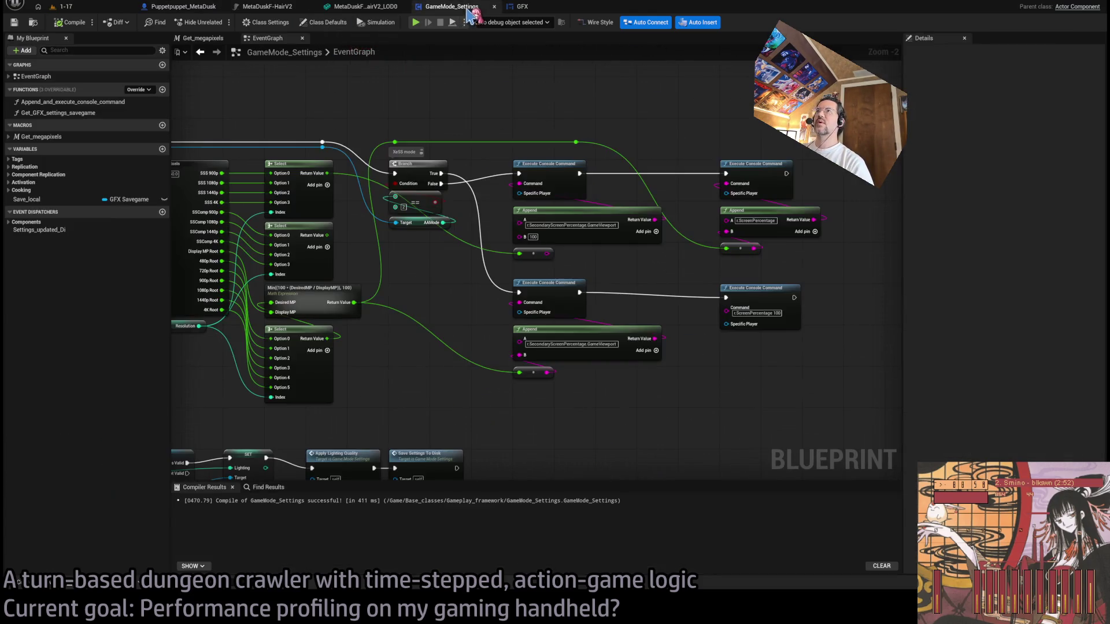
# - Move the PostProcessQuality Select node down and review the Shadow, Lumen and Reflection setting nodes
pyautogui.scroll(-1, 601, 302)
pyautogui.scroll(1, 636, 324)
pyautogui.scroll(2, 572, 218)
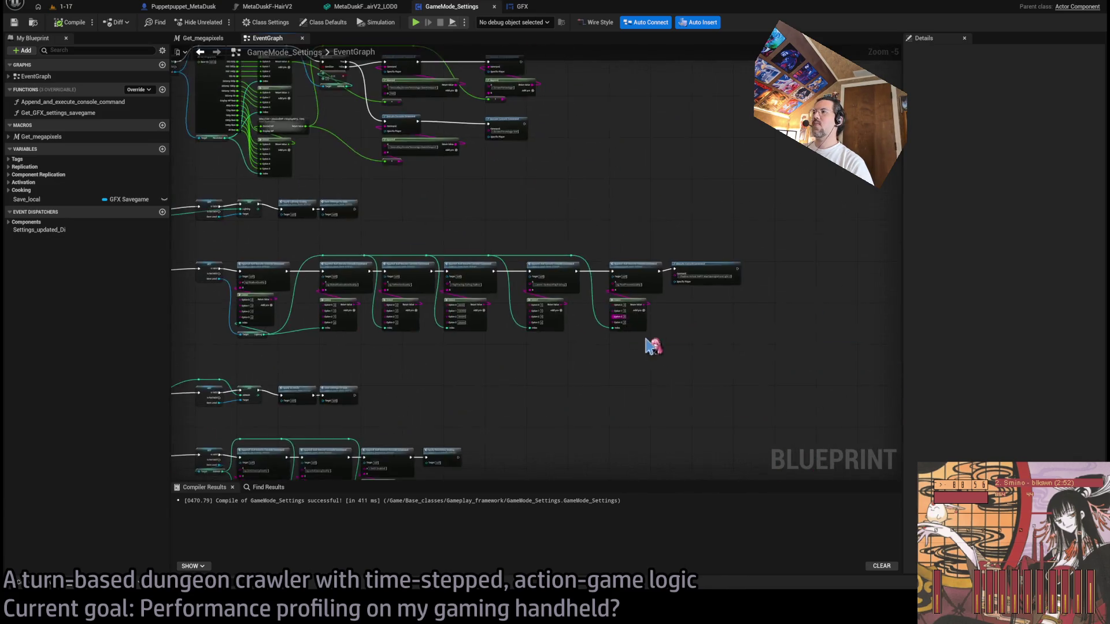
pyautogui.moveTo(524, 277); pyautogui.dragTo(508, 359)
pyautogui.moveTo(526, 284)
pyautogui.mouseDown()
pyautogui.moveTo(527, 354)
pyautogui.moveTo(533, 282)
pyautogui.mouseUp()
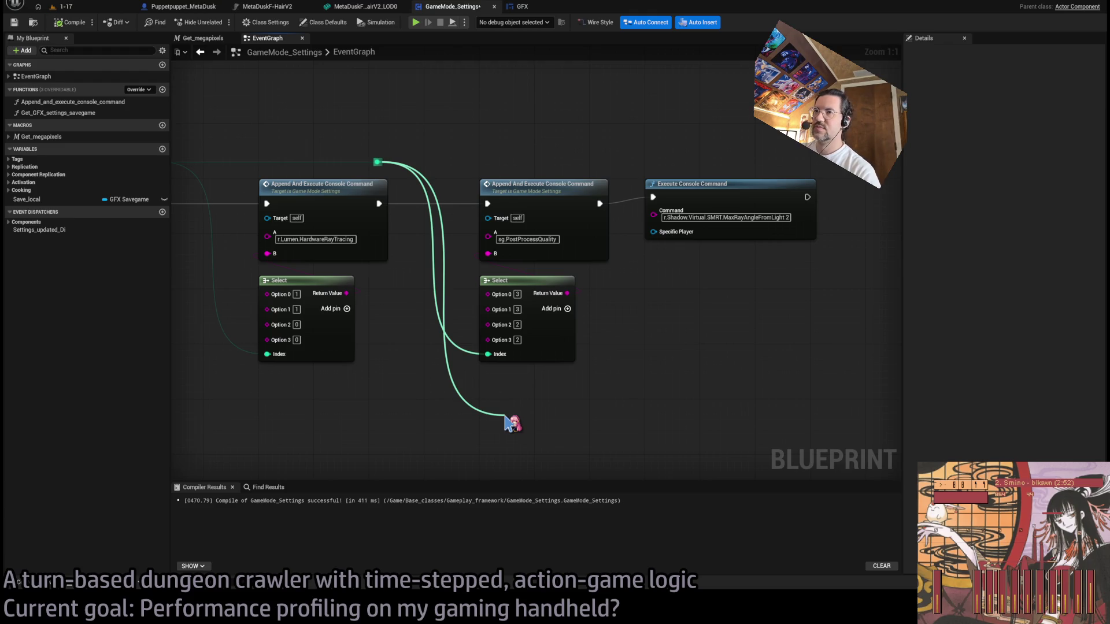
pyautogui.moveTo(506, 422); pyautogui.dragTo(415, 272)
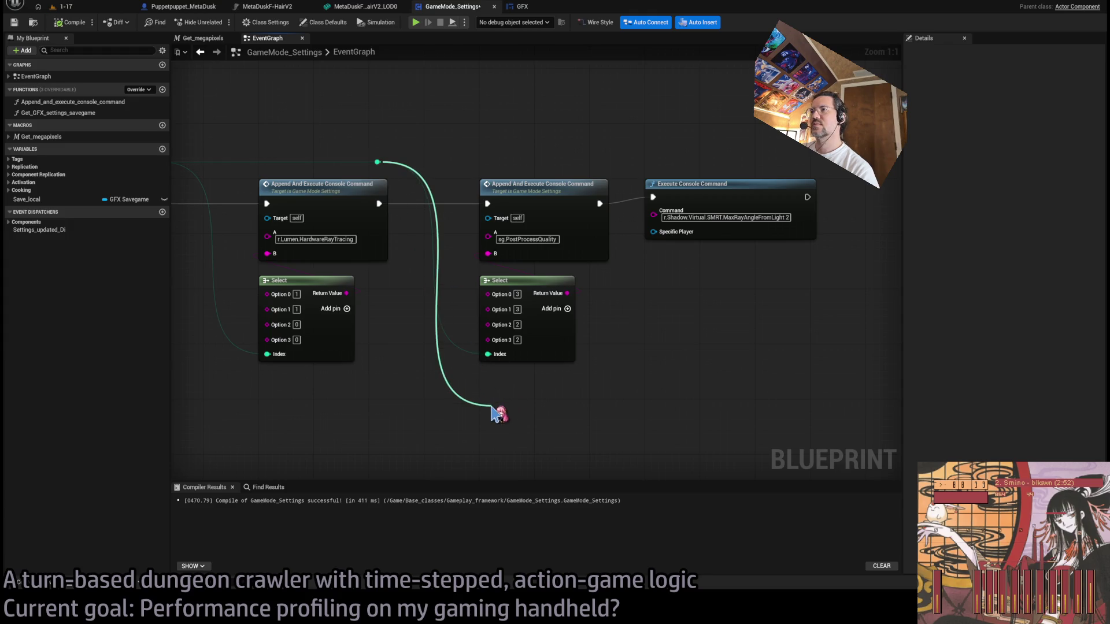
pyautogui.moveTo(492, 407); pyautogui.dragTo(455, 419)
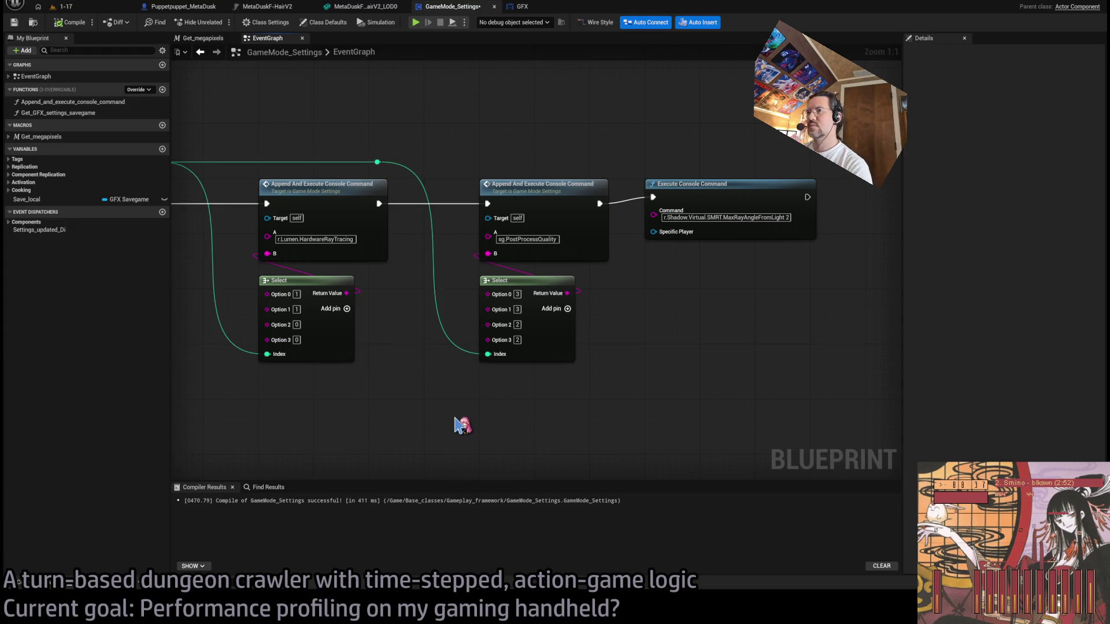
pyautogui.moveTo(328, 402)
pyautogui.mouseDown()
pyautogui.moveTo(788, 367)
pyautogui.moveTo(861, 388)
pyautogui.mouseUp()
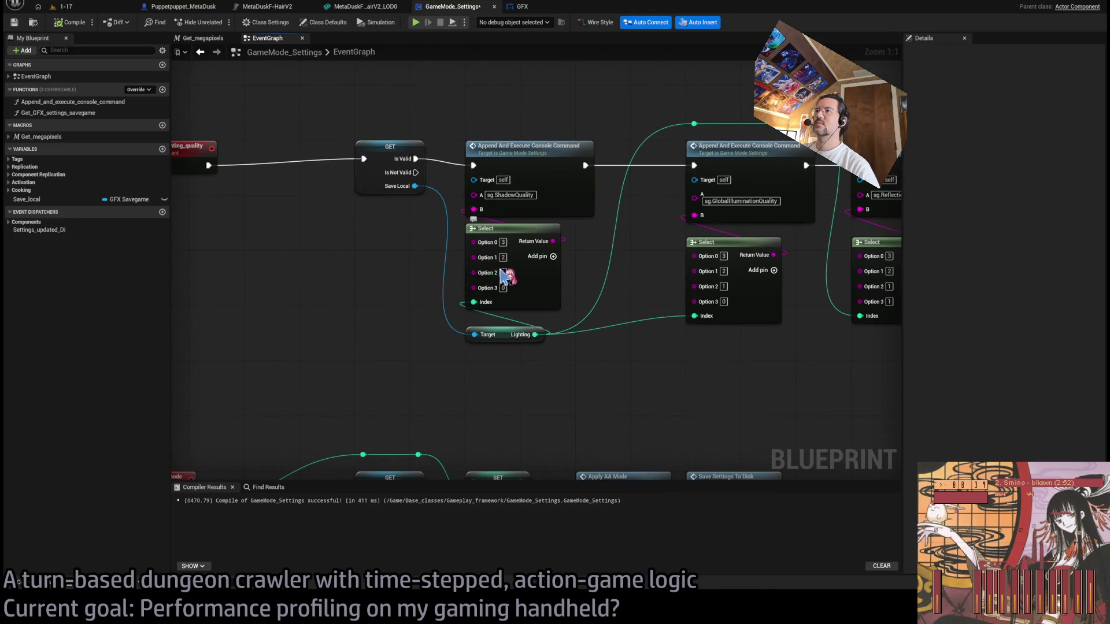
pyautogui.moveTo(743, 376)
pyautogui.mouseDown()
pyautogui.moveTo(474, 376)
pyautogui.moveTo(440, 310)
pyautogui.mouseUp()
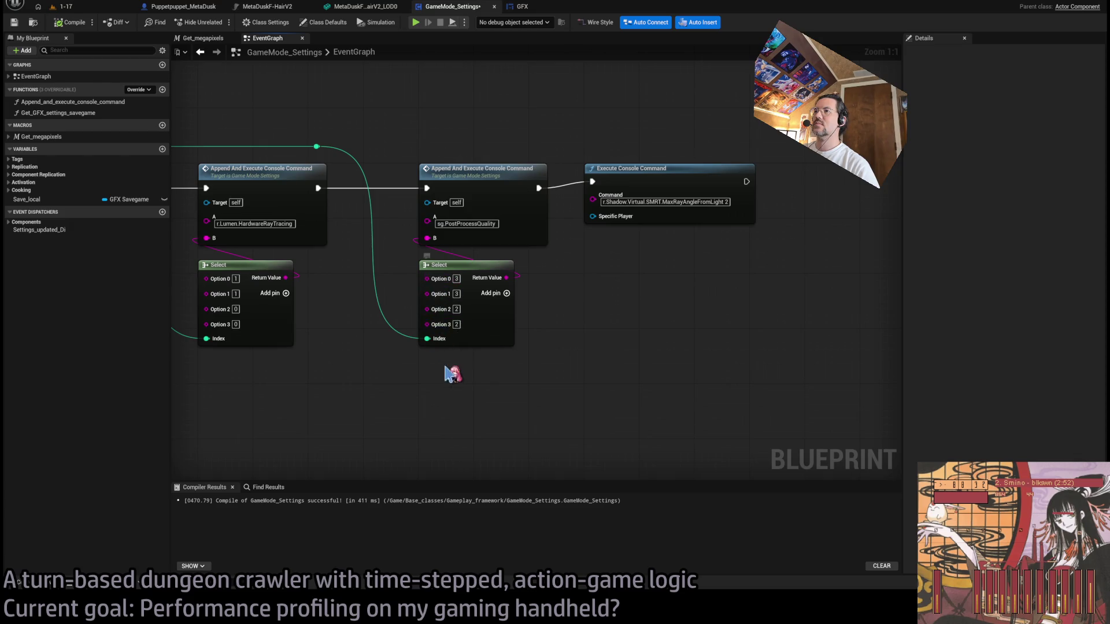
pyautogui.moveTo(446, 368); pyautogui.dragTo(472, 365)
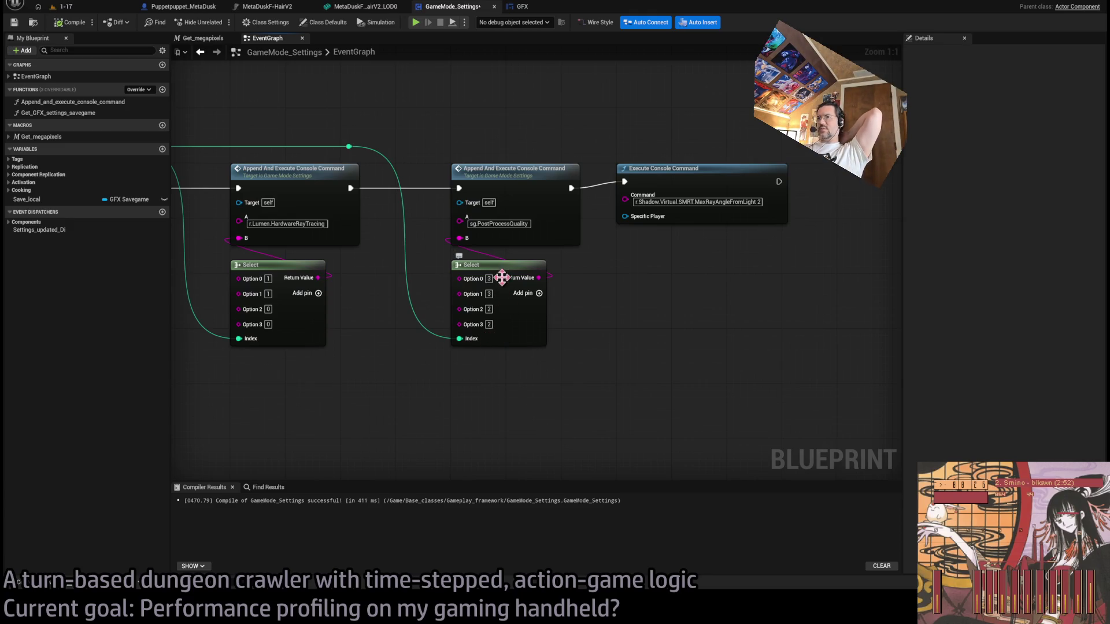
pyautogui.moveTo(382, 328)
pyautogui.mouseDown()
pyautogui.moveTo(758, 312)
pyautogui.moveTo(768, 367)
pyautogui.moveTo(498, 347)
pyautogui.moveTo(739, 342)
pyautogui.moveTo(350, 356)
pyautogui.mouseUp()
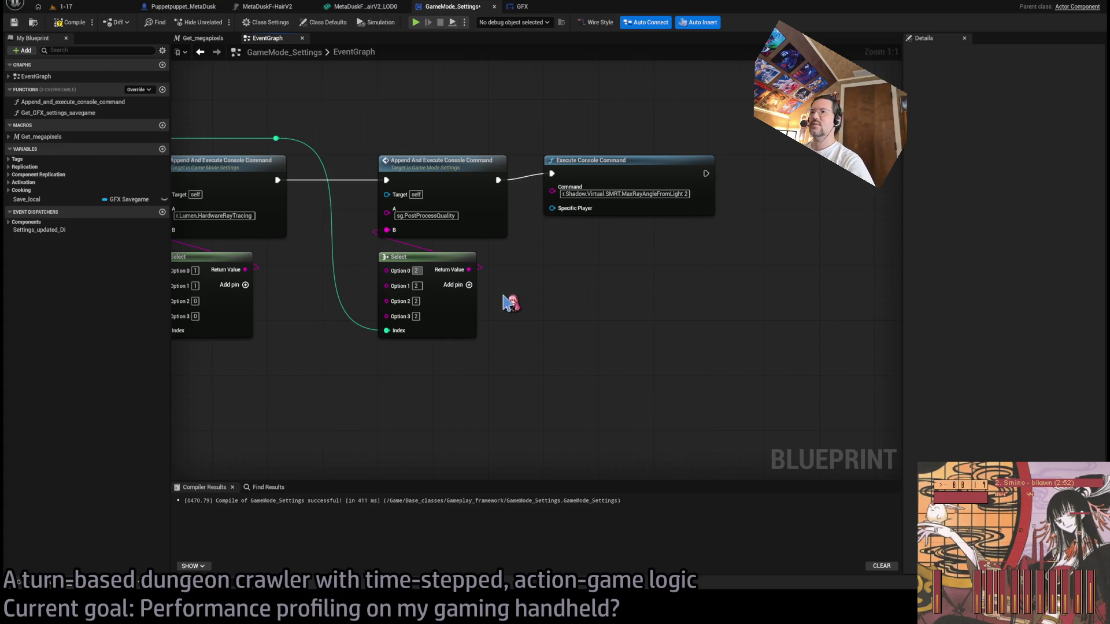
# - Recompile GameMode_Settings, then play level 1-17 with Alt+P
pyautogui.click(76, 22)
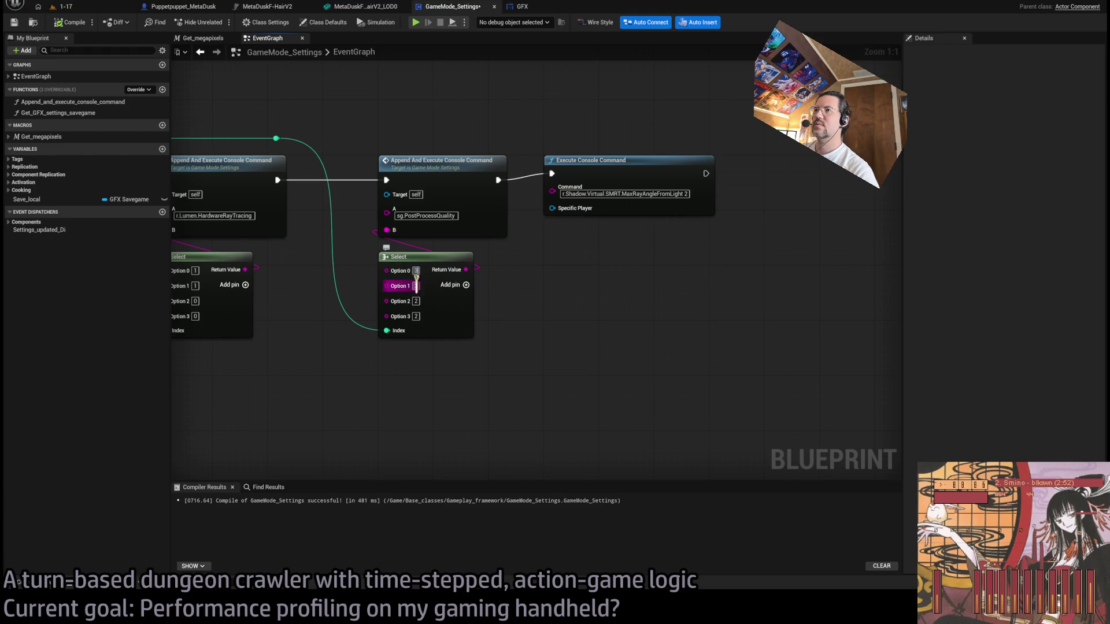
pyautogui.moveTo(322, 347)
pyautogui.mouseDown()
pyautogui.moveTo(397, 313)
pyautogui.moveTo(620, 279)
pyautogui.mouseUp()
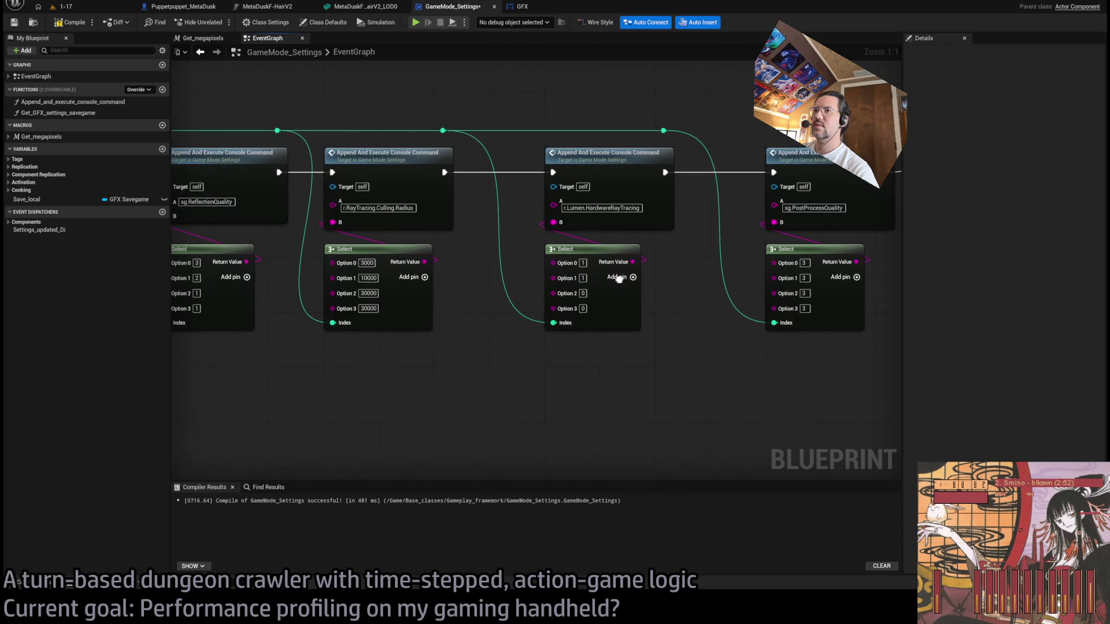
pyautogui.click(81, 8)
pyautogui.hotkey('alt', 'p')
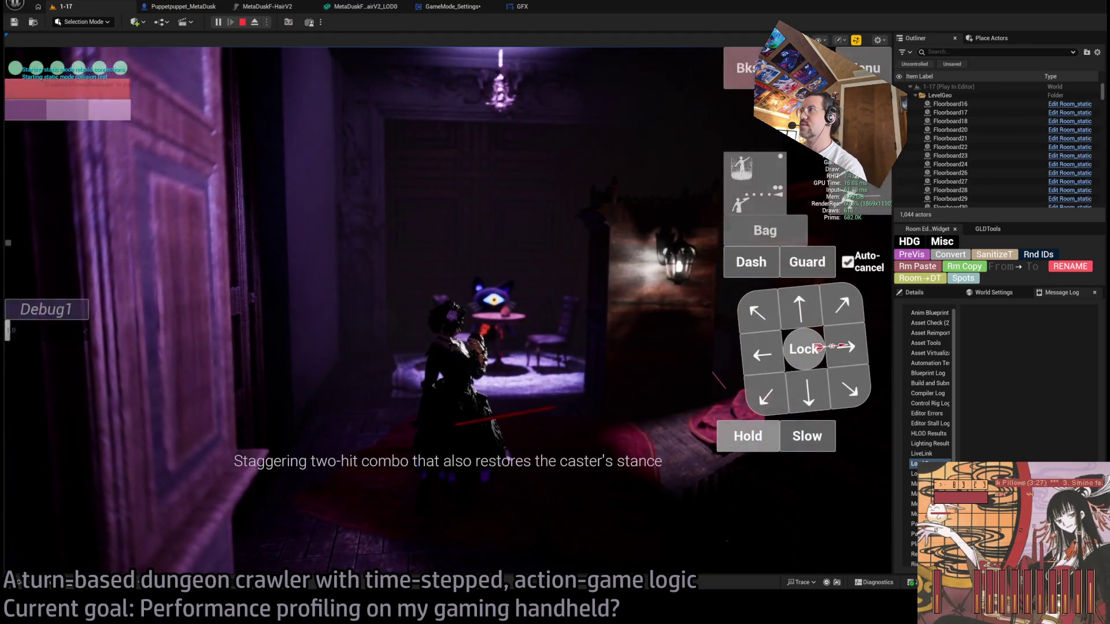
# - In the play session, switch in-game anti-aliasing to XeSS, then to TAA
pyautogui.click(757, 177)
pyautogui.click(296, 153)
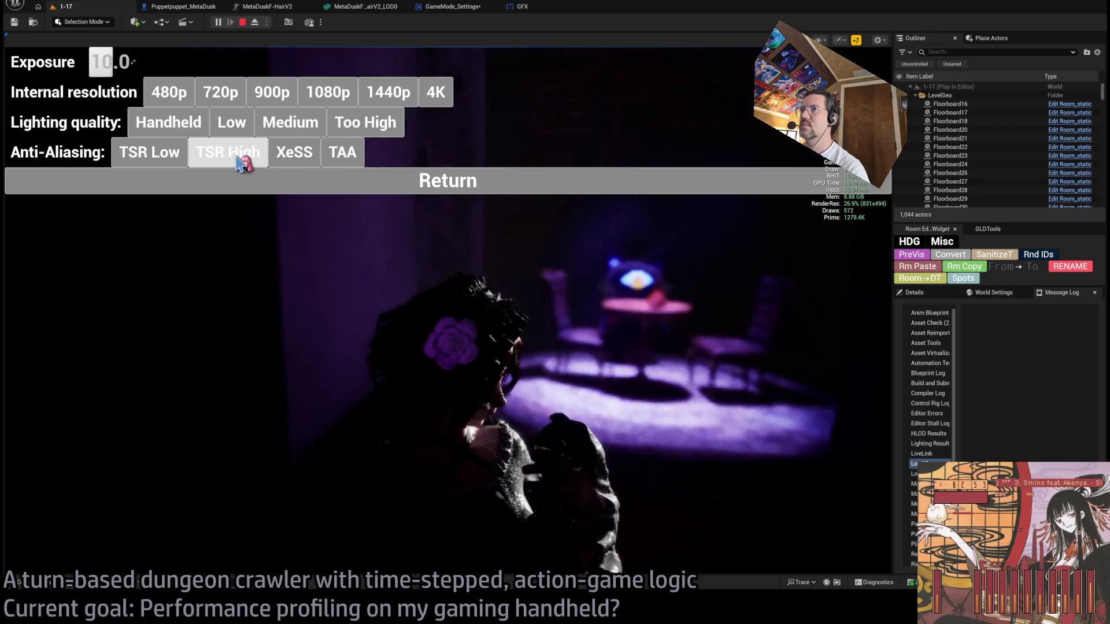
pyautogui.click(342, 152)
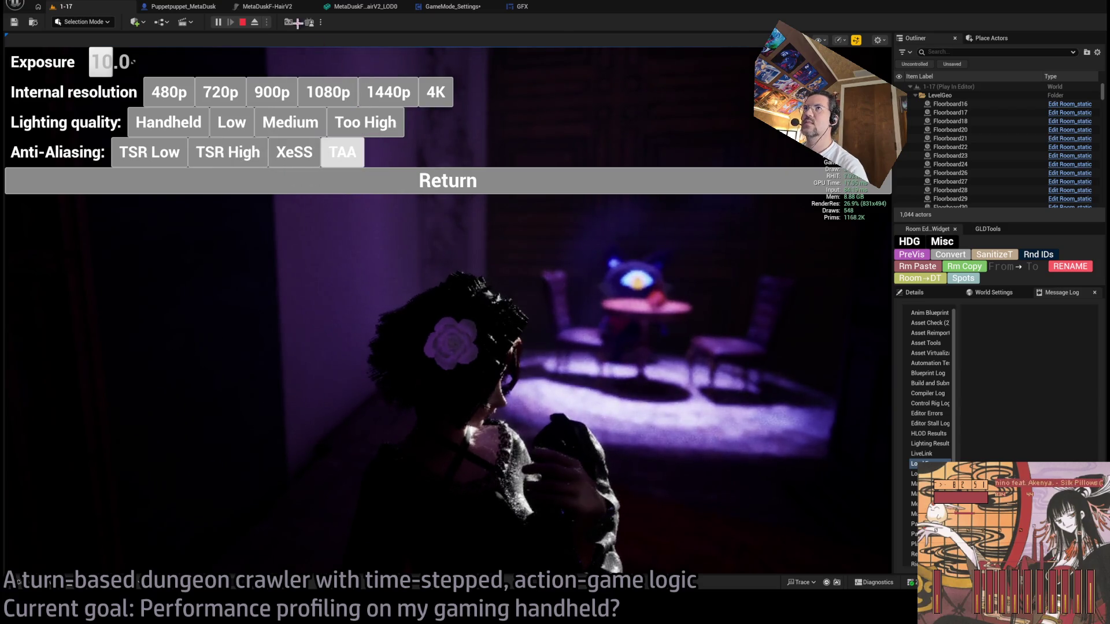
# - Step back through the LOD0 hair mesh and HairV2 tabs to the Puppetpuppet_MetaDusk blueprint
pyautogui.click(365, 7)
pyautogui.click(267, 6)
pyautogui.click(183, 6)
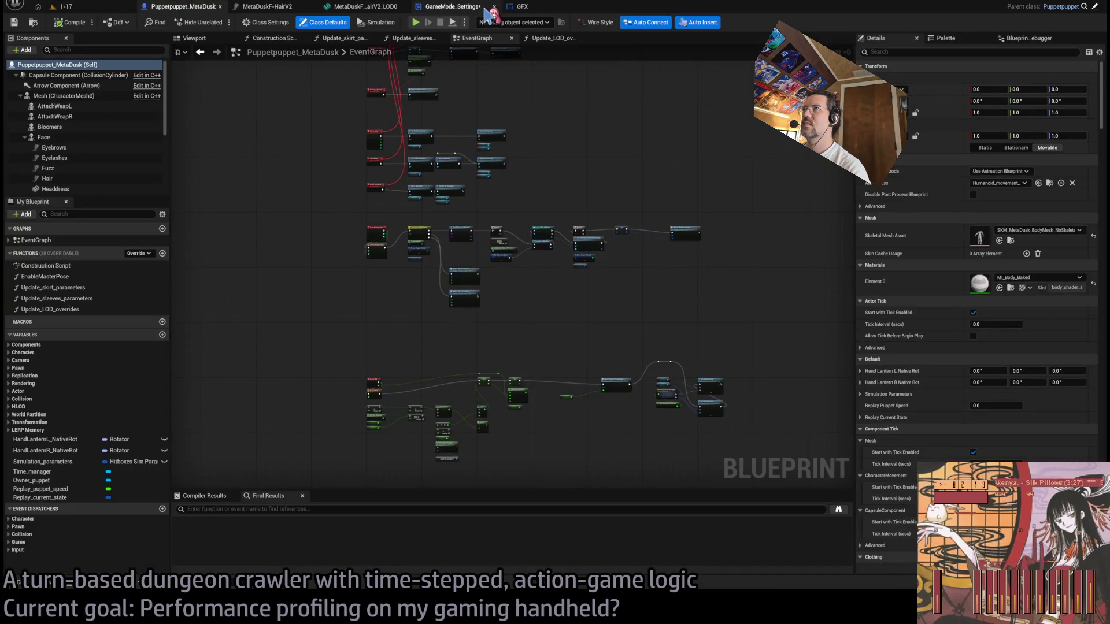
# - In GameMode_Settings, pan to the Execute Console Command and third Append nodes
pyautogui.click(486, 9)
pyautogui.moveTo(602, 196); pyautogui.dragTo(371, 205)
pyautogui.moveTo(492, 300)
pyautogui.mouseDown()
pyautogui.moveTo(595, 310)
pyautogui.moveTo(573, 318)
pyautogui.mouseUp()
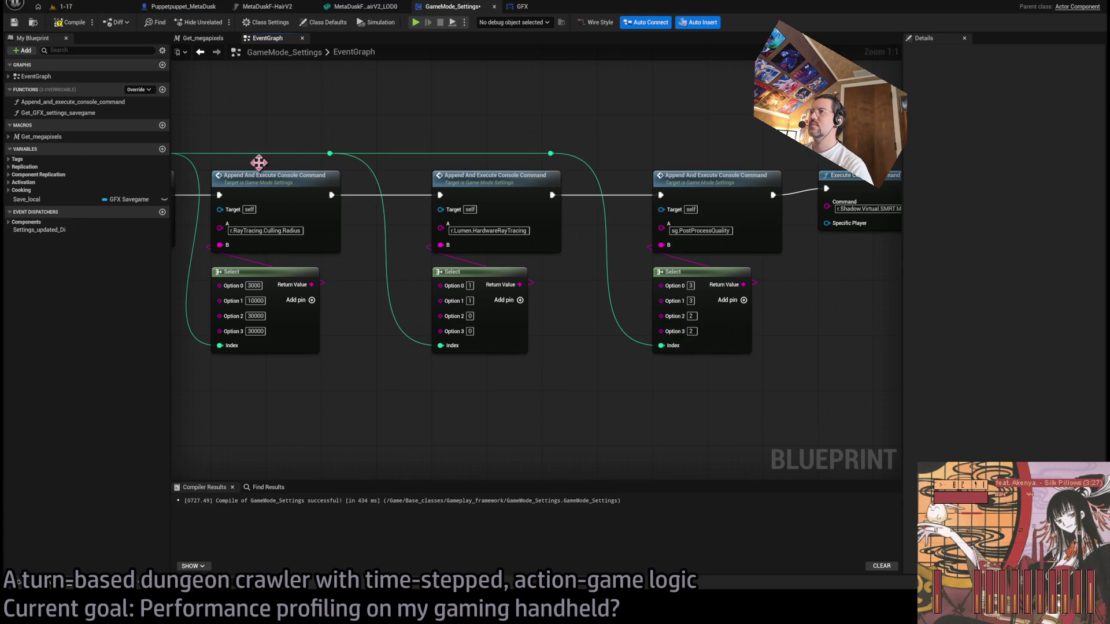
# - Play level 1-17, switch anti-aliasing to XeSS and then away from it, and stop
pyautogui.click(91, 9)
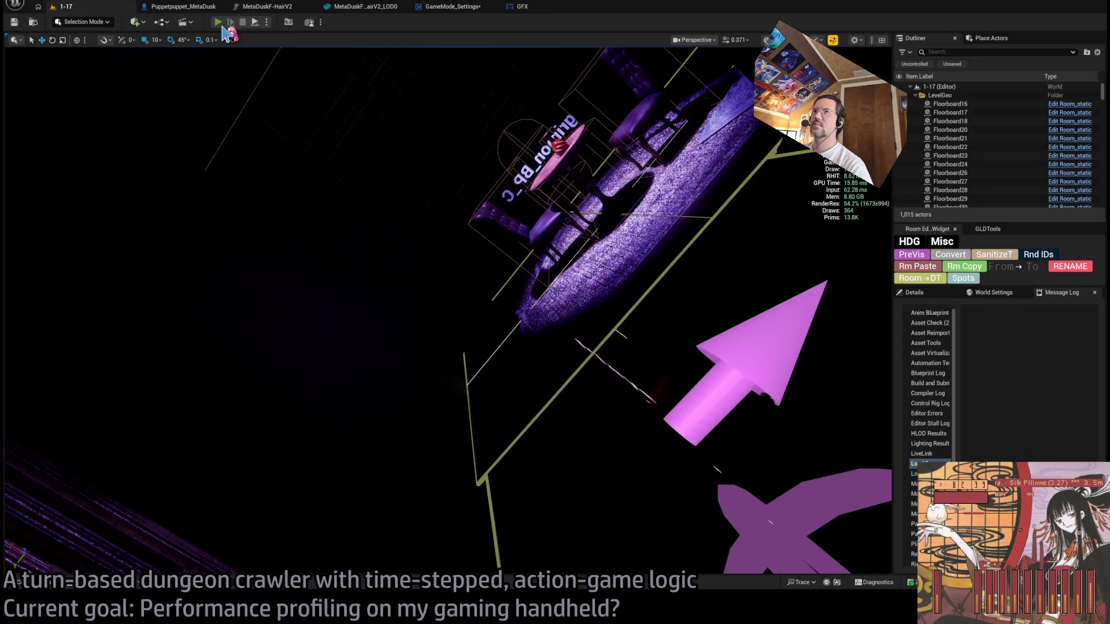
pyautogui.click(219, 24)
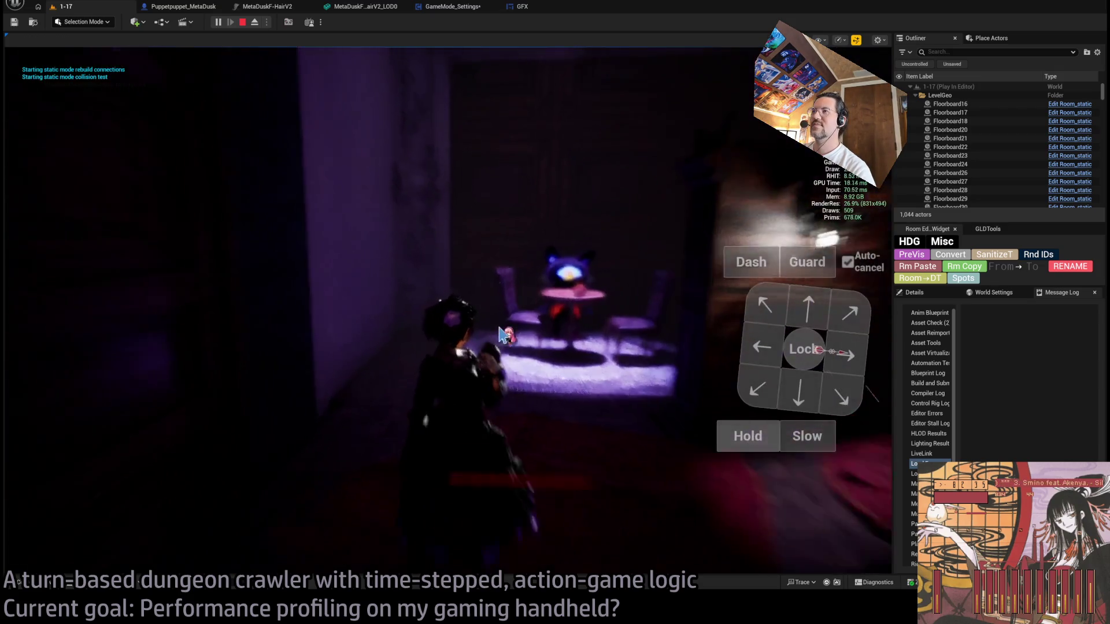
pyautogui.click(46, 309)
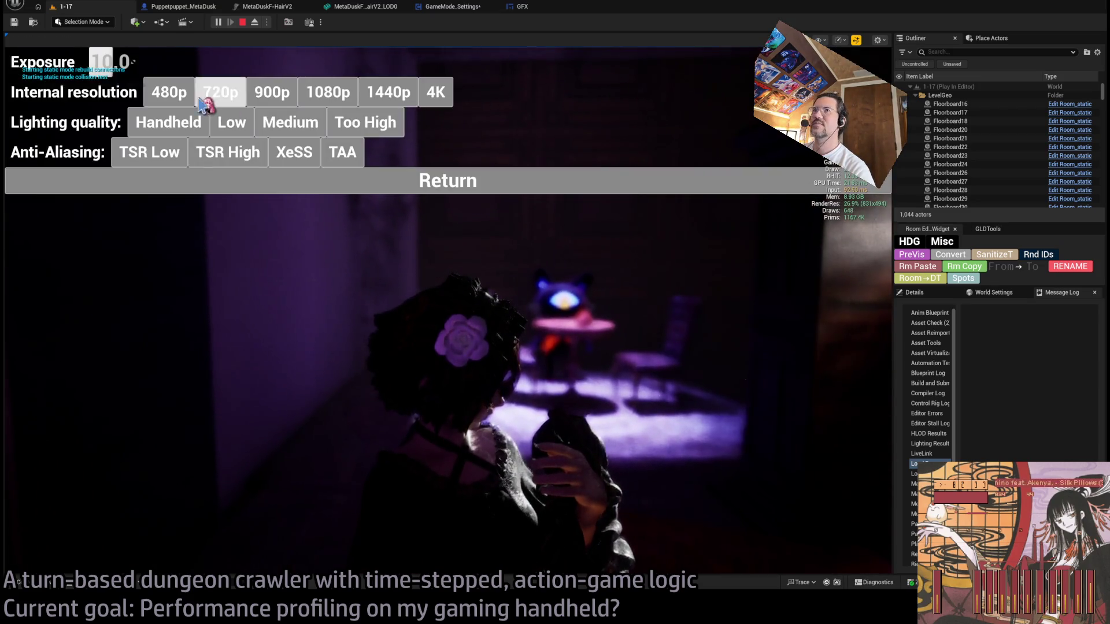
pyautogui.click(294, 155)
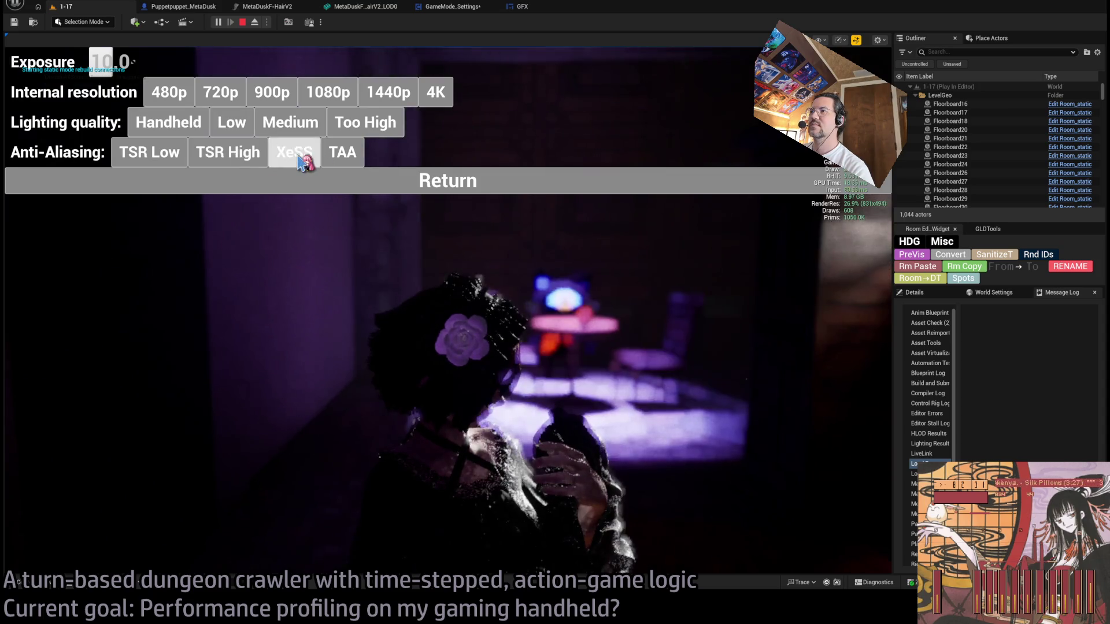
pyautogui.click(346, 157)
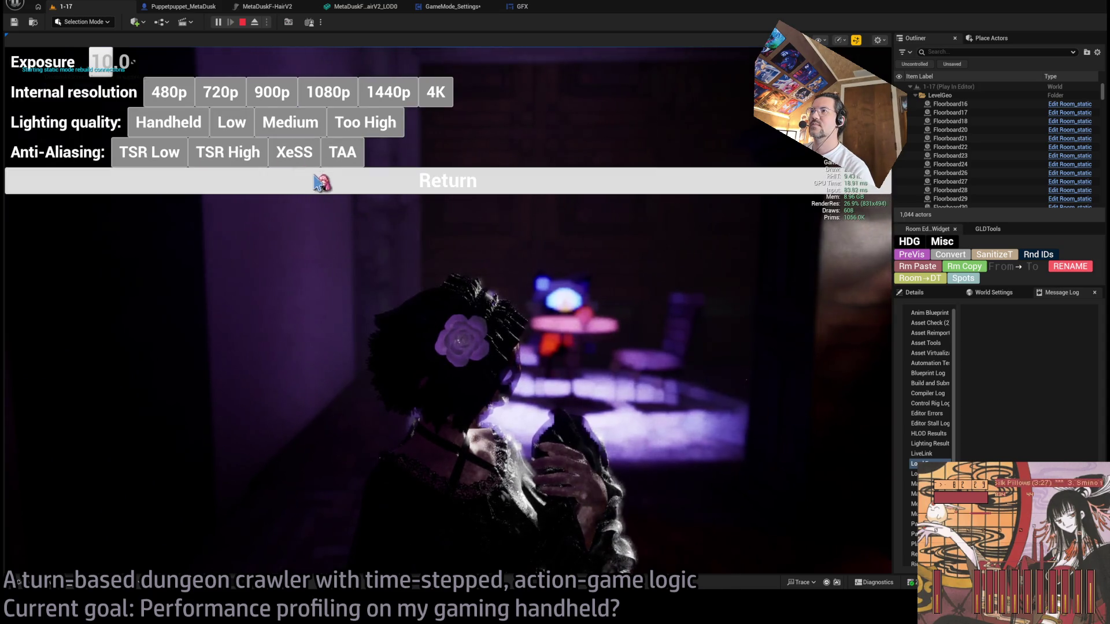
pyautogui.press('Escape')
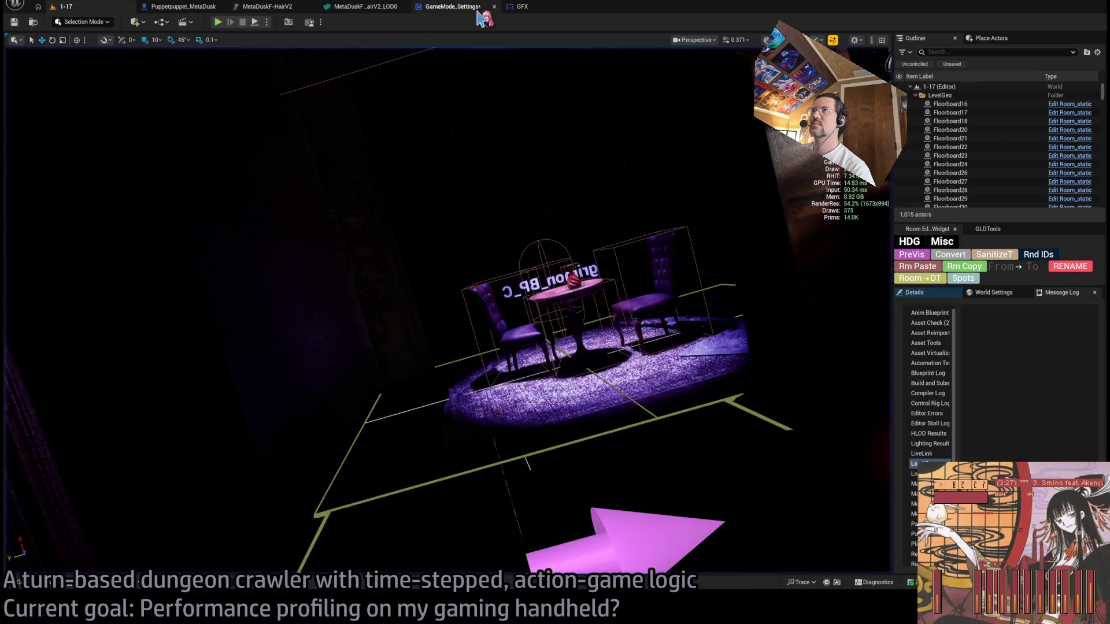
# - Cycle through the GFX, GameMode_Settings, hair mesh and Puppetpuppet_MetaDusk tabs back to level 1-17
pyautogui.click(521, 7)
pyautogui.click(451, 7)
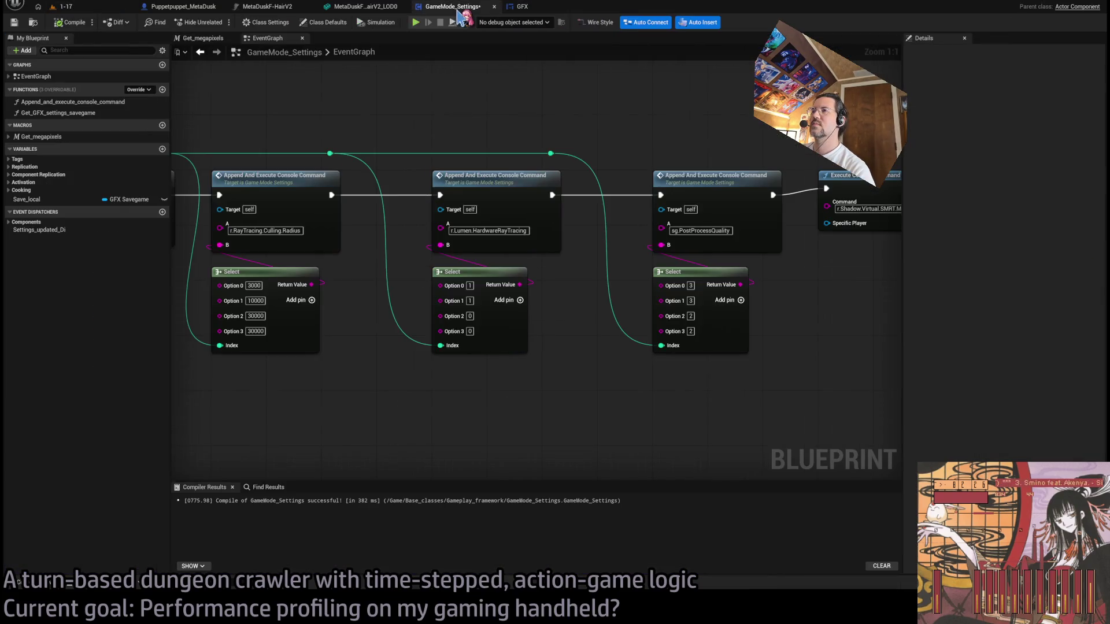
pyautogui.click(365, 7)
pyautogui.click(189, 7)
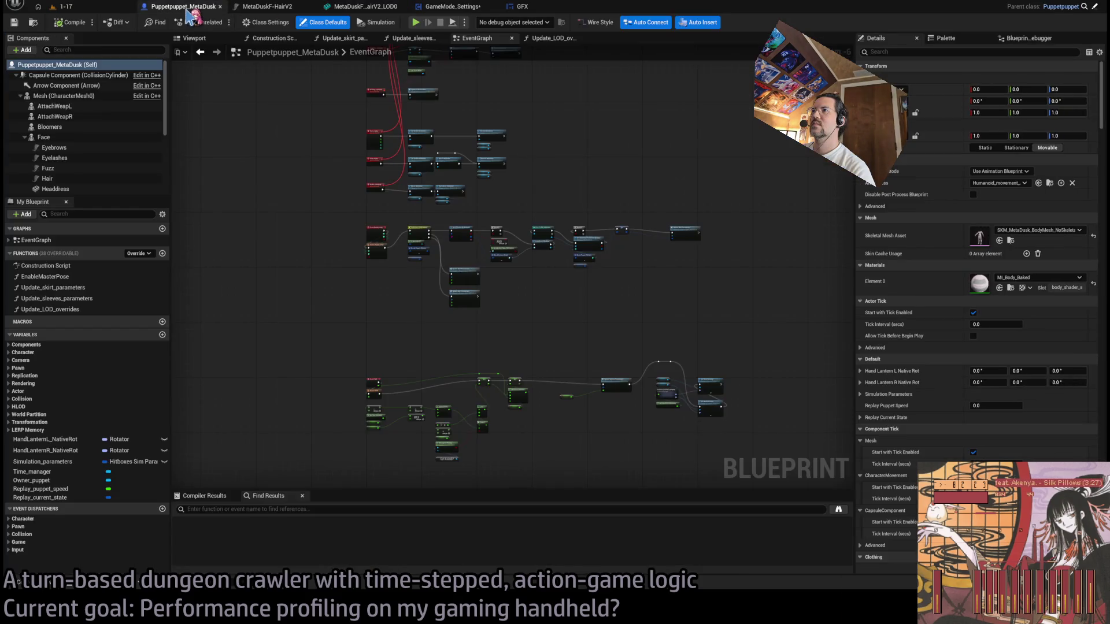
pyautogui.click(64, 7)
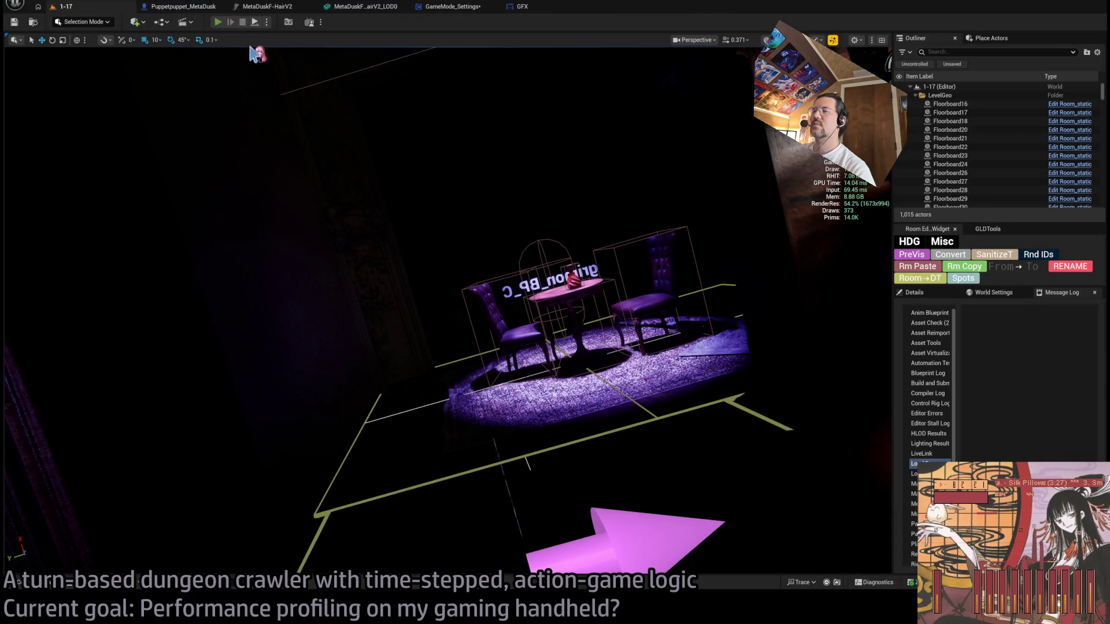
# - Replay with XeSS, trying internal resolutions 720p, 900p and 4K before settling on 480p
pyautogui.hotkey('alt', 'p')
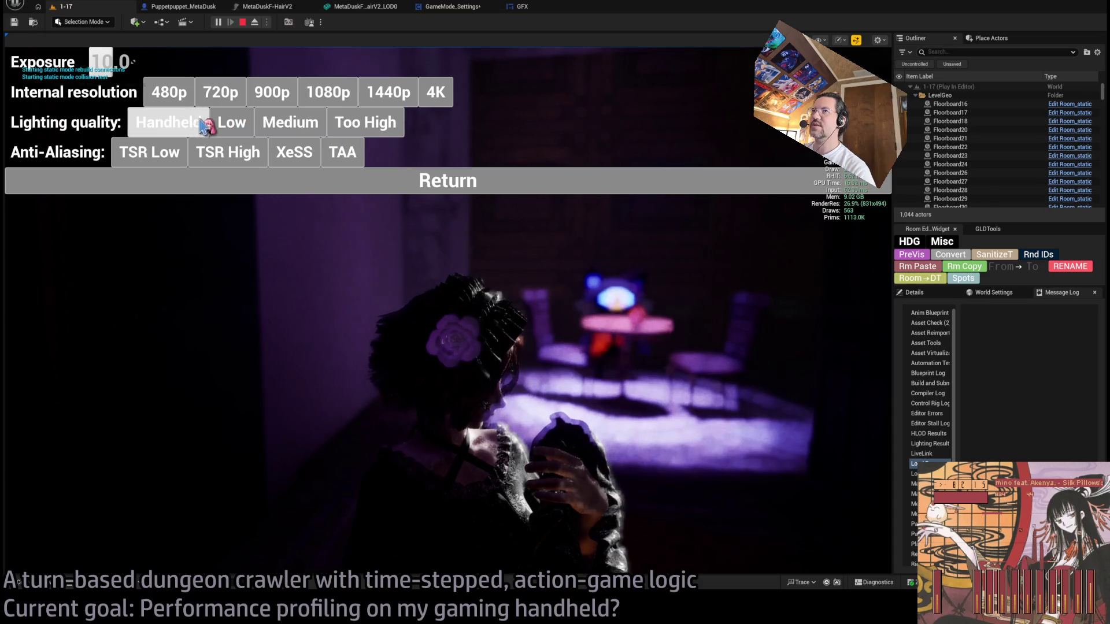
pyautogui.click(328, 96)
pyautogui.click(301, 153)
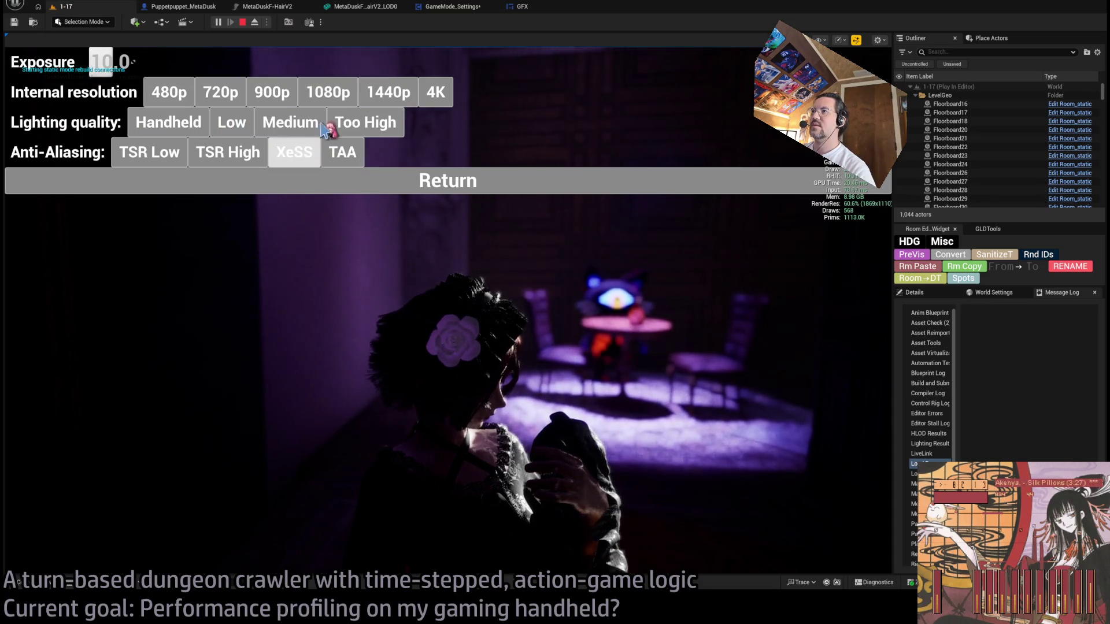
pyautogui.click(219, 94)
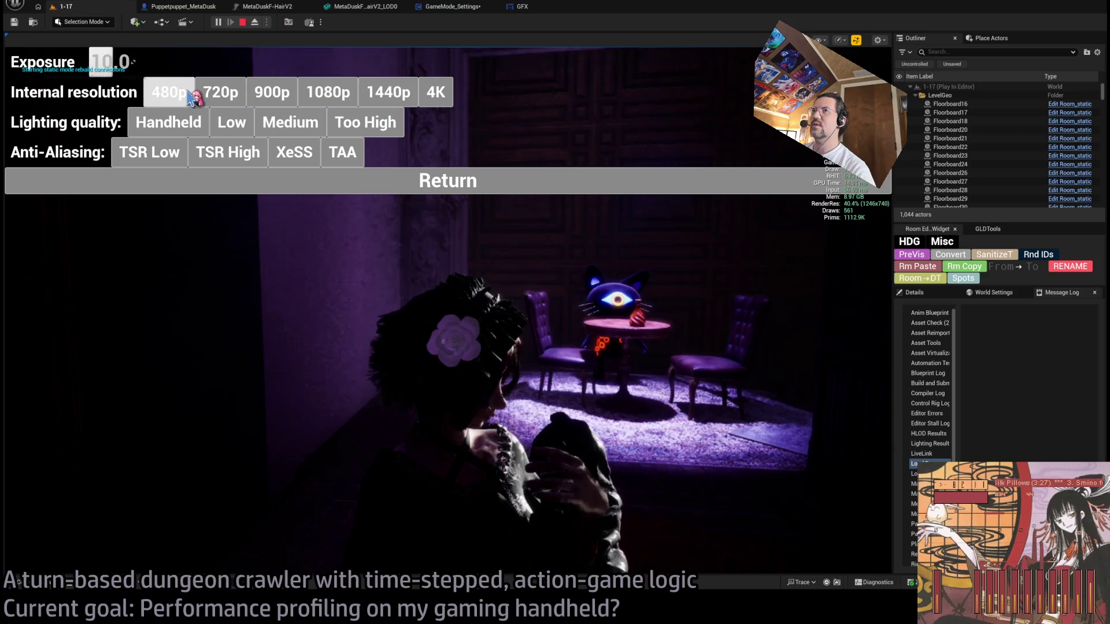
pyautogui.click(267, 95)
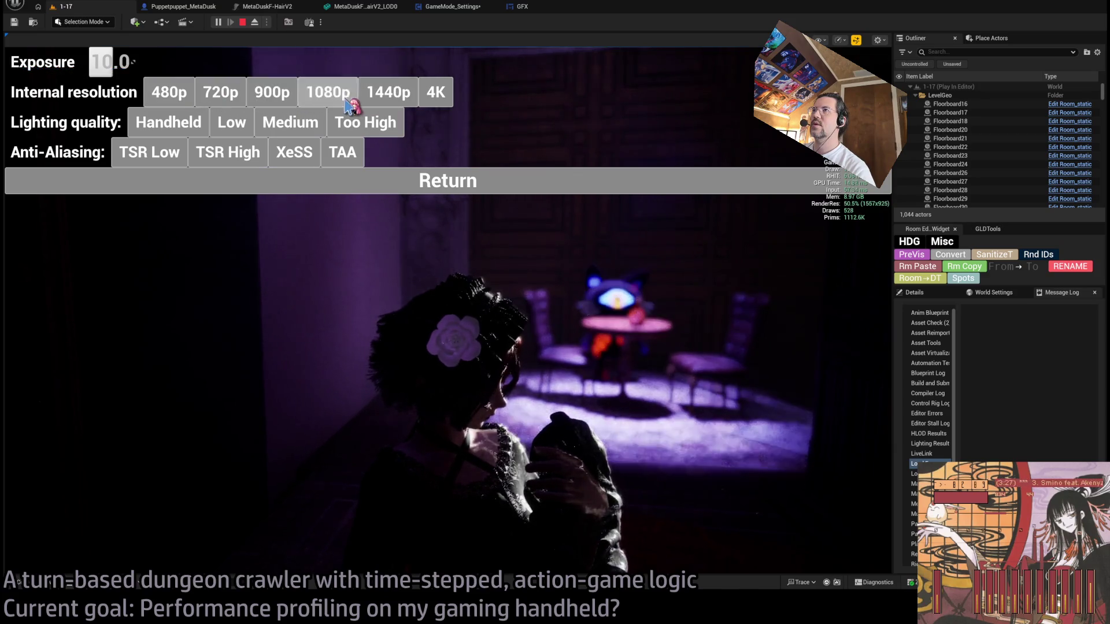
pyautogui.click(436, 92)
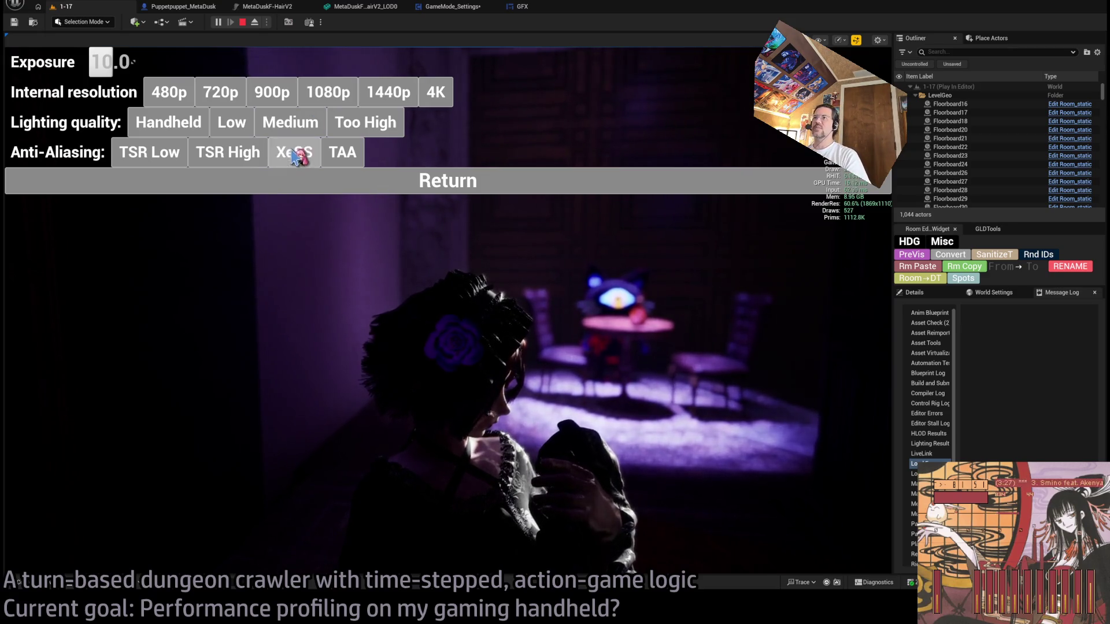
pyautogui.click(191, 94)
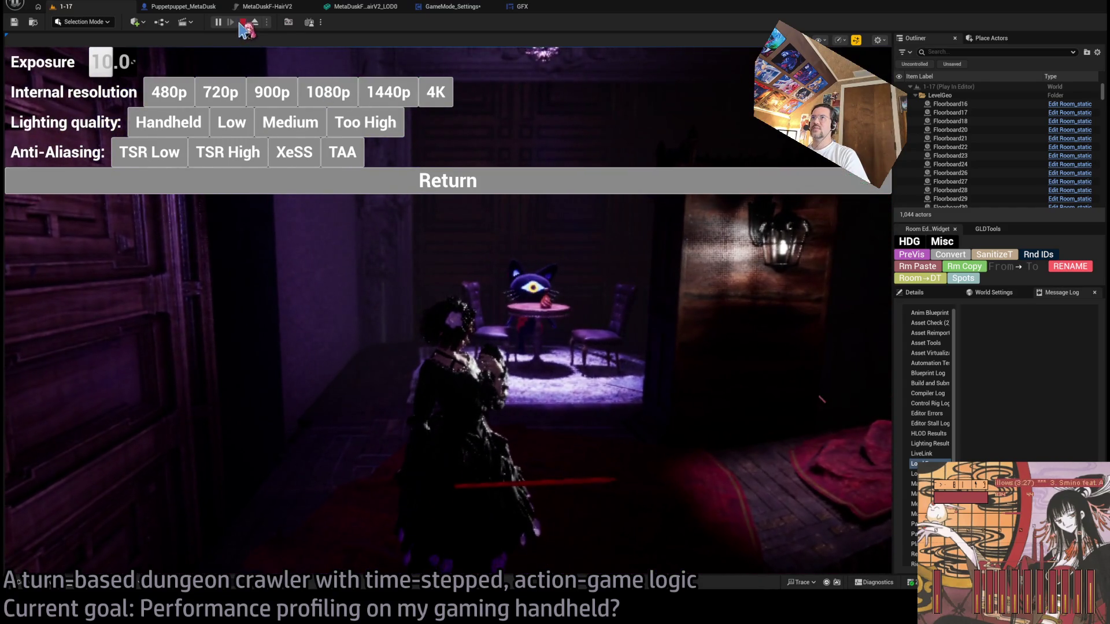
pyautogui.click(243, 22)
pyautogui.click(456, 8)
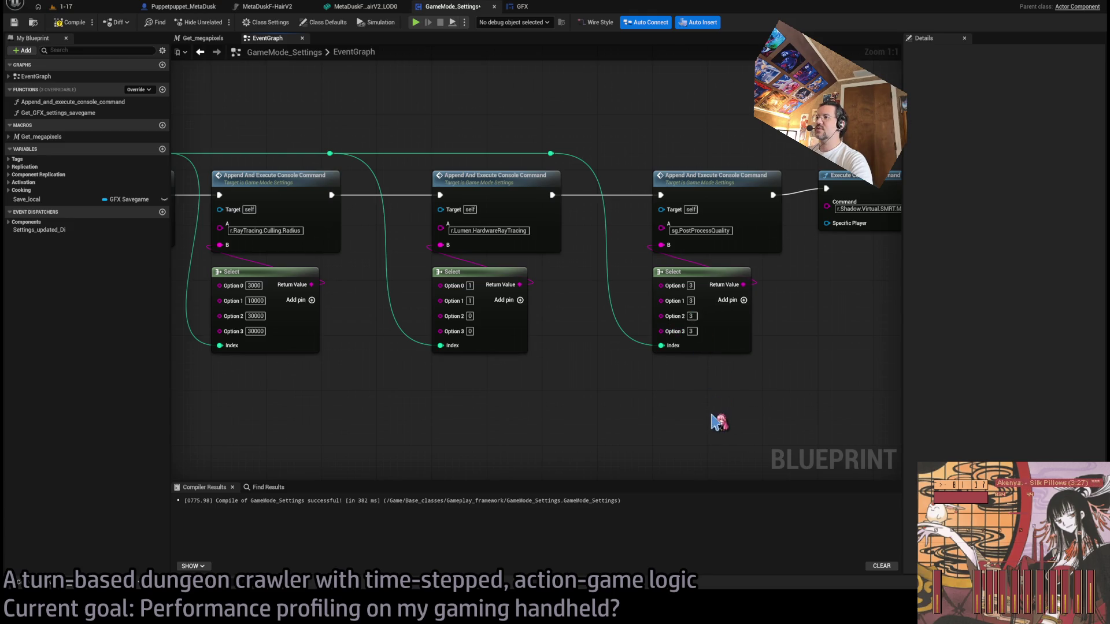
# - Play level 1-17 and open, then close, the in-game graphics settings menu
pyautogui.click(64, 7)
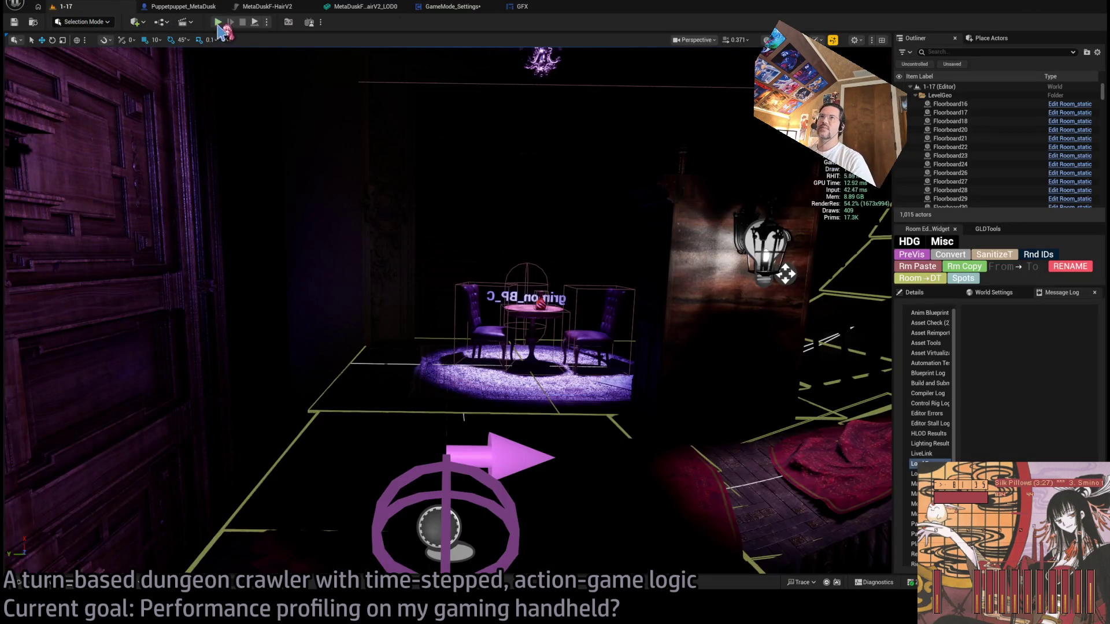
pyautogui.hotkey('alt', 'p')
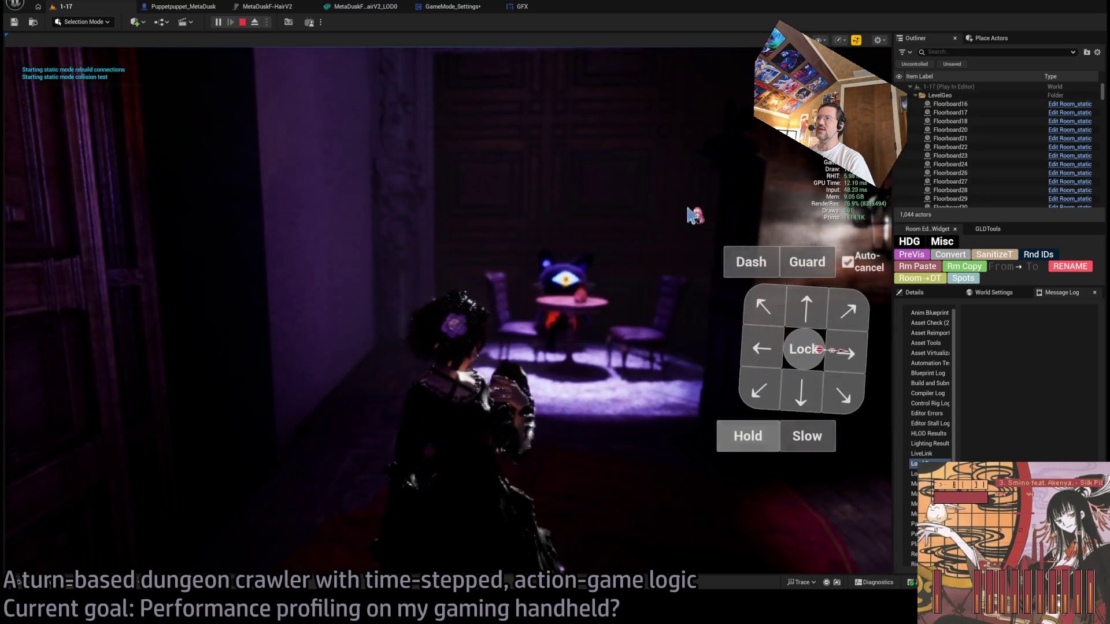
pyautogui.press('Escape')
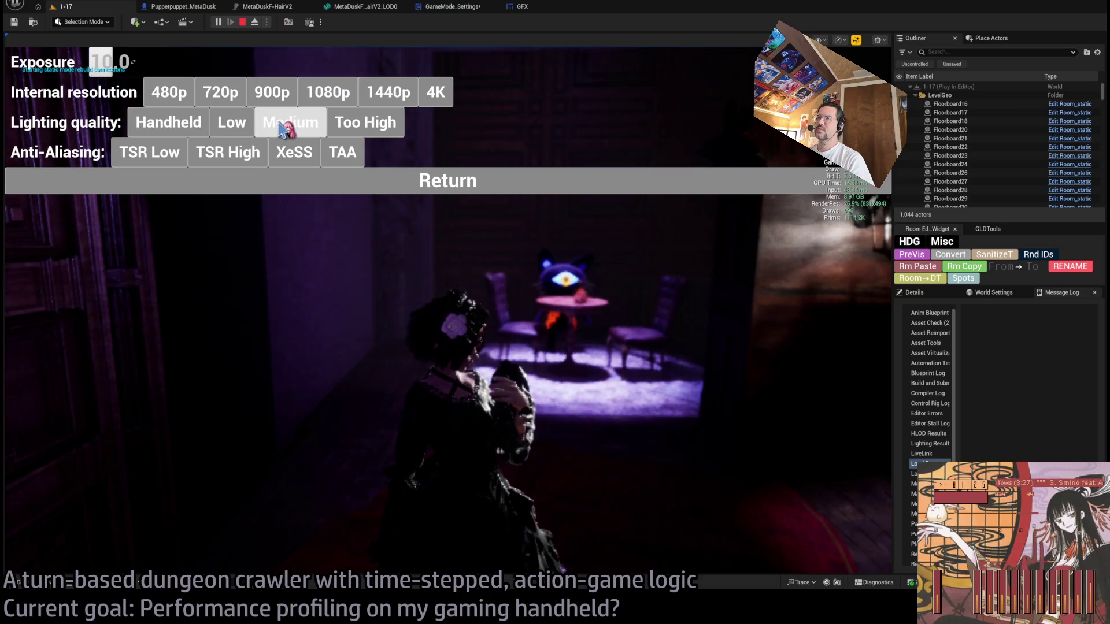
pyautogui.click(431, 184)
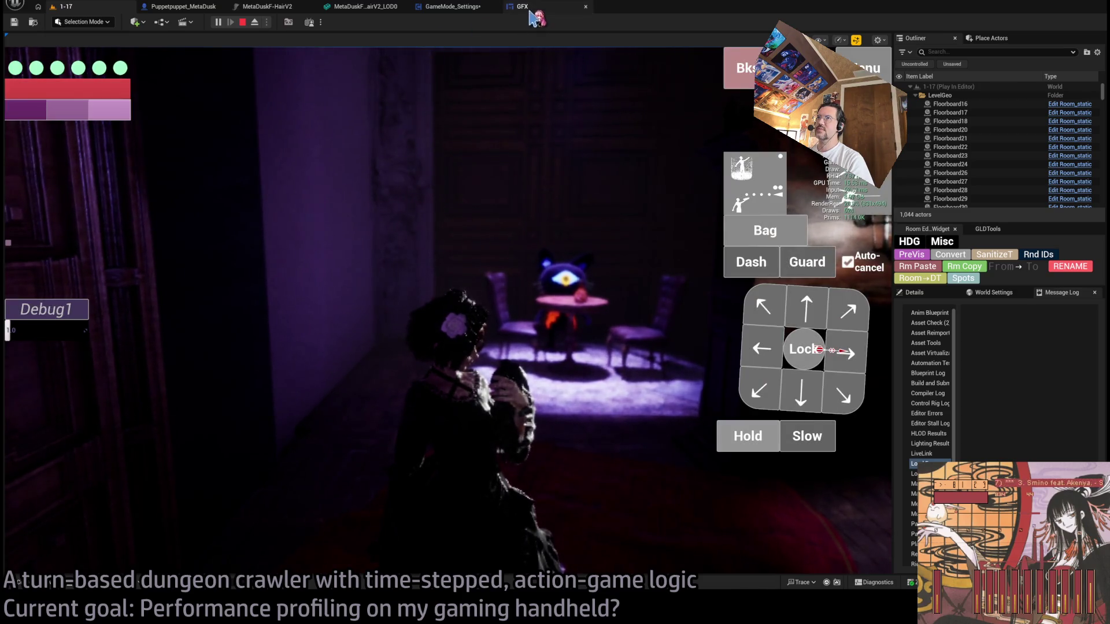
# - Glance at the GameMode_Settings and Puppetpuppet_MetaDusk blueprints, stop the session, and open the Output Log
pyautogui.click(439, 7)
pyautogui.click(188, 7)
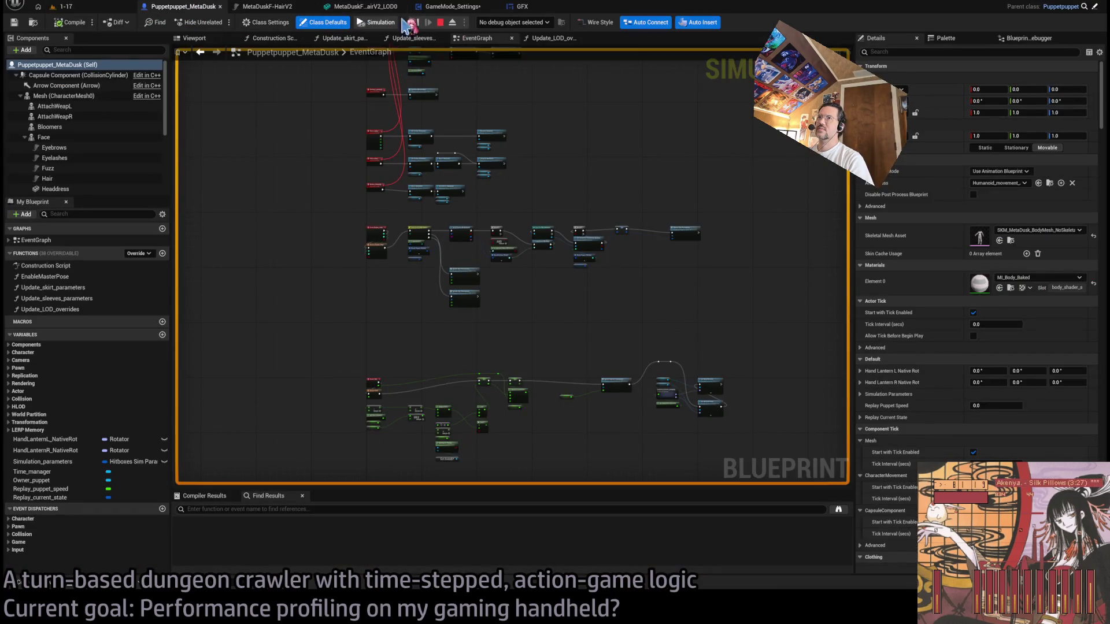
pyautogui.click(442, 24)
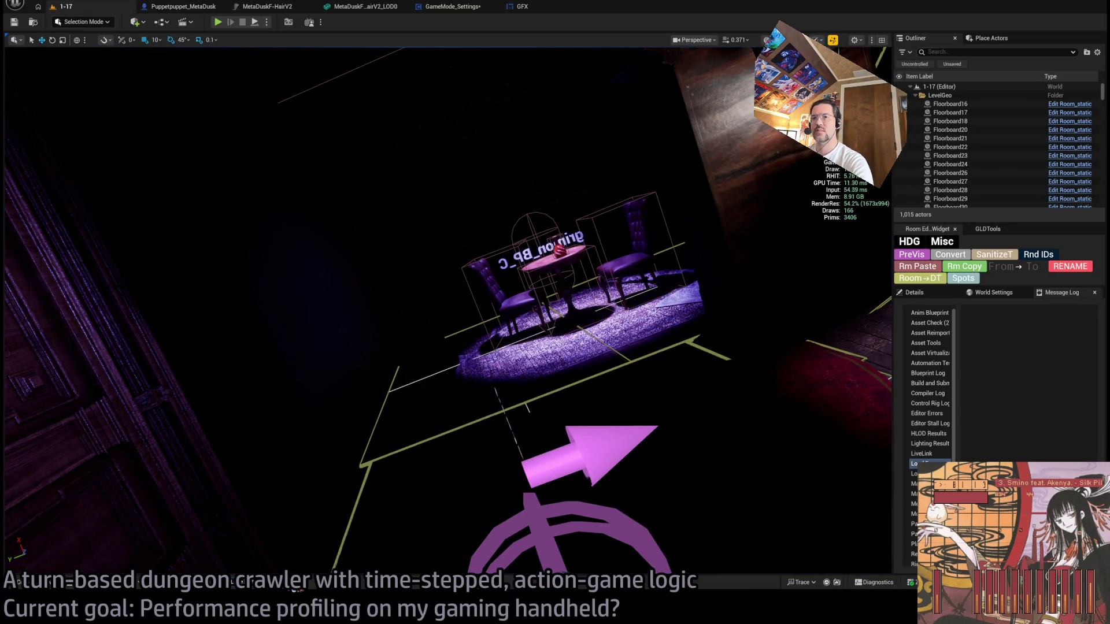
pyautogui.click(292, 583)
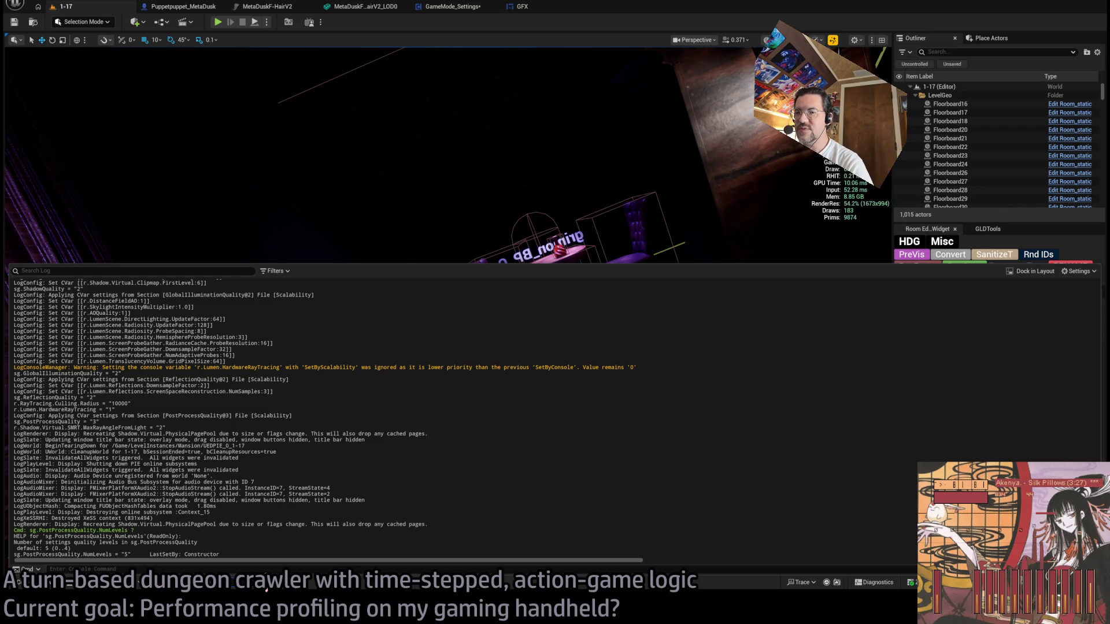
# - Run 'sg.PostProcessQuality ?' in the console to list the valid quality levels
pyautogui.write('sg.PostProcessQuality ?')
pyautogui.press('Return')
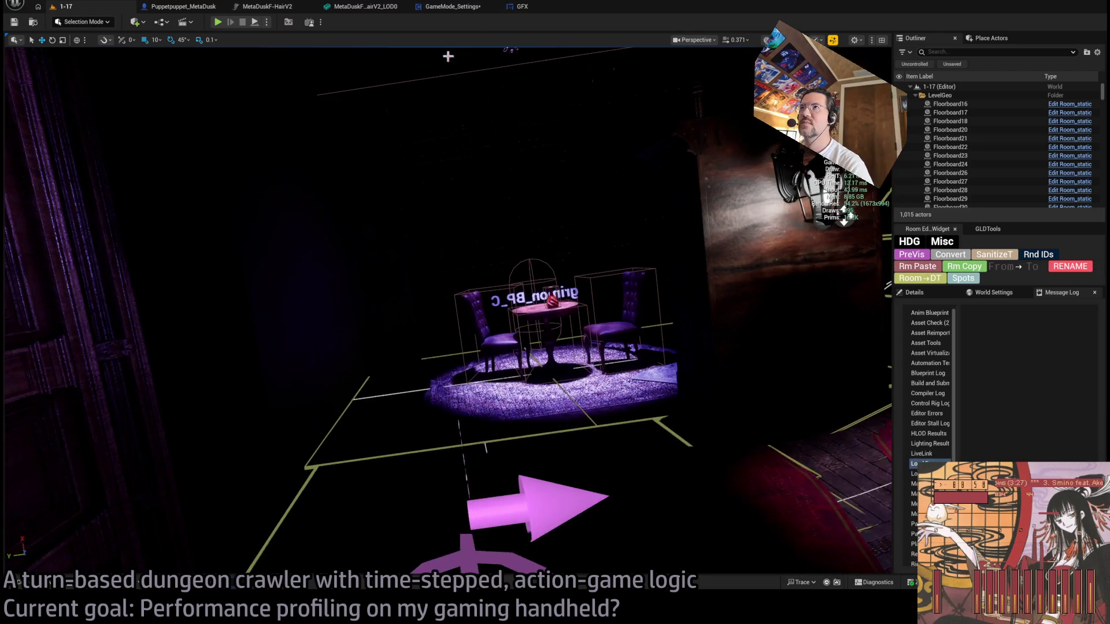
pyautogui.click(478, 8)
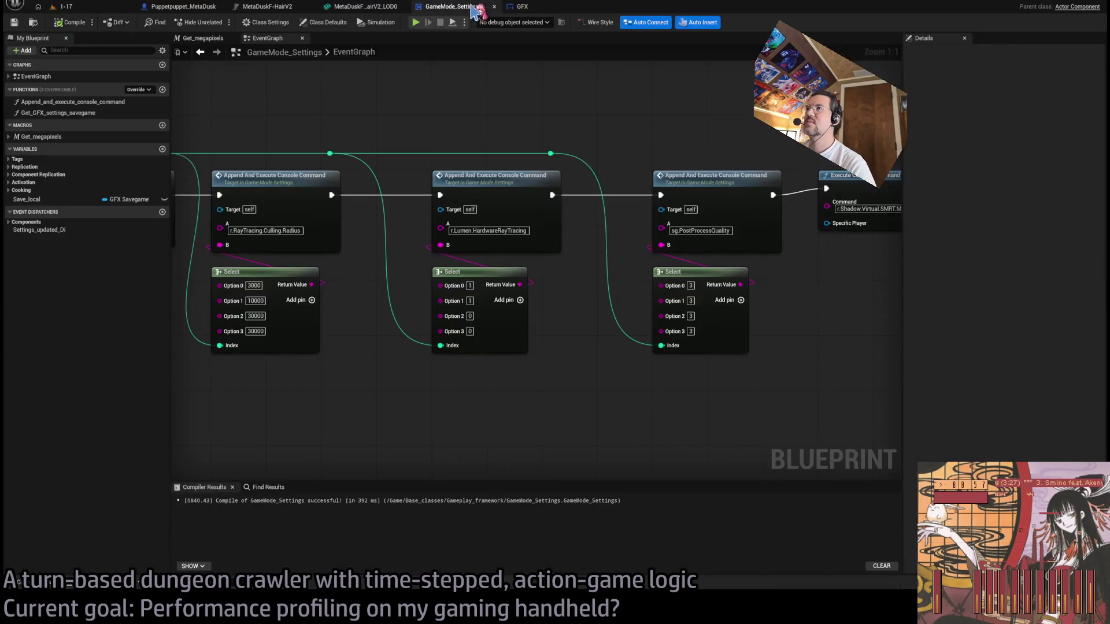
# - Set the PostProcessQuality Select options to 4 and compile GameMode_Settings
pyautogui.write('4')
pyautogui.press('Tab')
pyautogui.write('4')
pyautogui.press('Tab')
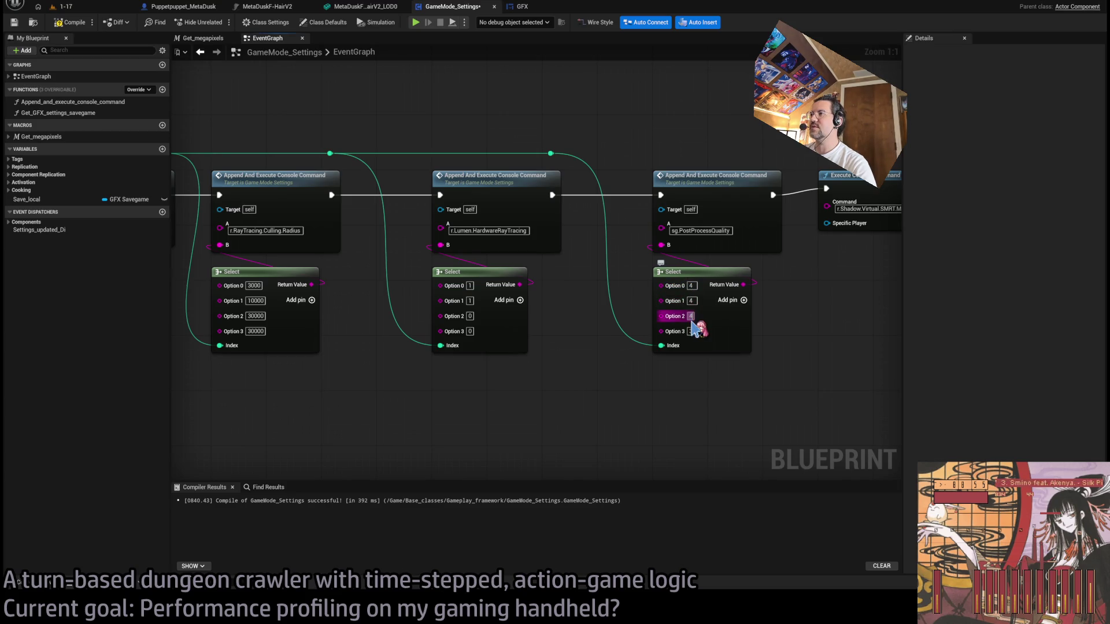
pyautogui.press('Tab')
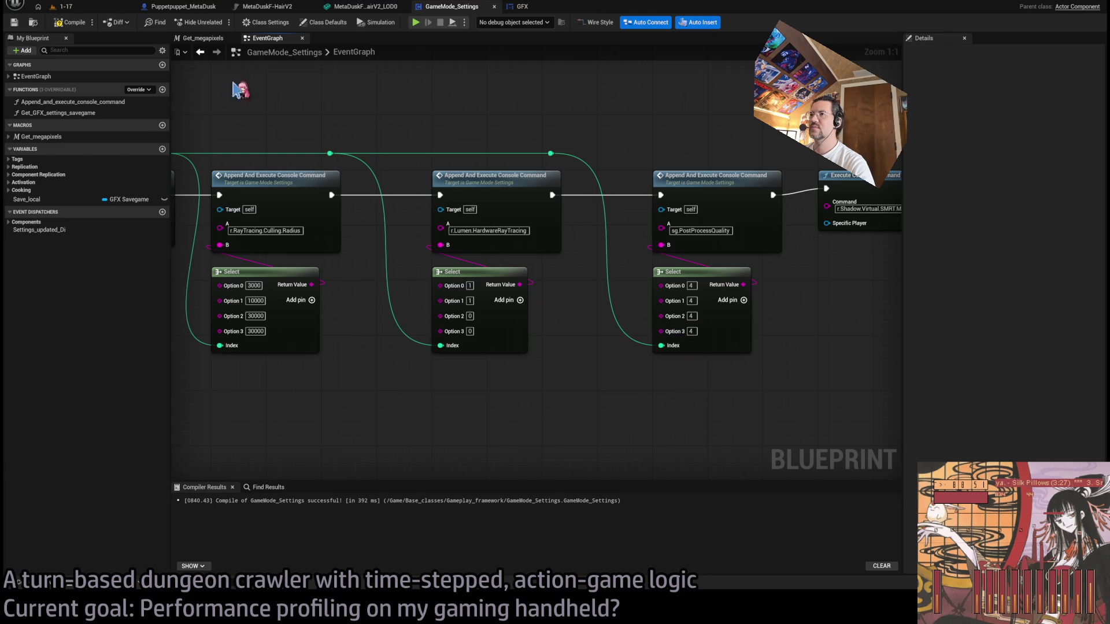
pyautogui.click(83, 12)
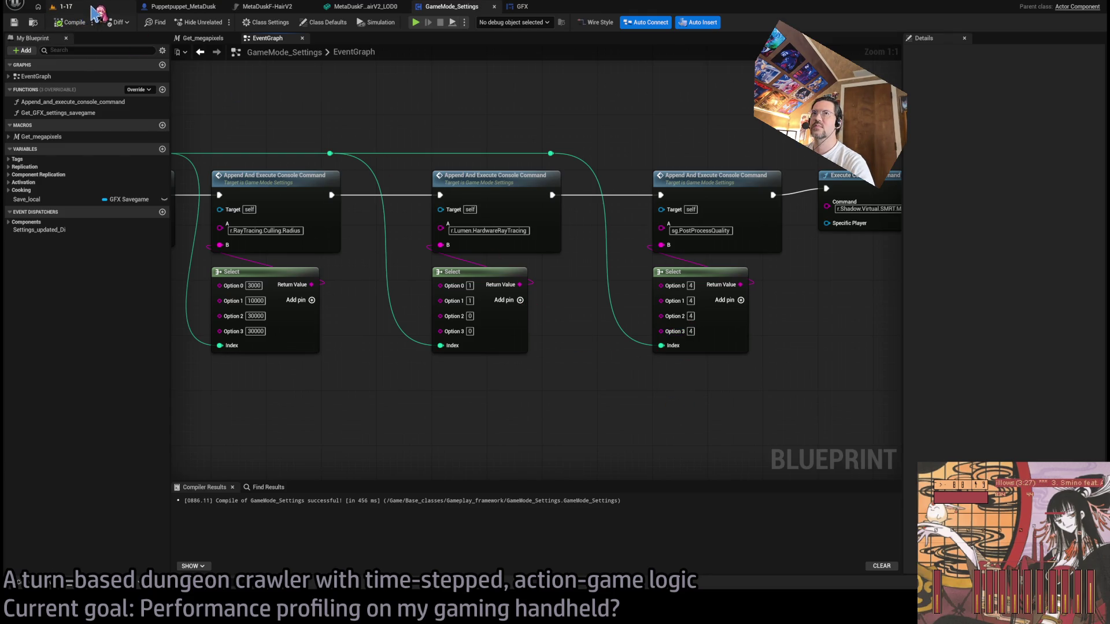
pyautogui.click(92, 8)
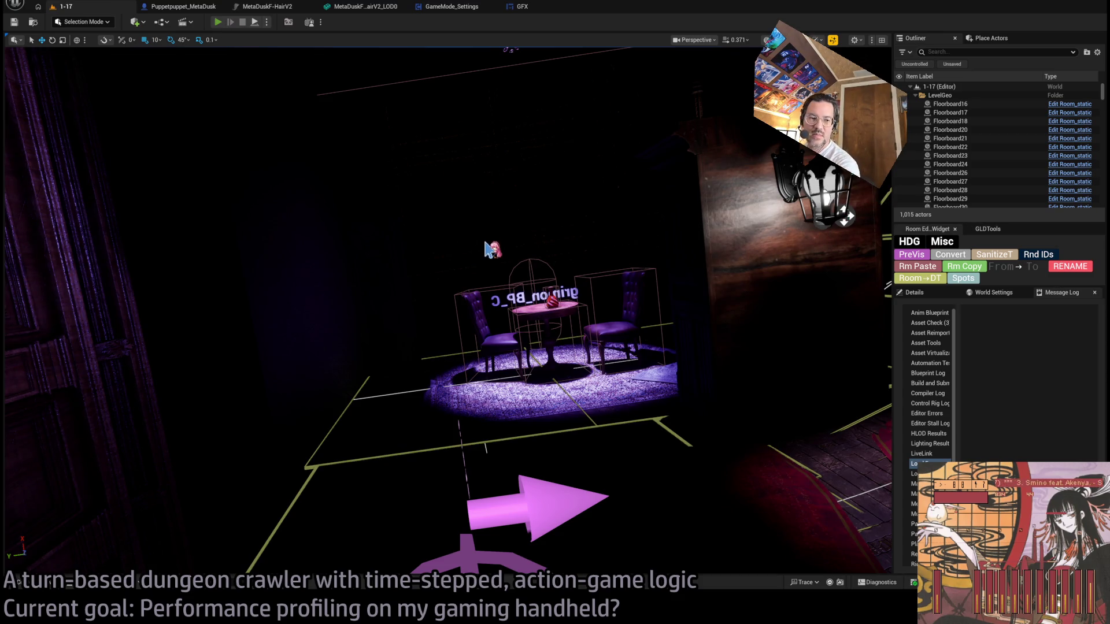
# - Play the level with XeSS anti-aliasing and walk the character toward the table
pyautogui.hotkey('alt', 'p')
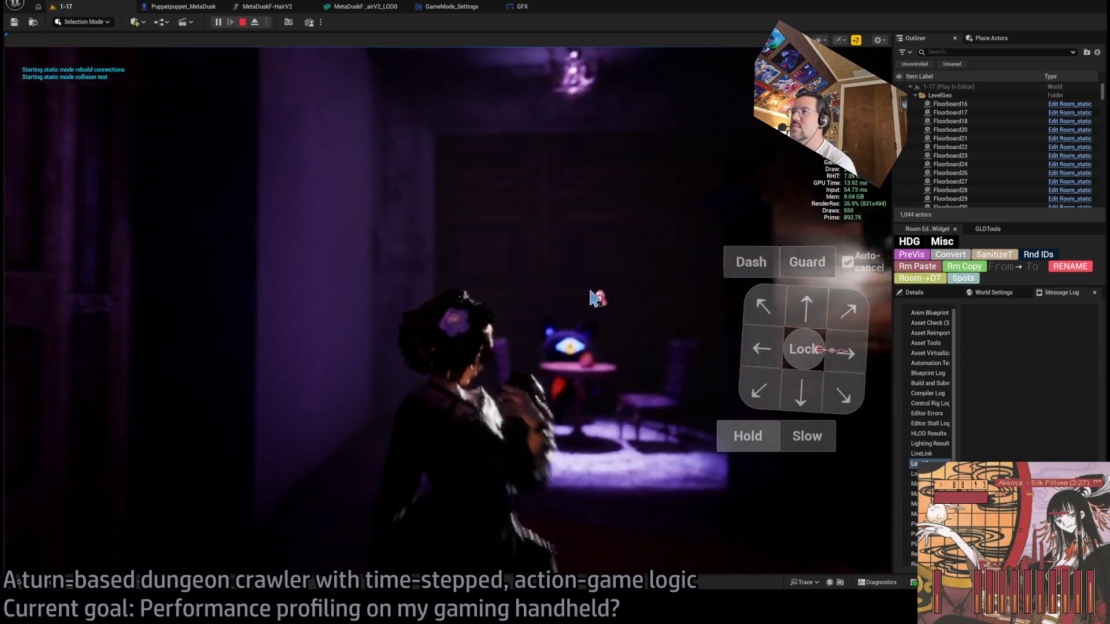
pyautogui.click(46, 310)
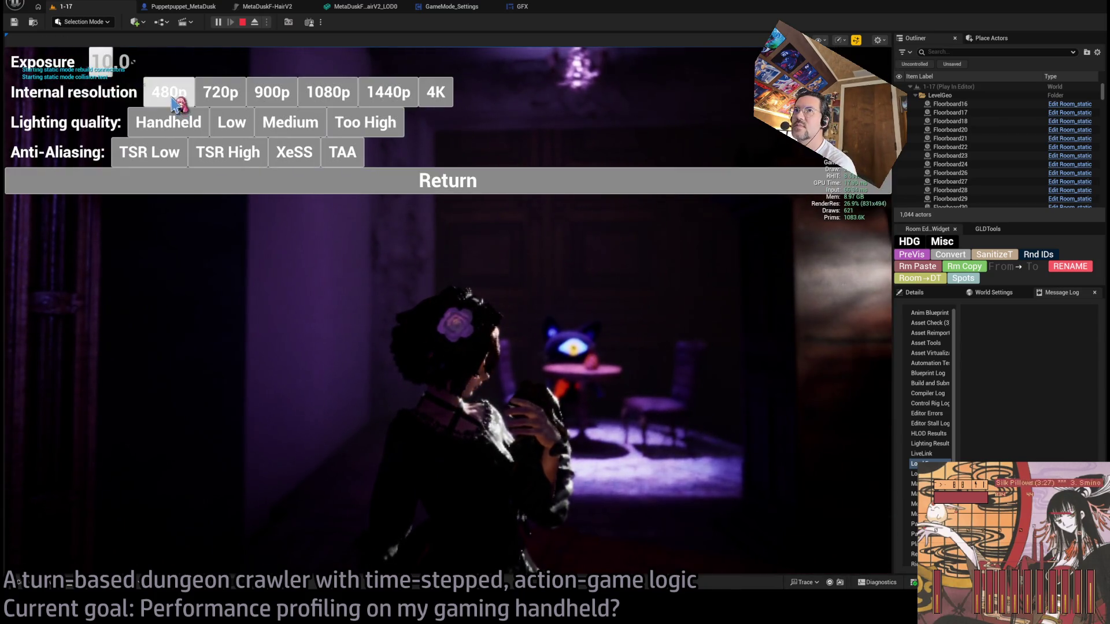
pyautogui.click(295, 157)
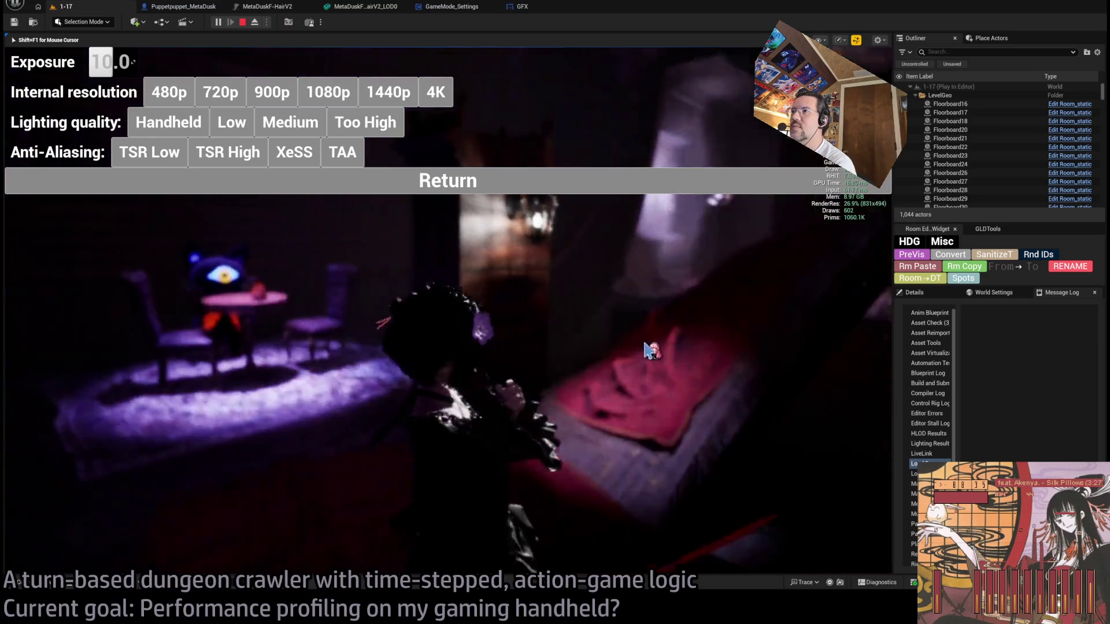
pyautogui.press('Left')
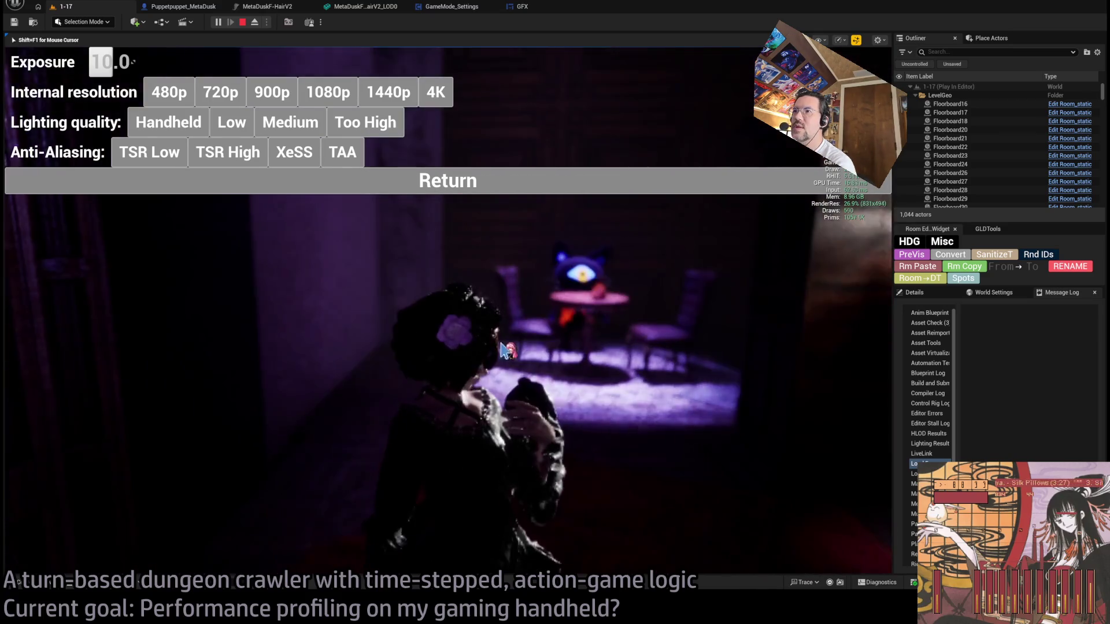
pyautogui.press('Up')
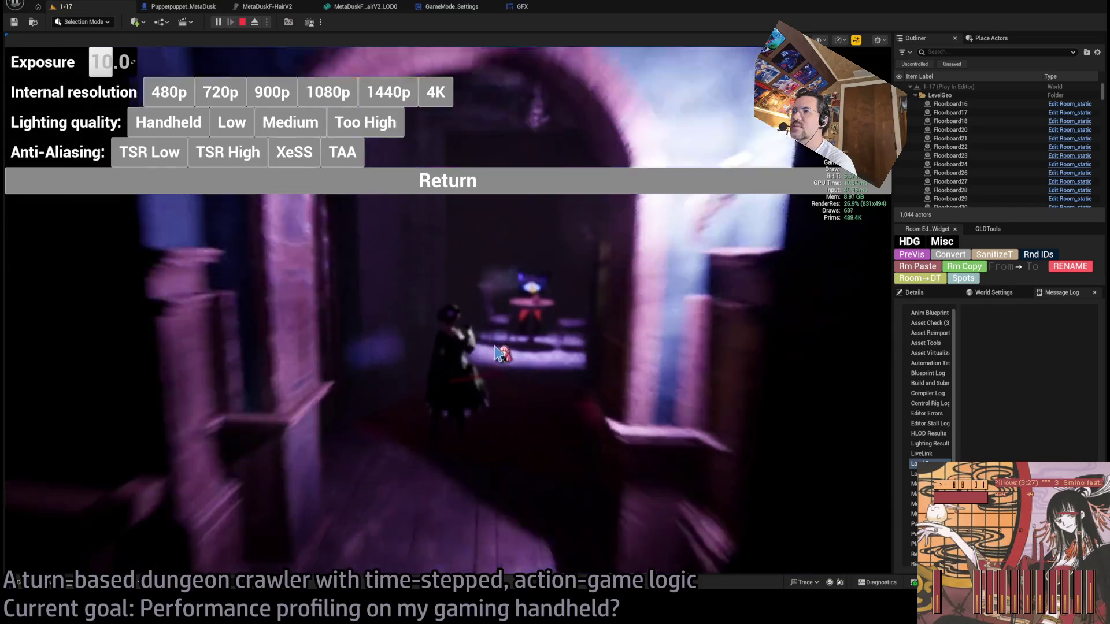
# - End the session and move through the GFX widget to the LOD0 hair mesh editor
pyautogui.click(243, 23)
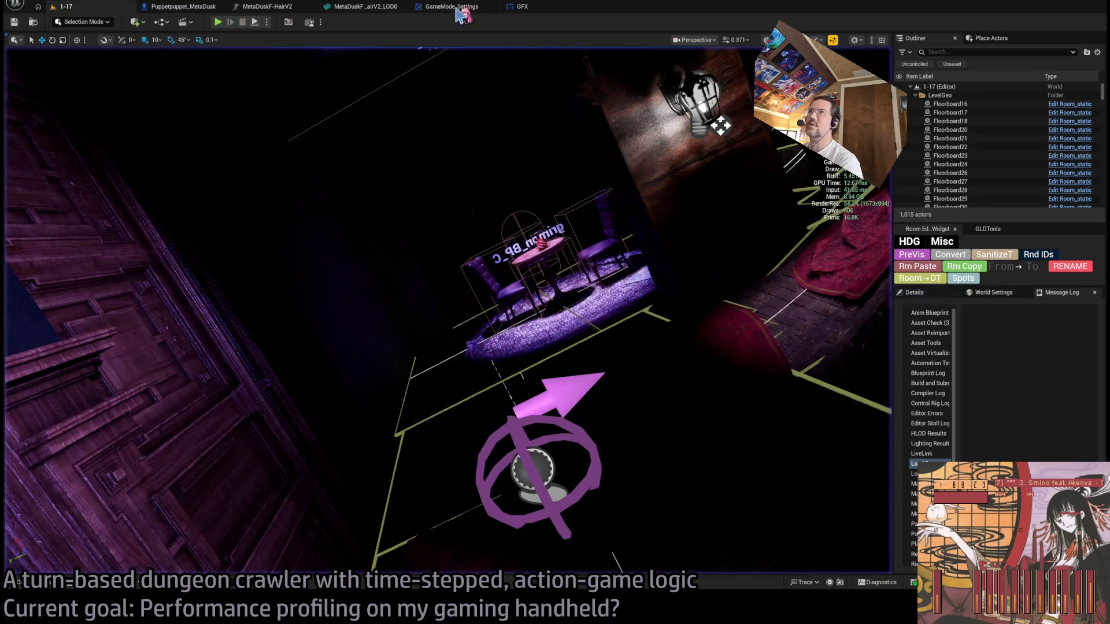
pyautogui.click(522, 7)
pyautogui.click(367, 7)
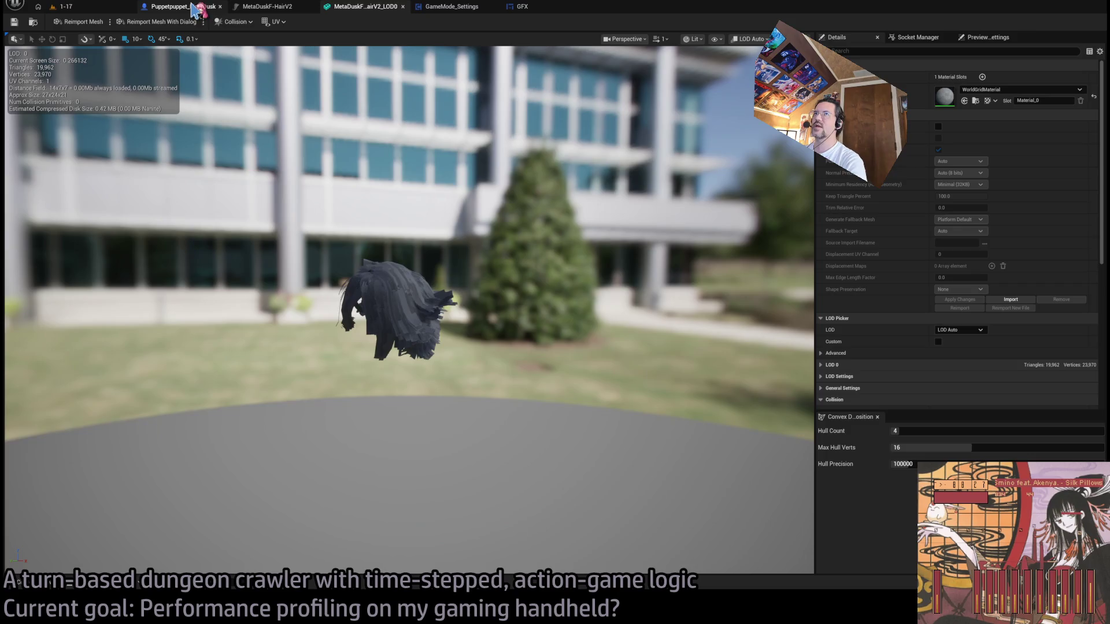
# - In GameMode_Settings, change PostProcessQuality Select option values to 2 and 3
pyautogui.click(188, 7)
pyautogui.click(457, 7)
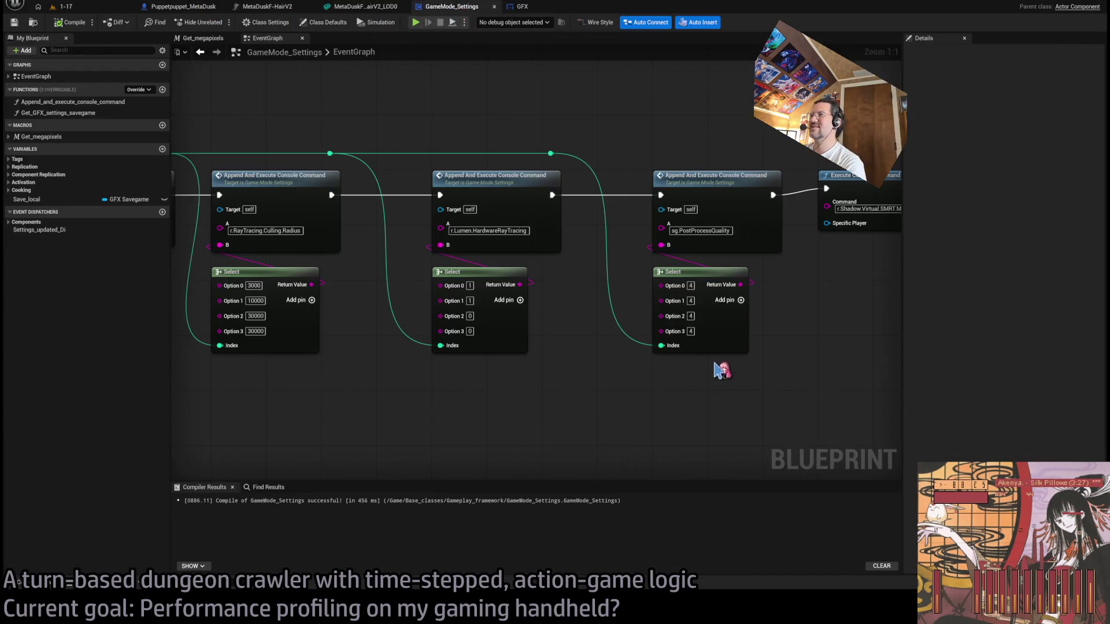
pyautogui.click(691, 301)
pyautogui.write('2')
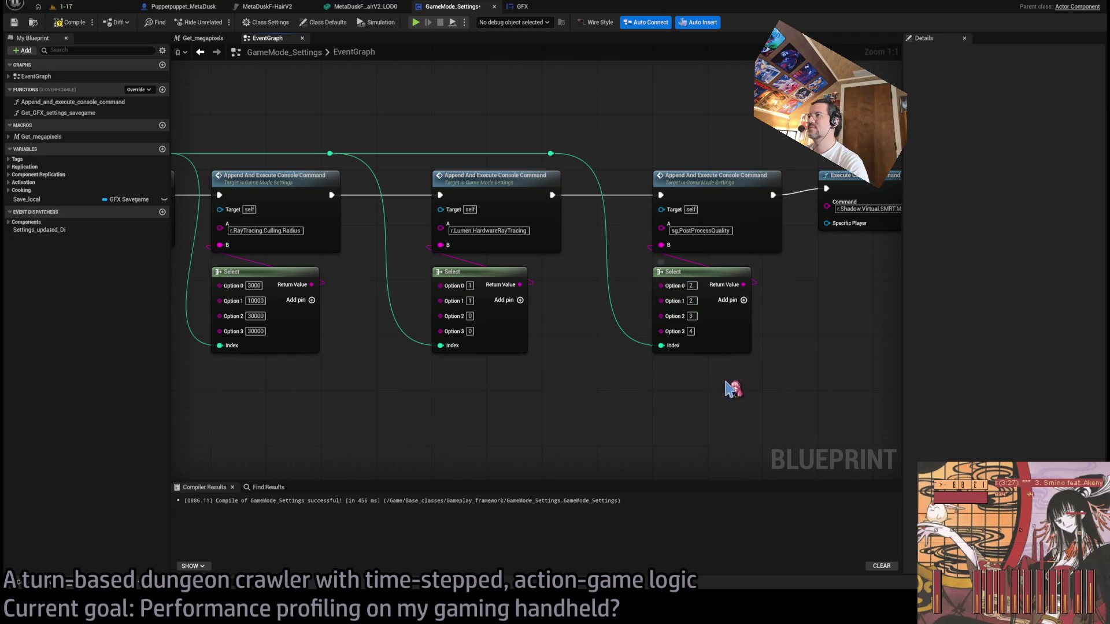
pyautogui.moveTo(697, 385); pyautogui.dragTo(586, 399)
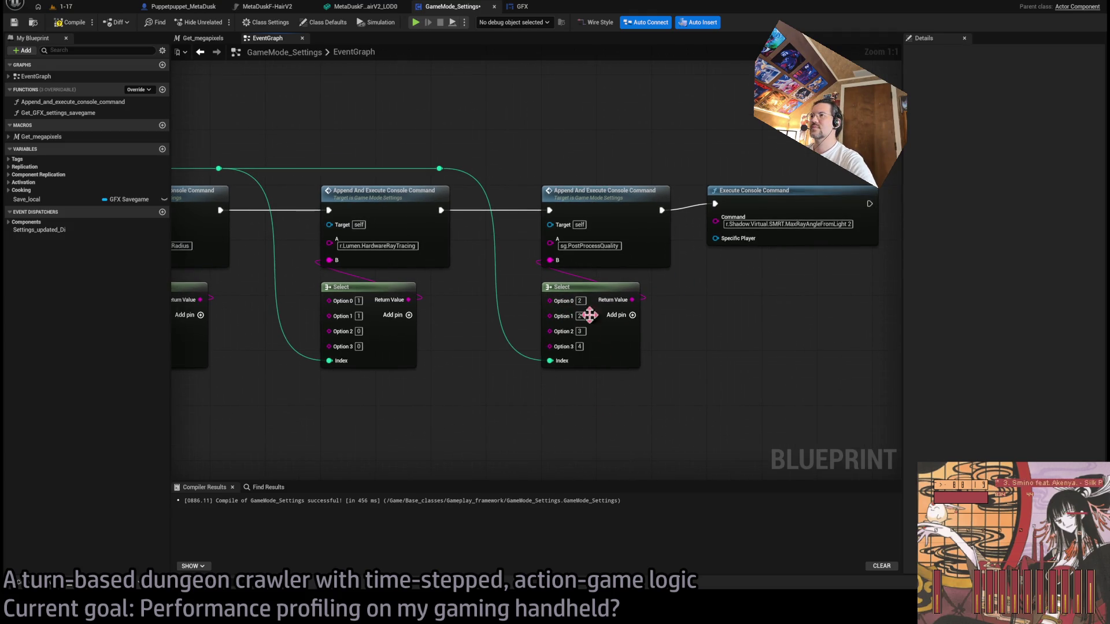
pyautogui.moveTo(688, 301); pyautogui.dragTo(666, 314)
pyautogui.click(558, 329)
pyautogui.write('3')
# - Survey the graph and select the Equals and AAMode nodes for copying
pyautogui.click(531, 296)
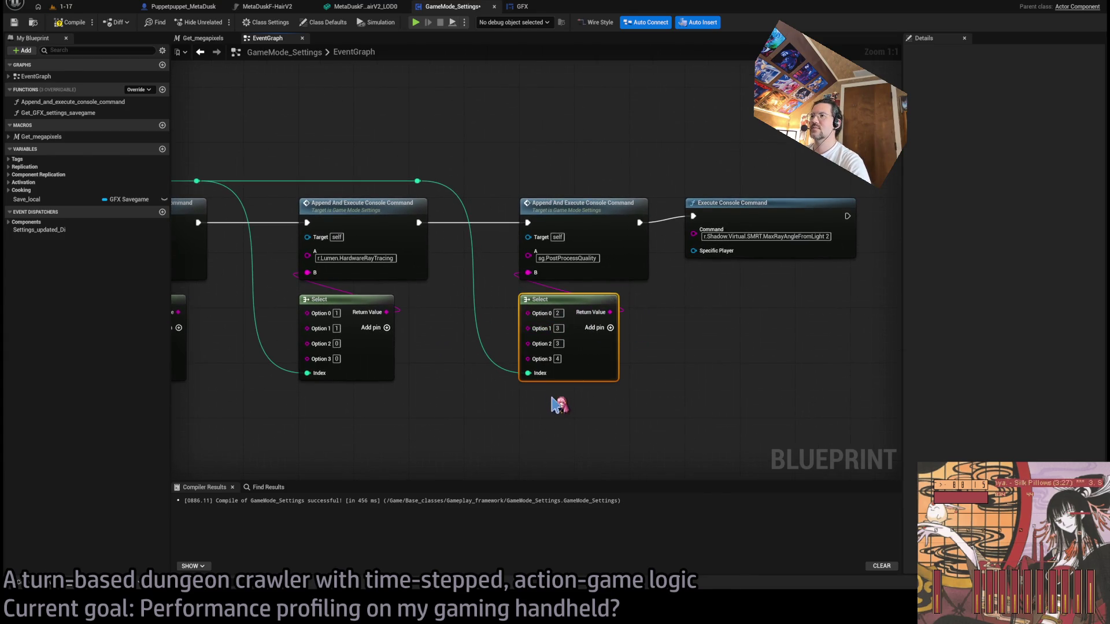
pyautogui.moveTo(618, 412); pyautogui.dragTo(651, 367)
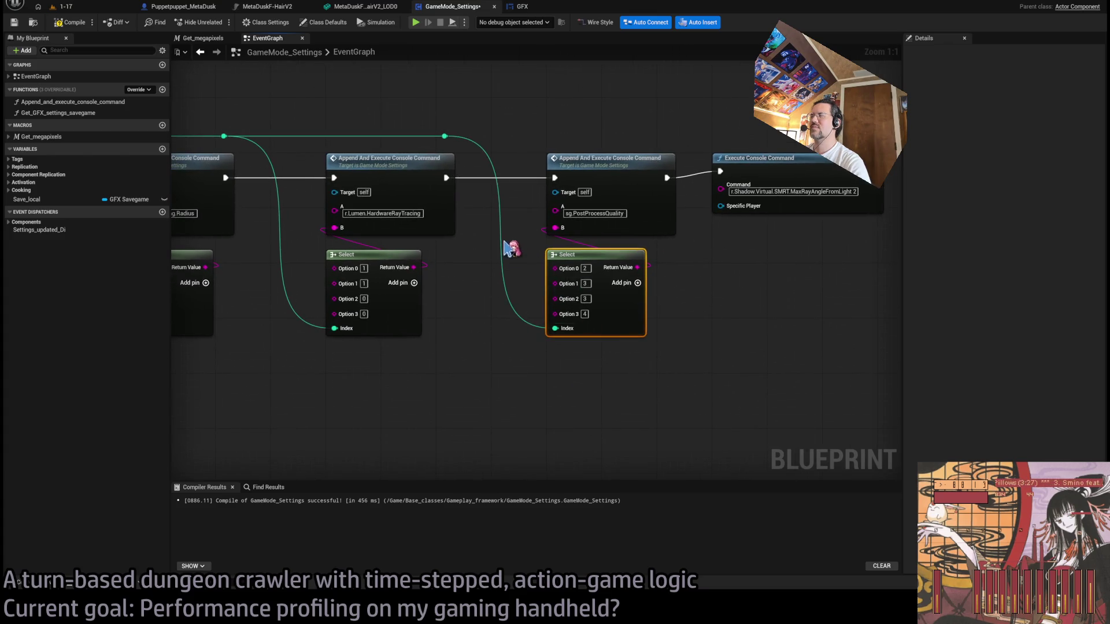
pyautogui.scroll(-3, 478, 215)
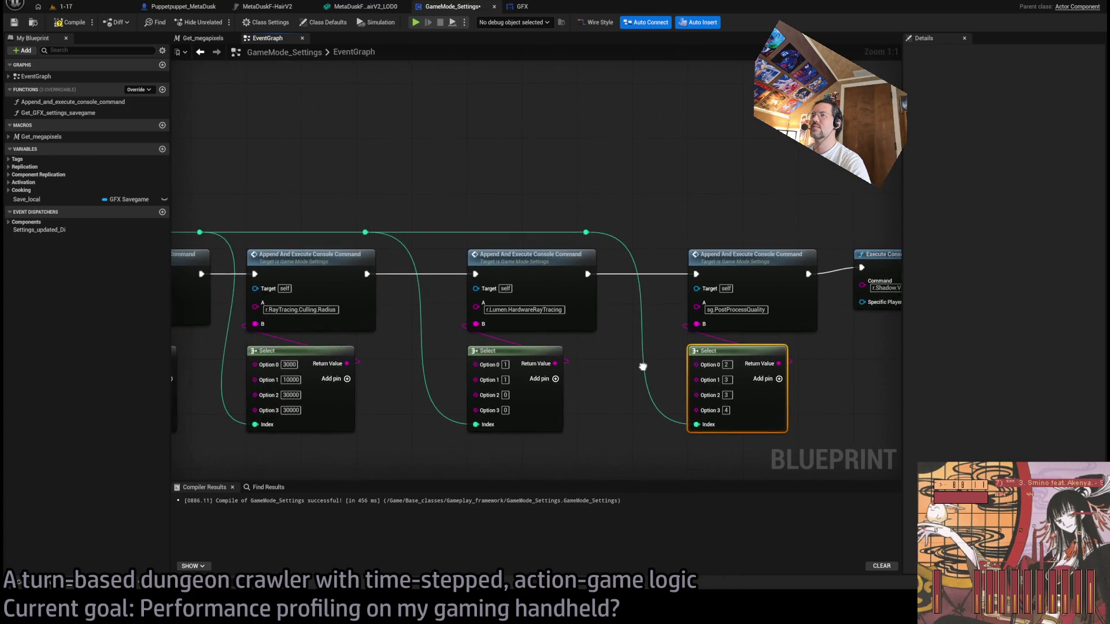
pyautogui.scroll(5, 563, 301)
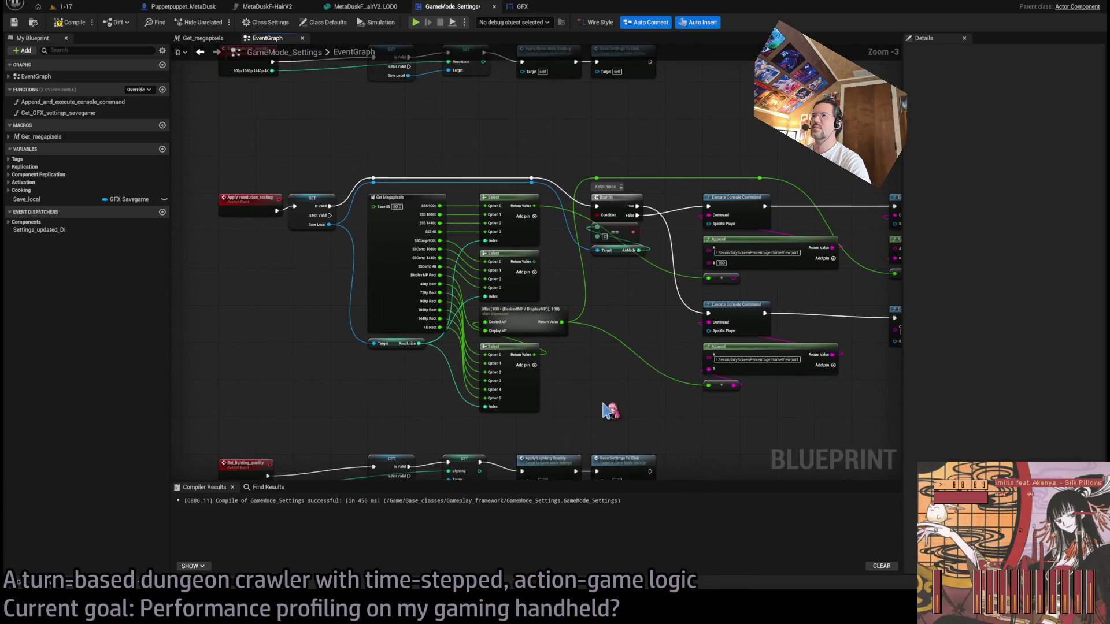
pyautogui.scroll(2, 361, 313)
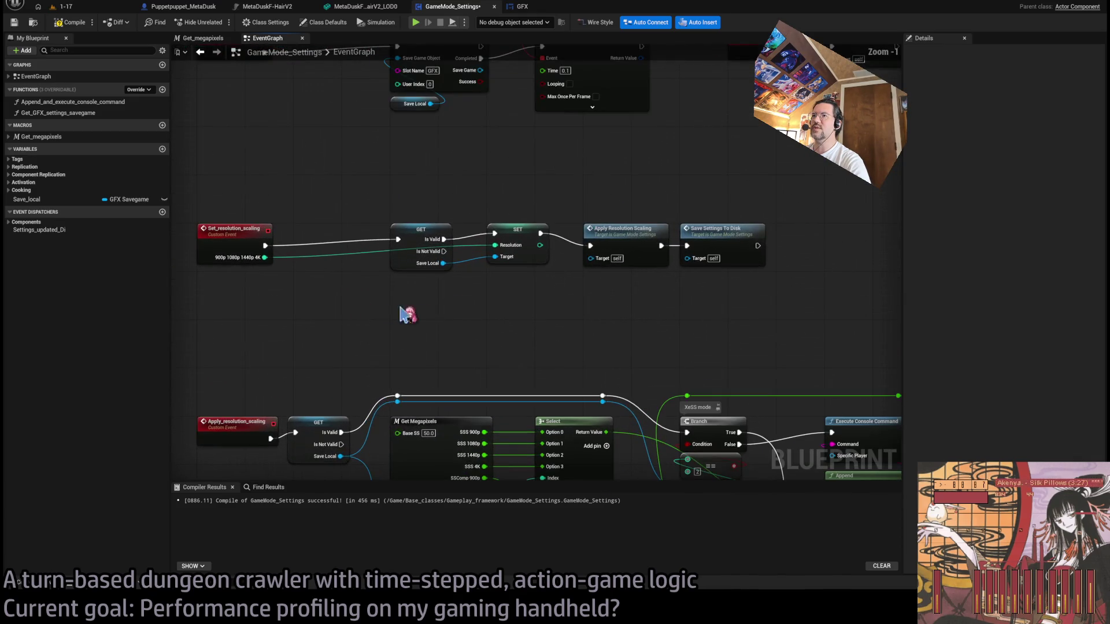
pyautogui.scroll(-5, 487, 388)
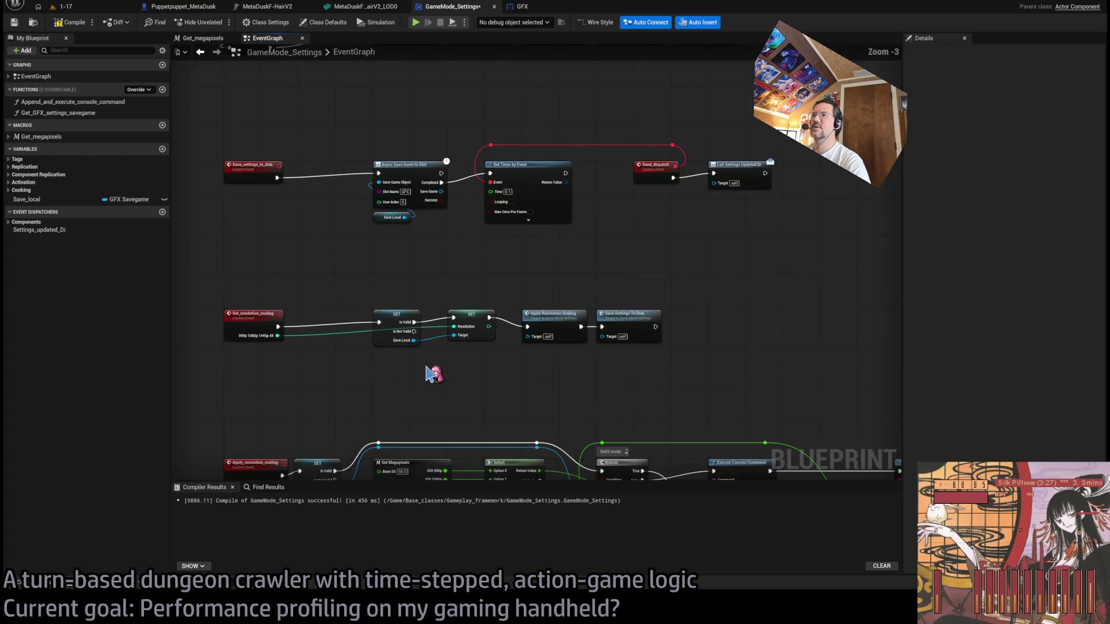
pyautogui.moveTo(542, 289)
pyautogui.mouseDown()
pyautogui.moveTo(544, 246)
pyautogui.moveTo(658, 237)
pyautogui.mouseUp()
pyautogui.hscroll(10, 659, 240)
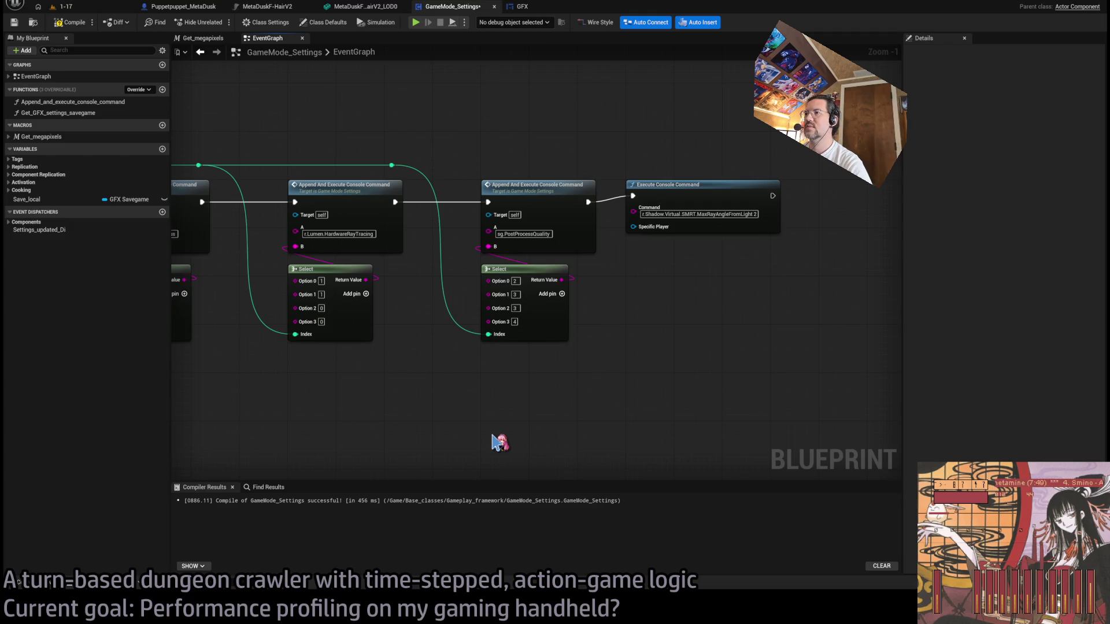
# - Paste copies of the Equals and AAMode nodes and arrange them with the Save Local getter
pyautogui.hotkey('ctrl', 'v')
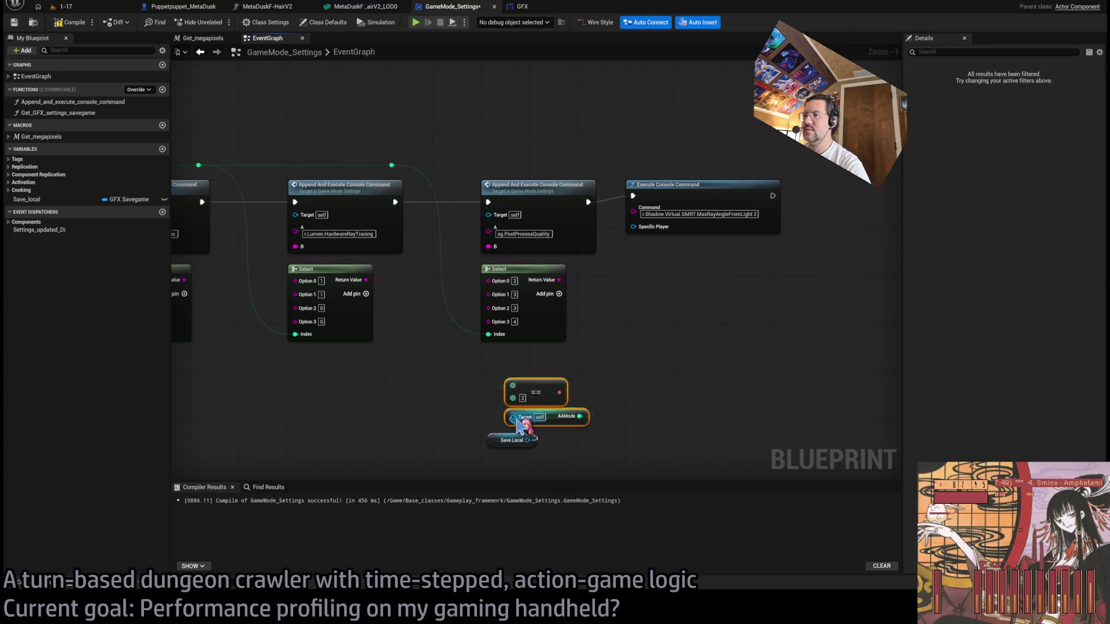
pyautogui.moveTo(508, 448); pyautogui.dragTo(526, 442)
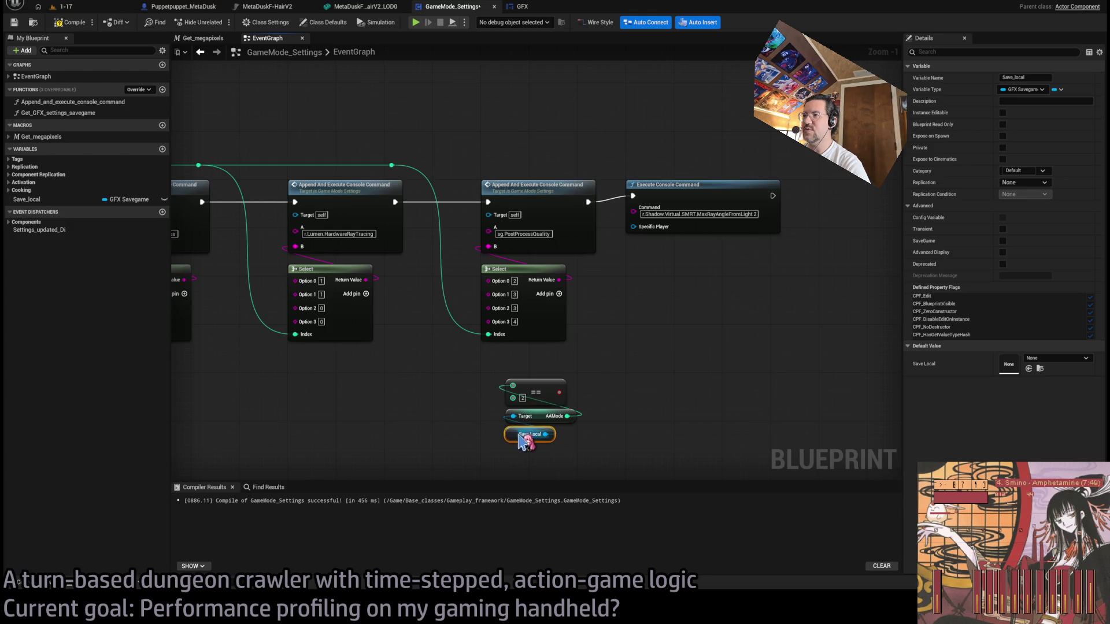
pyautogui.moveTo(581, 373); pyautogui.dragTo(509, 448)
pyautogui.moveTo(535, 399); pyautogui.dragTo(525, 432)
pyautogui.scroll(1, 543, 370)
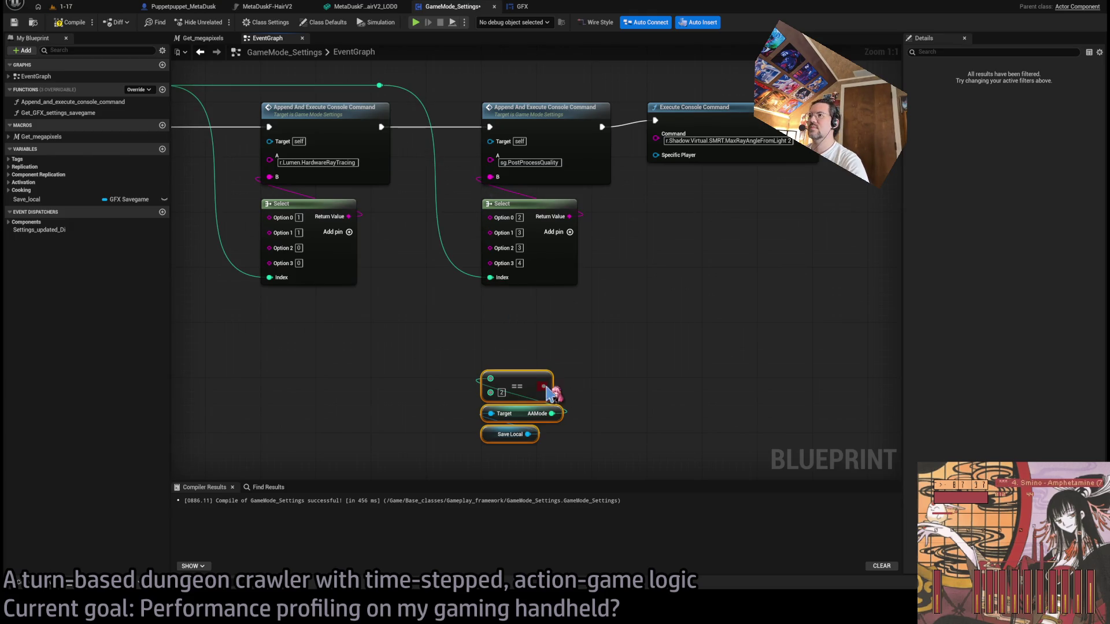
# - Create a Select node from the index reroute and delete an unwanted extra Select
pyautogui.moveTo(491, 277)
pyautogui.mouseDown()
pyautogui.moveTo(516, 316)
pyautogui.moveTo(489, 310)
pyautogui.mouseUp()
pyautogui.click(535, 494)
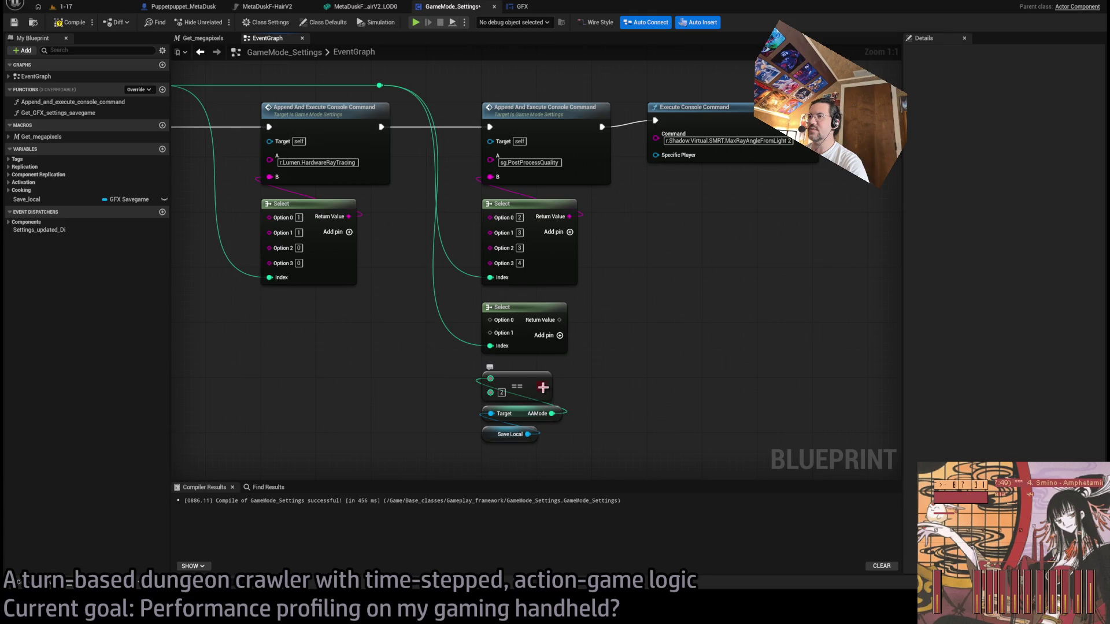
pyautogui.moveTo(499, 346); pyautogui.dragTo(490, 320)
pyautogui.moveTo(543, 386)
pyautogui.mouseDown()
pyautogui.moveTo(614, 377)
pyautogui.moveTo(564, 384)
pyautogui.mouseUp()
pyautogui.click(529, 342)
pyautogui.press('Delete')
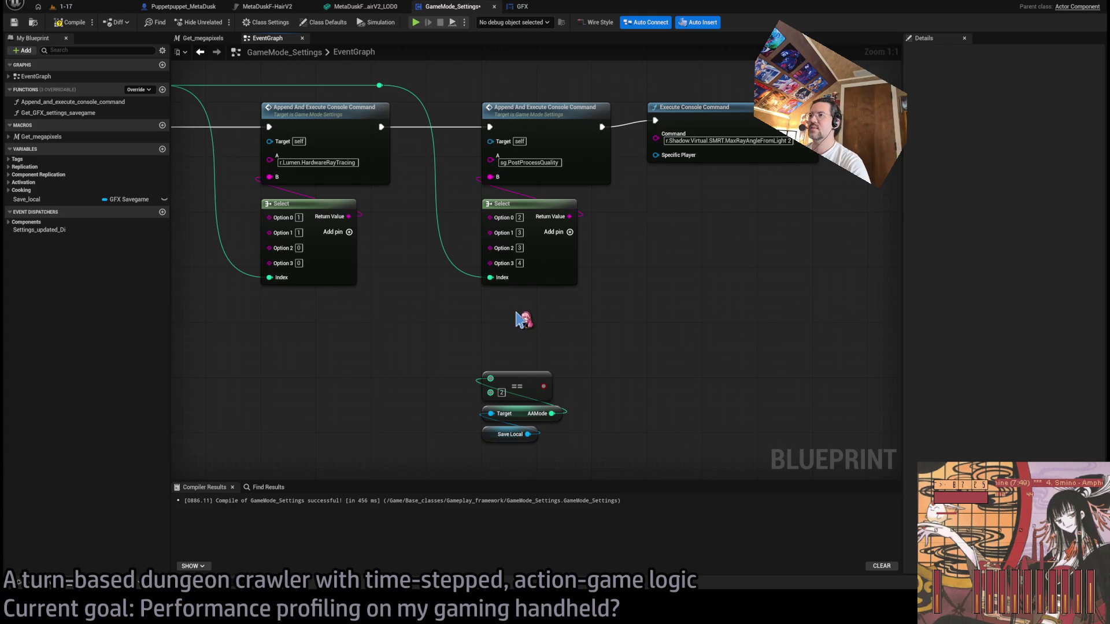
# - Add a True/False Select fed by the quality index on False, commented 'XESS contingency for secondary scale DoF'
pyautogui.hotkey('ctrl', 'v')
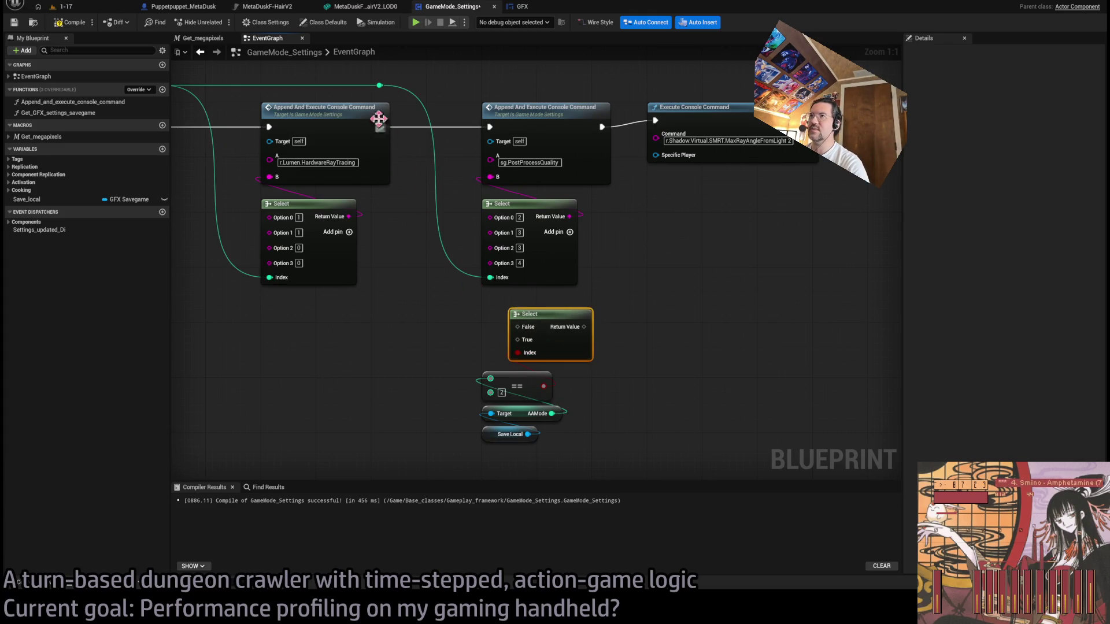
pyautogui.moveTo(379, 85)
pyautogui.mouseDown()
pyautogui.moveTo(529, 361)
pyautogui.moveTo(519, 327)
pyautogui.moveTo(542, 318)
pyautogui.moveTo(490, 277)
pyautogui.mouseUp()
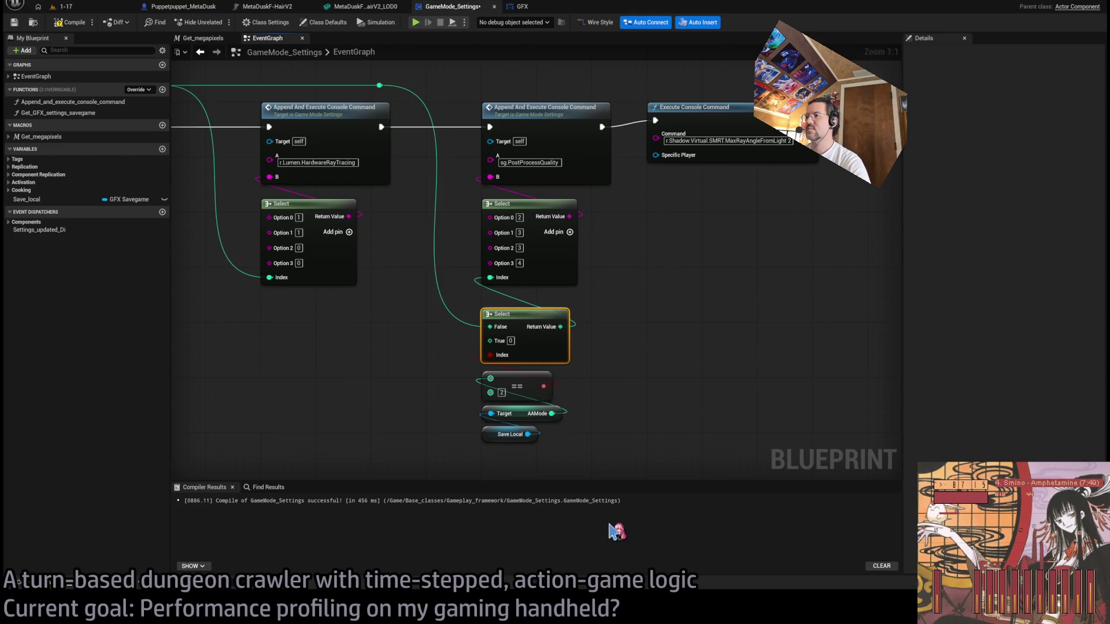
pyautogui.write('XESS contingency for secondary scale Dis')
pyautogui.click(523, 289)
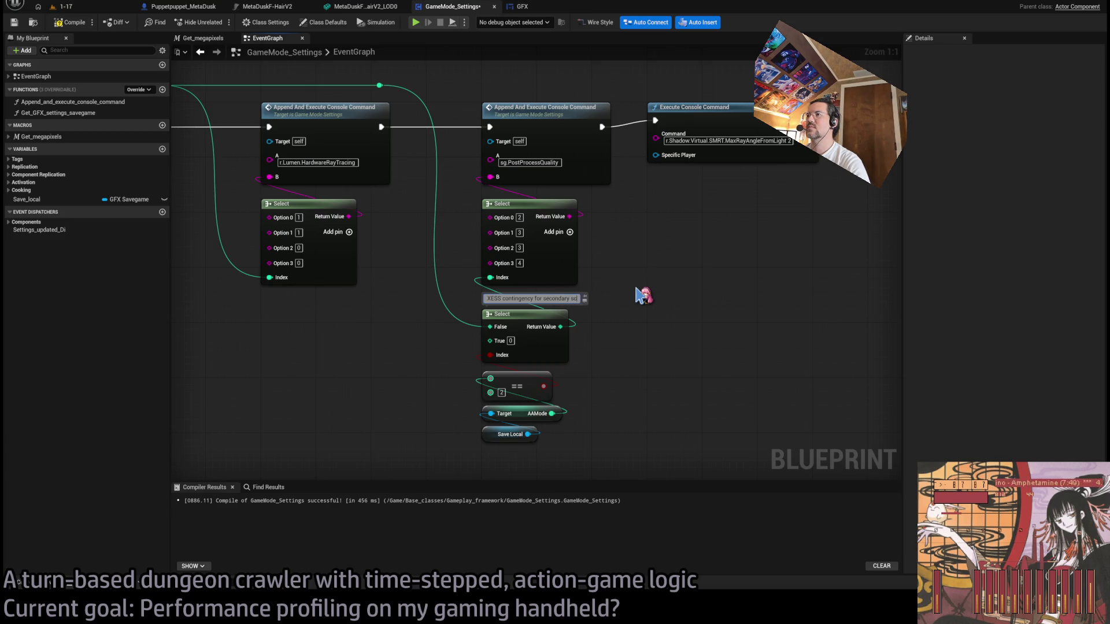
pyautogui.press('Return')
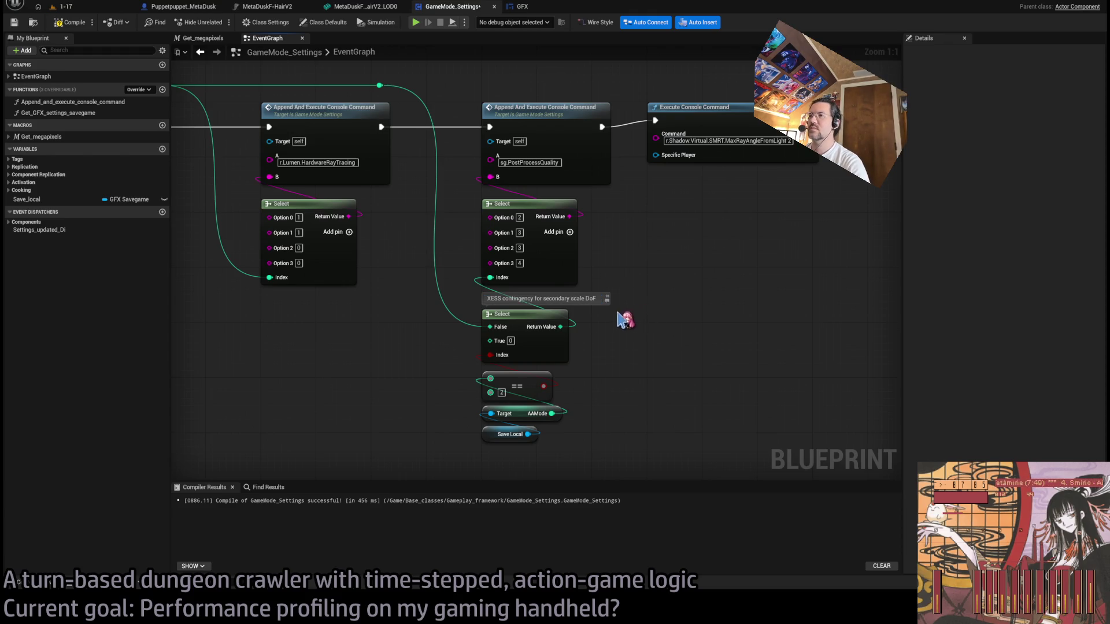
# - Add a MIN node taking the index and 3, wired into the XeSS Select's True input
pyautogui.scroll(5, 622, 318)
pyautogui.moveTo(618, 302)
pyautogui.mouseDown()
pyautogui.moveTo(448, 304)
pyautogui.moveTo(608, 296)
pyautogui.mouseUp()
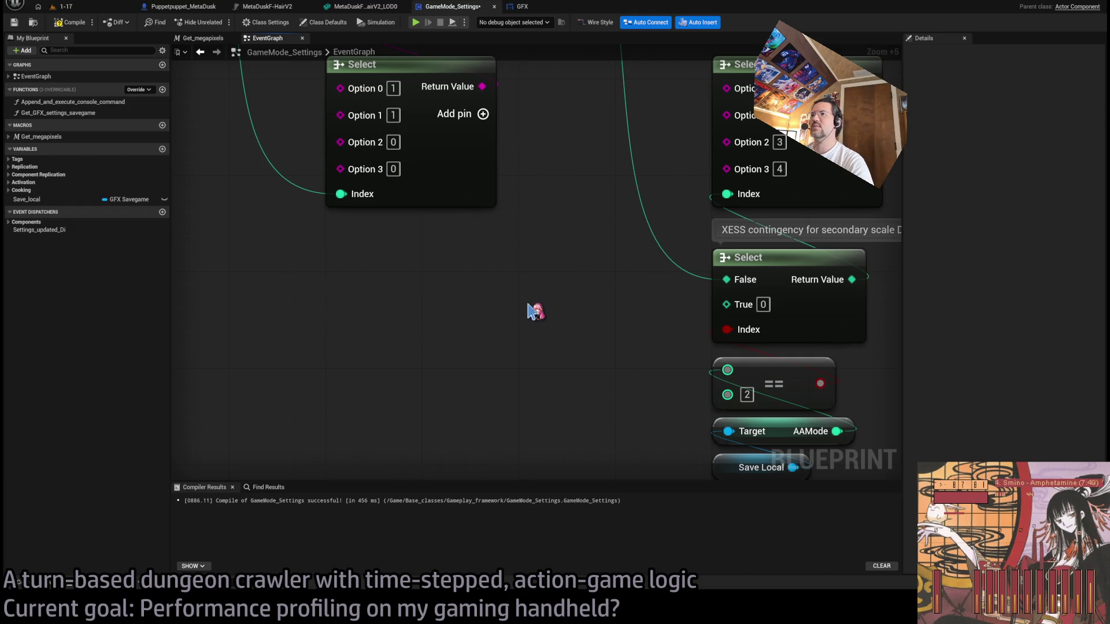
pyautogui.hotkey('ctrl', 'v')
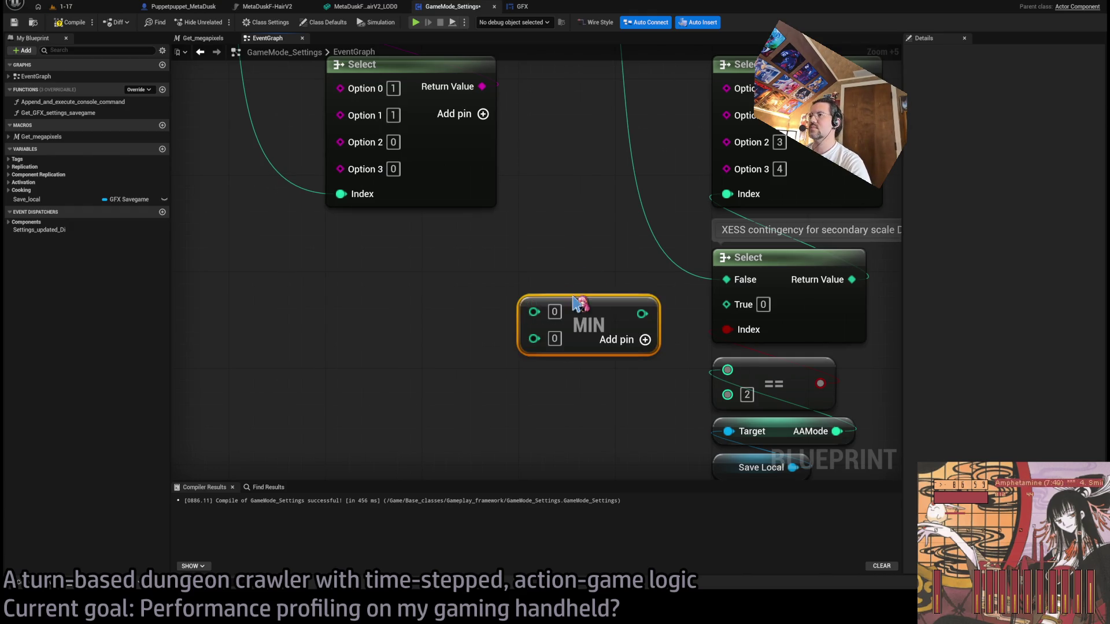
pyautogui.moveTo(585, 302); pyautogui.dragTo(577, 478)
pyautogui.moveTo(553, 194)
pyautogui.mouseDown()
pyautogui.moveTo(546, 442)
pyautogui.moveTo(541, 248)
pyautogui.moveTo(571, 112)
pyautogui.moveTo(554, 229)
pyautogui.mouseUp()
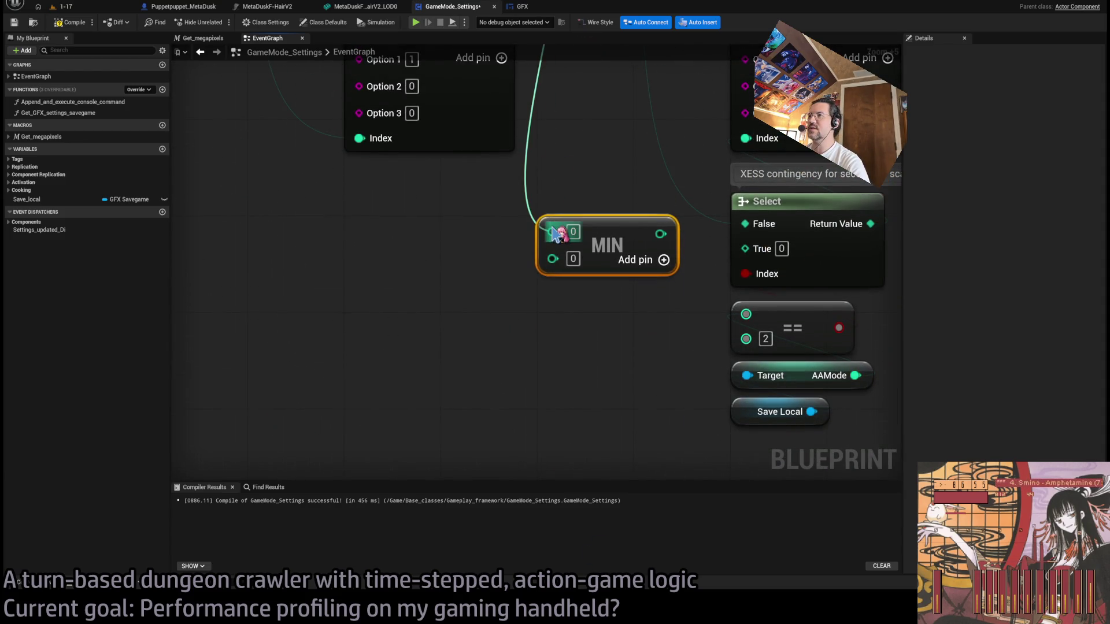
pyautogui.click(573, 255)
pyautogui.write('2')
pyautogui.moveTo(660, 231); pyautogui.dragTo(746, 249)
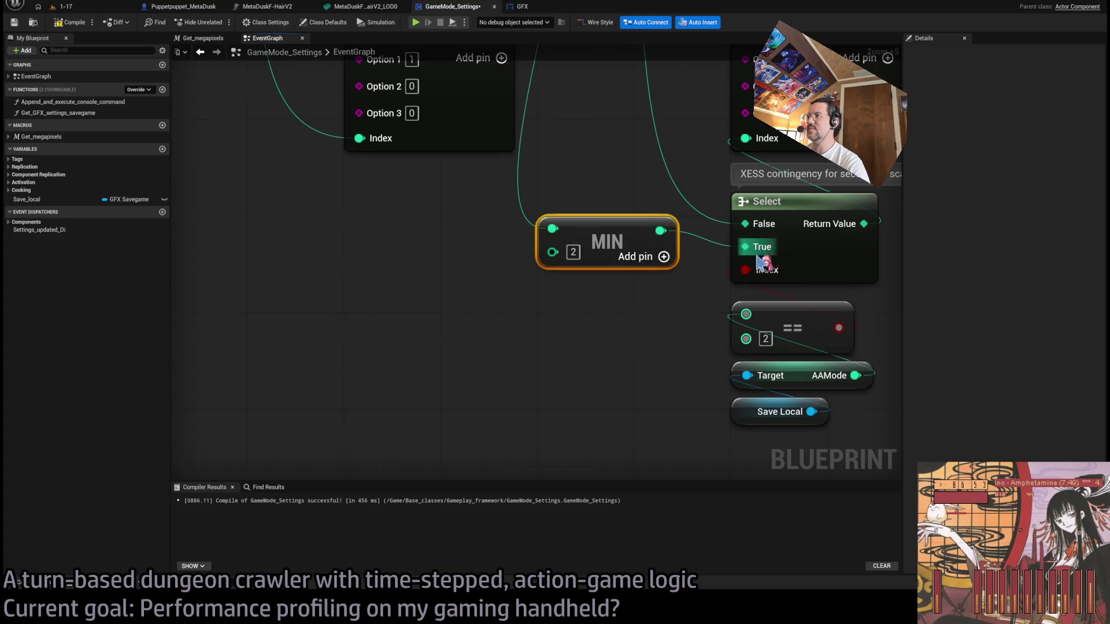
pyautogui.scroll(-1, 572, 360)
pyautogui.write('33')
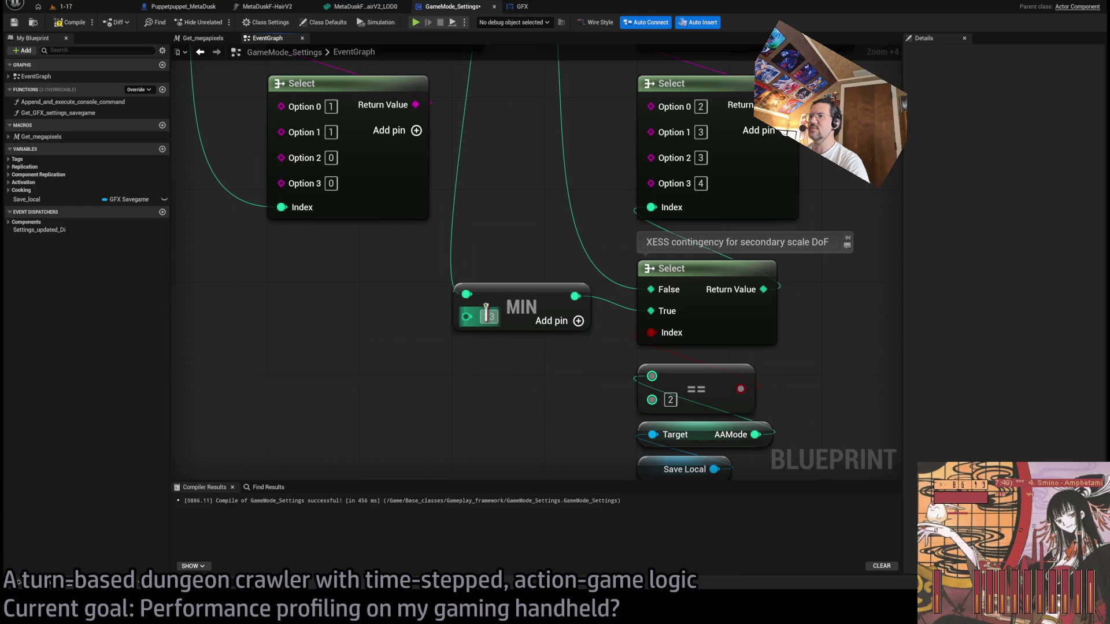
pyautogui.press('Return')
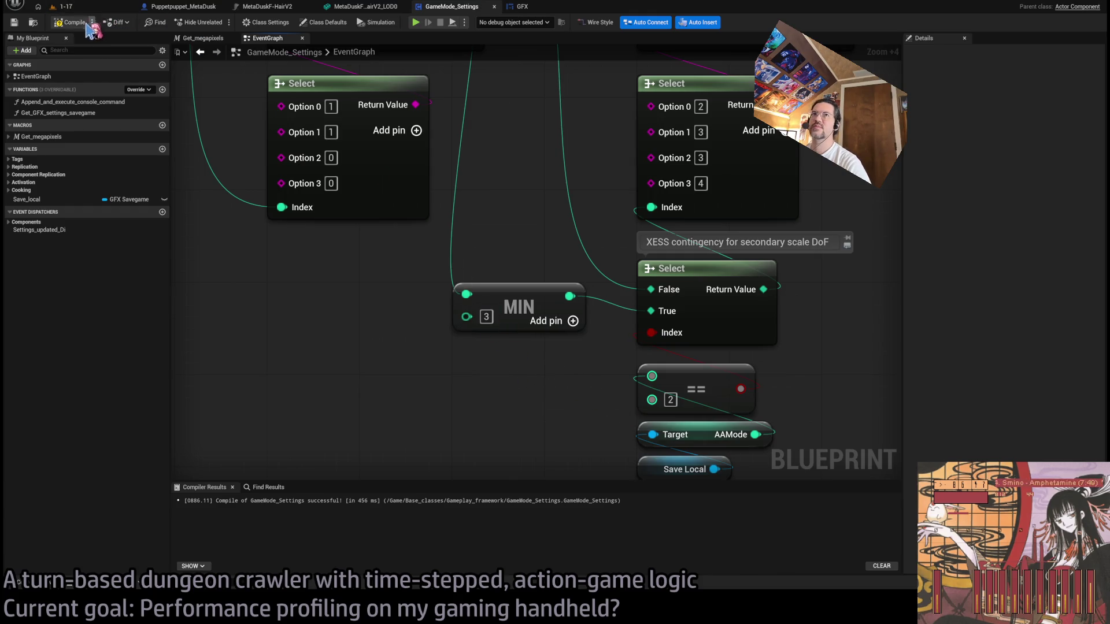
pyautogui.click(63, 6)
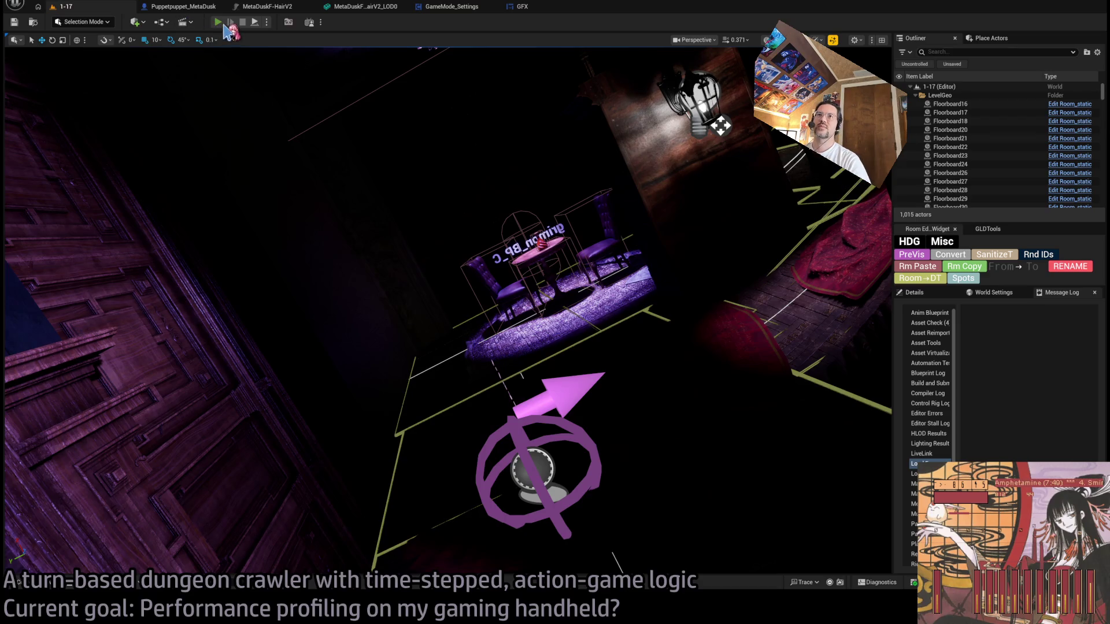
# - Play level 1-17, open and close the in-game graphics settings, then stop playing
pyautogui.hotkey('alt', 'p')
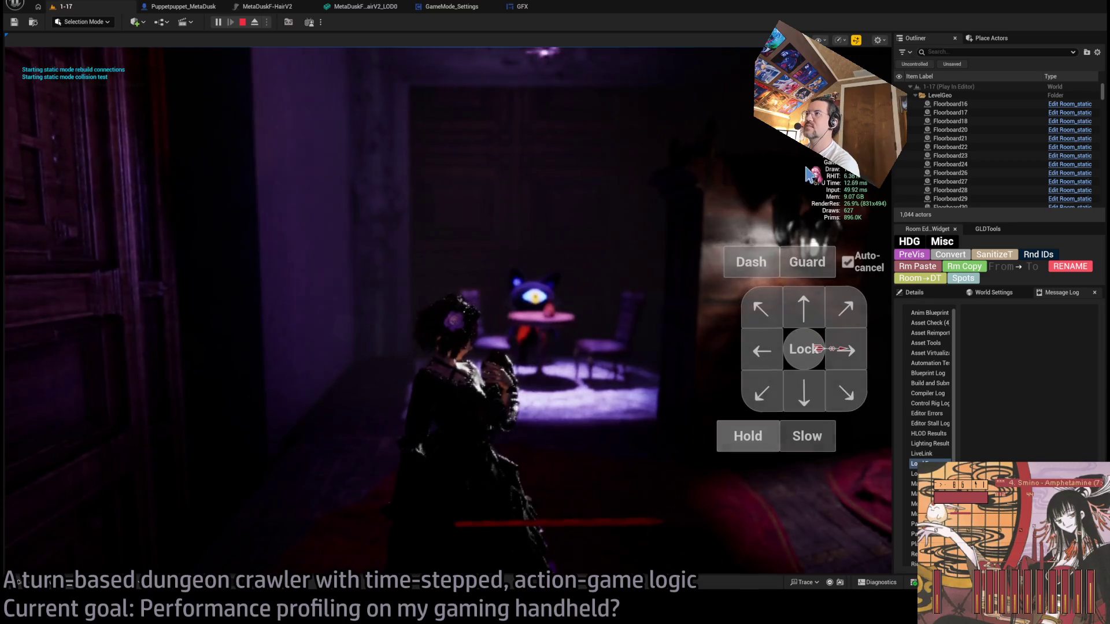
pyautogui.press('Tab')
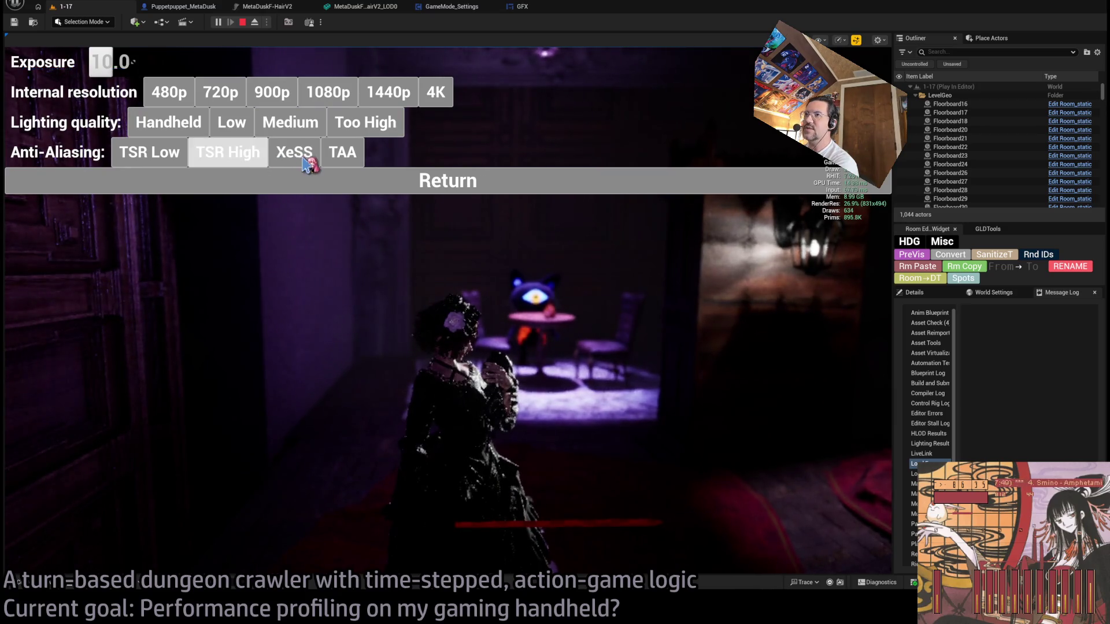
pyautogui.click(370, 182)
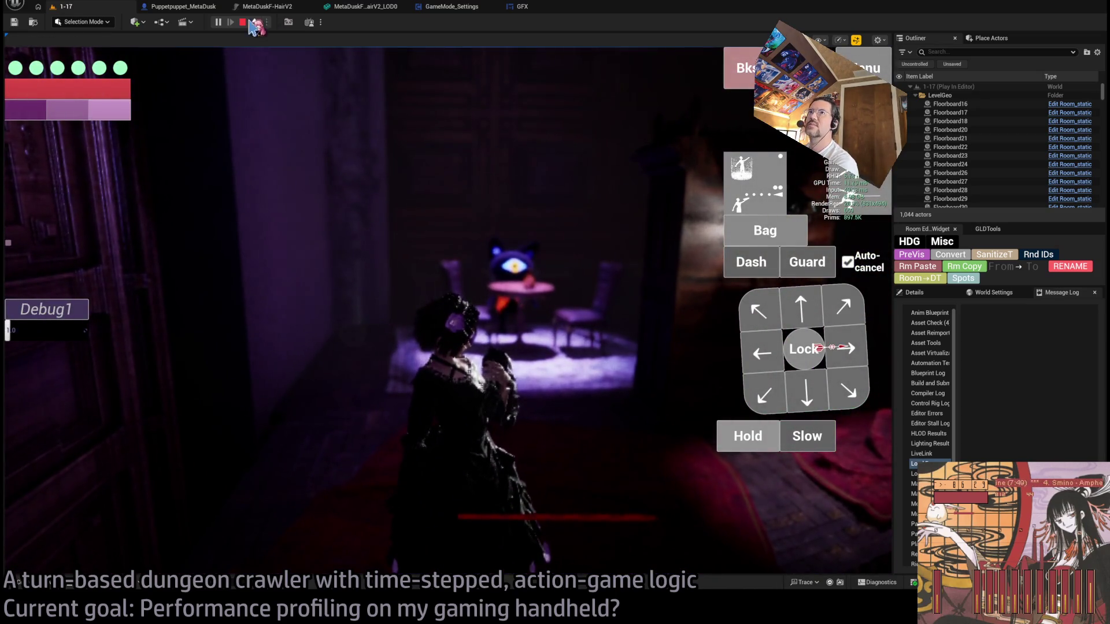
pyautogui.click(243, 22)
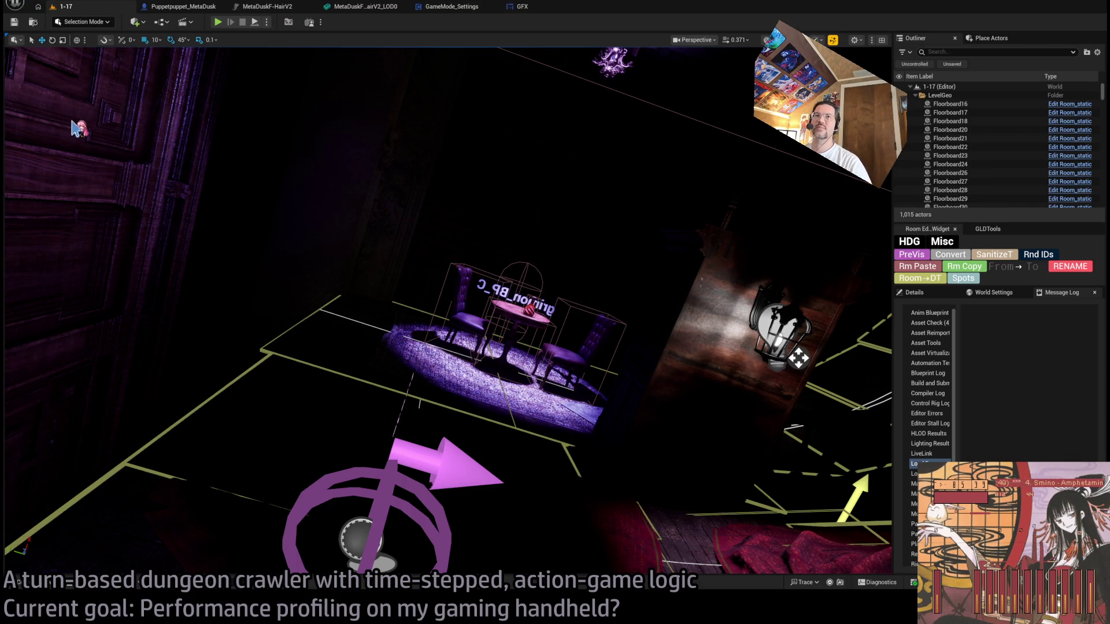
# - Show the Output Log over the Puppetpuppet_MetaDusk blueprint, then switch to the browser window
pyautogui.press('`')
pyautogui.press('`')
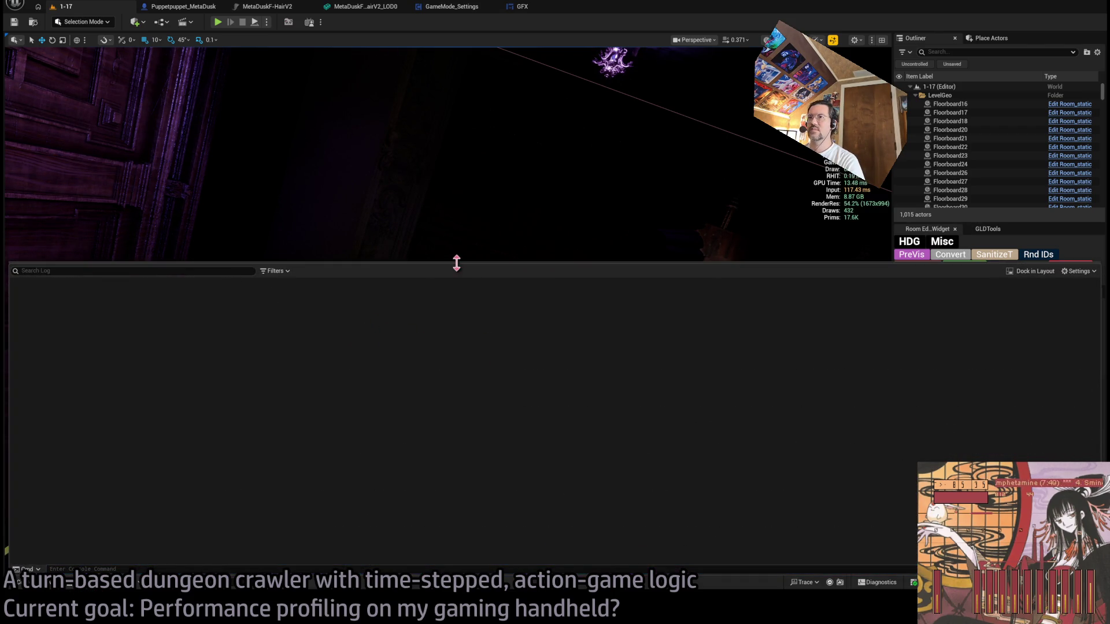
pyautogui.click(174, 7)
pyautogui.press('`')
pyautogui.press('`')
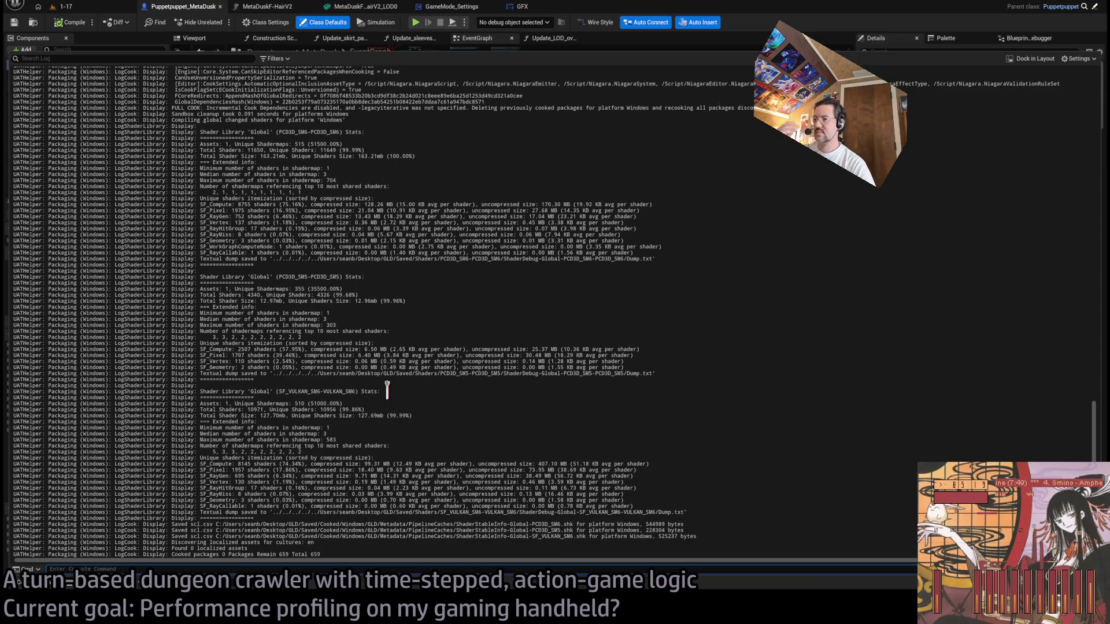
pyautogui.hotkey('alt', 'Tab')
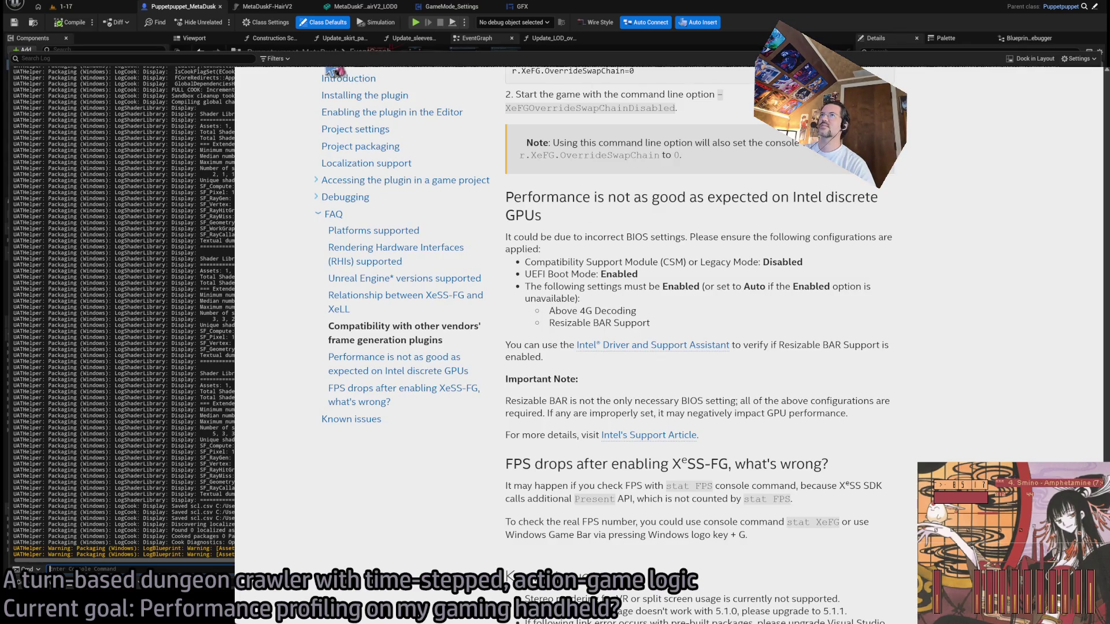
# - Browse the live channels on Twitch's Following page, flipping back to the packaging log in between
pyautogui.hotkey('ctrl', 'Tab')
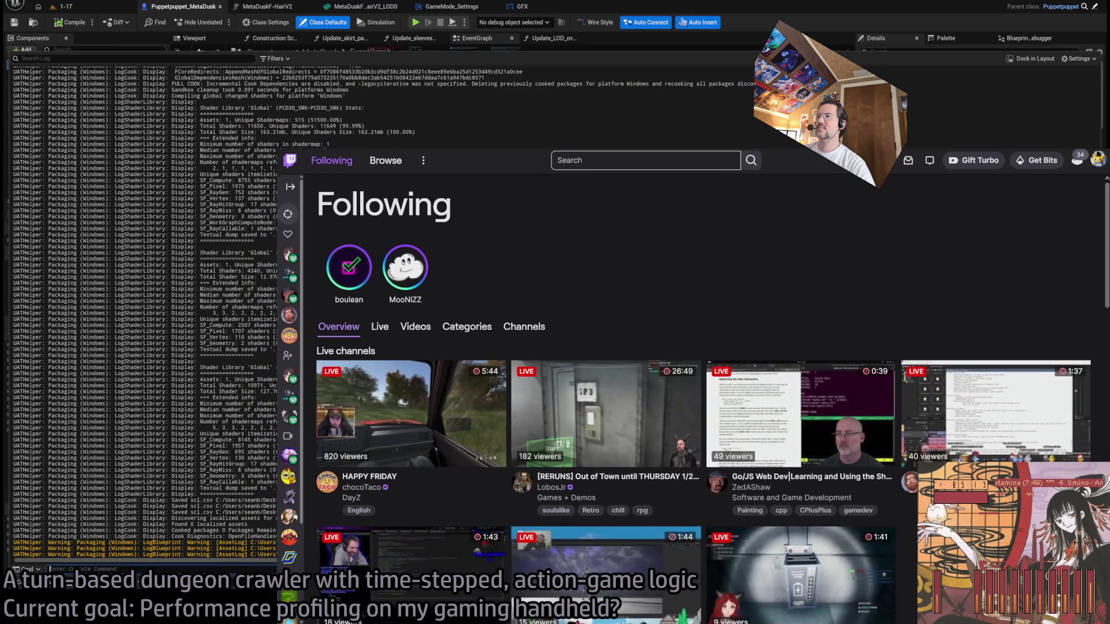
pyautogui.scroll(-3, 702, 309)
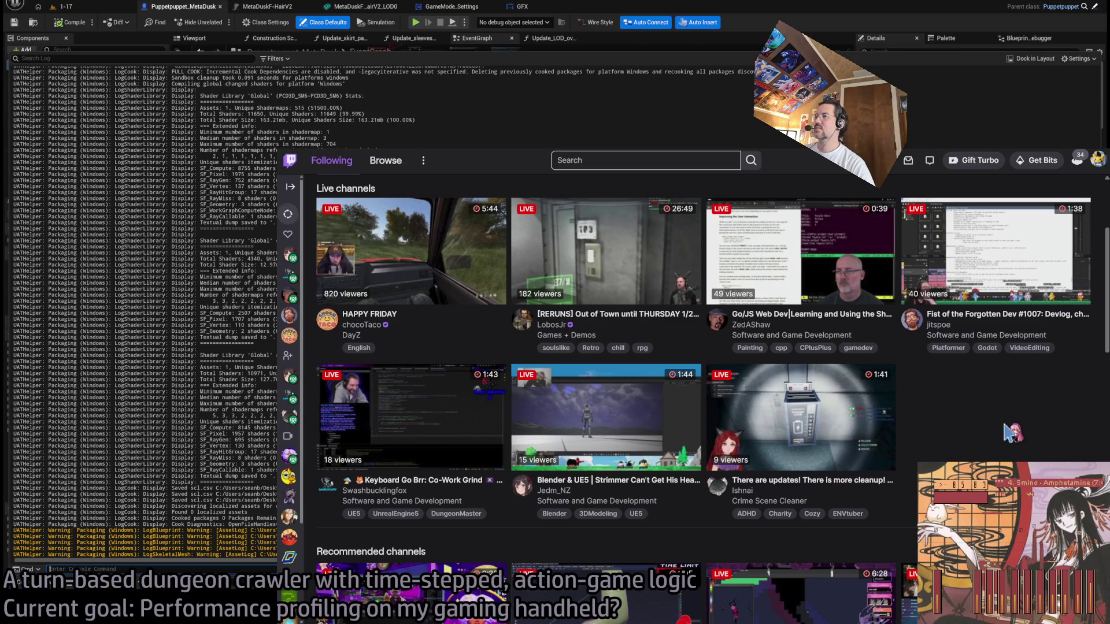
pyautogui.scroll(2, 1011, 432)
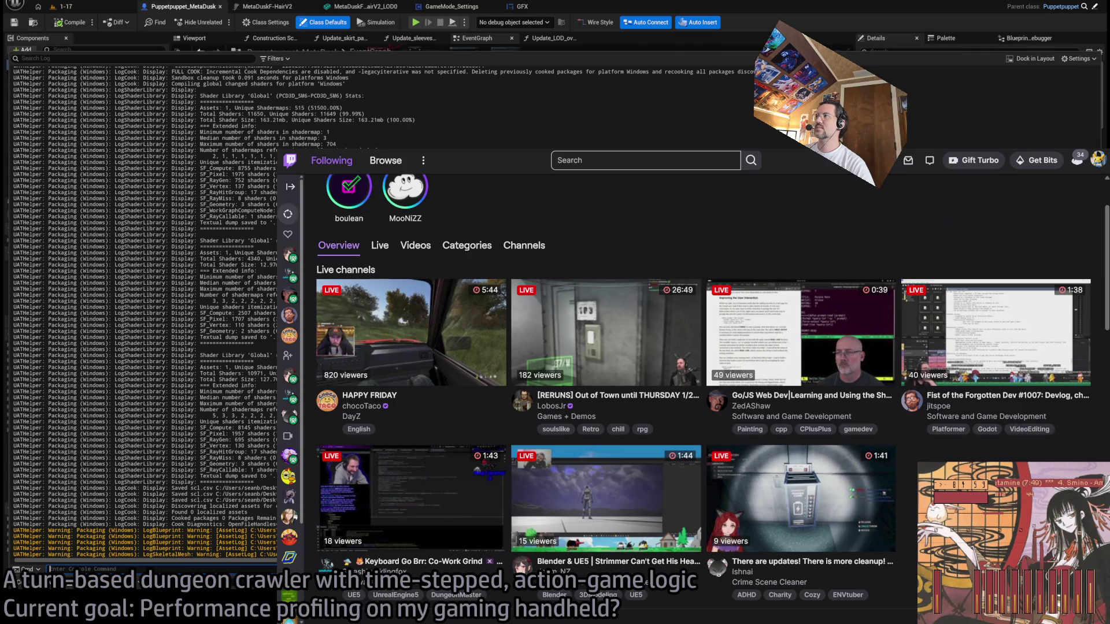
pyautogui.hotkey('alt', 'Tab')
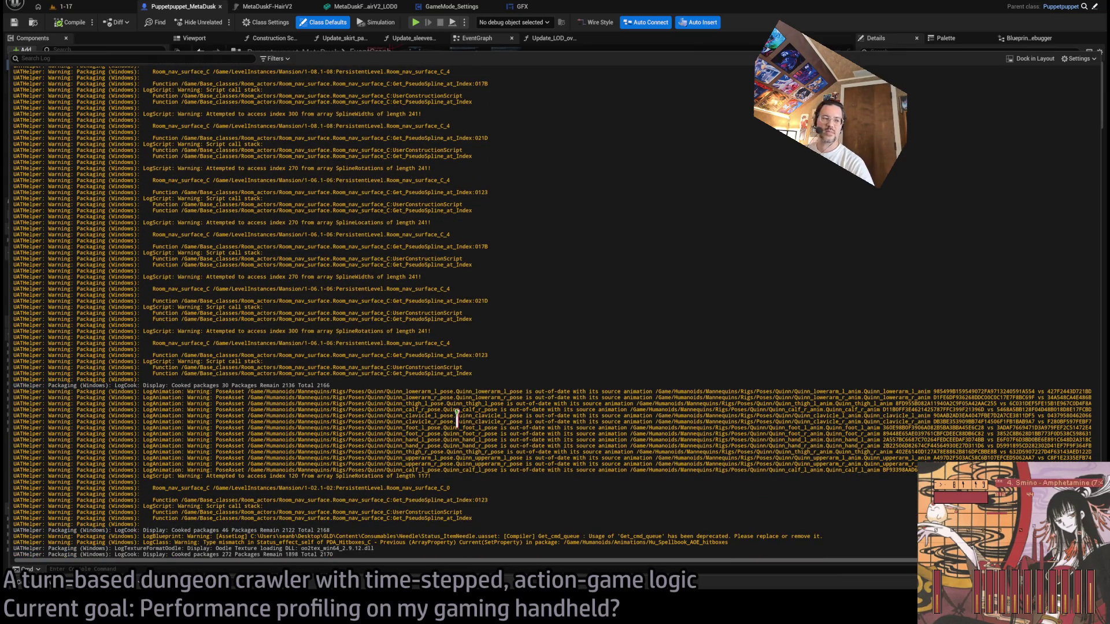
pyautogui.hotkey('alt', 'Tab')
pyautogui.scroll(-3, 841, 530)
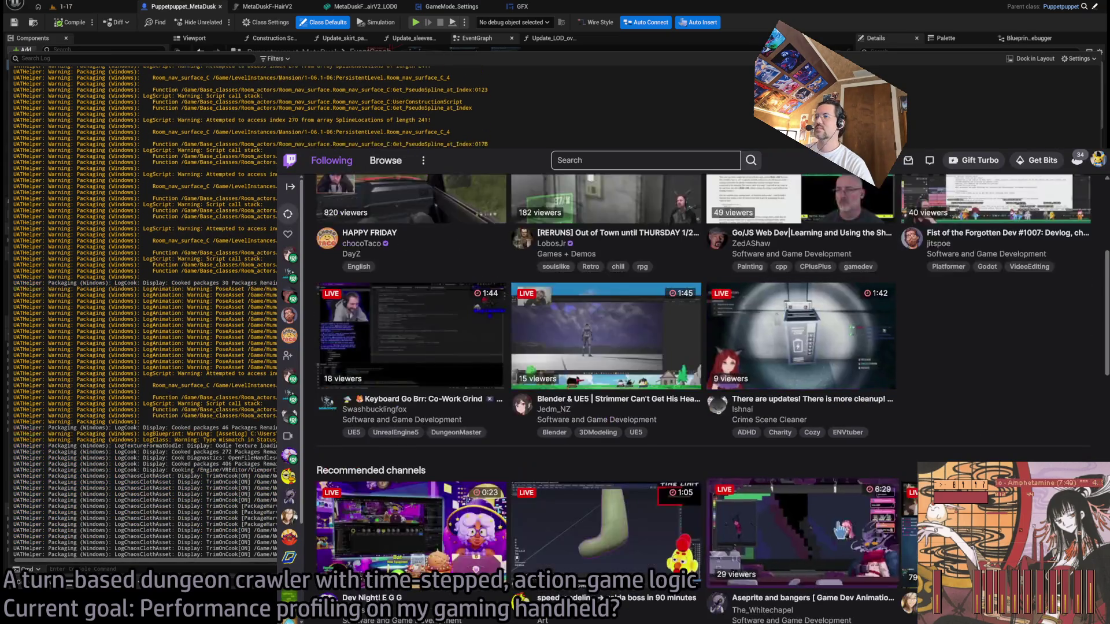
pyautogui.scroll(1, 840, 530)
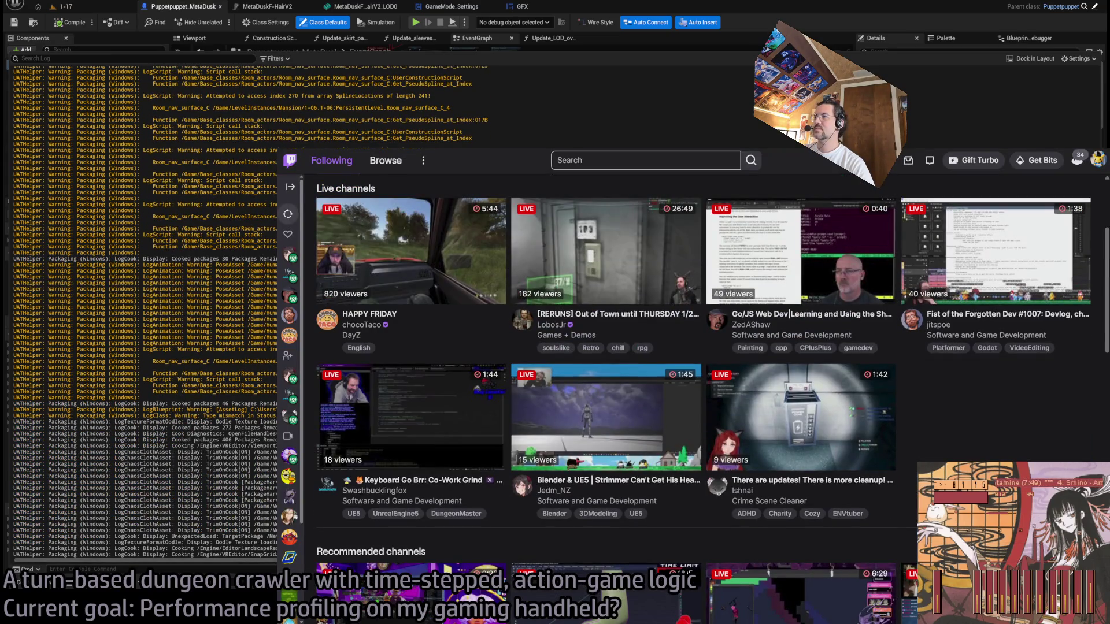
pyautogui.hotkey('alt', 'Tab')
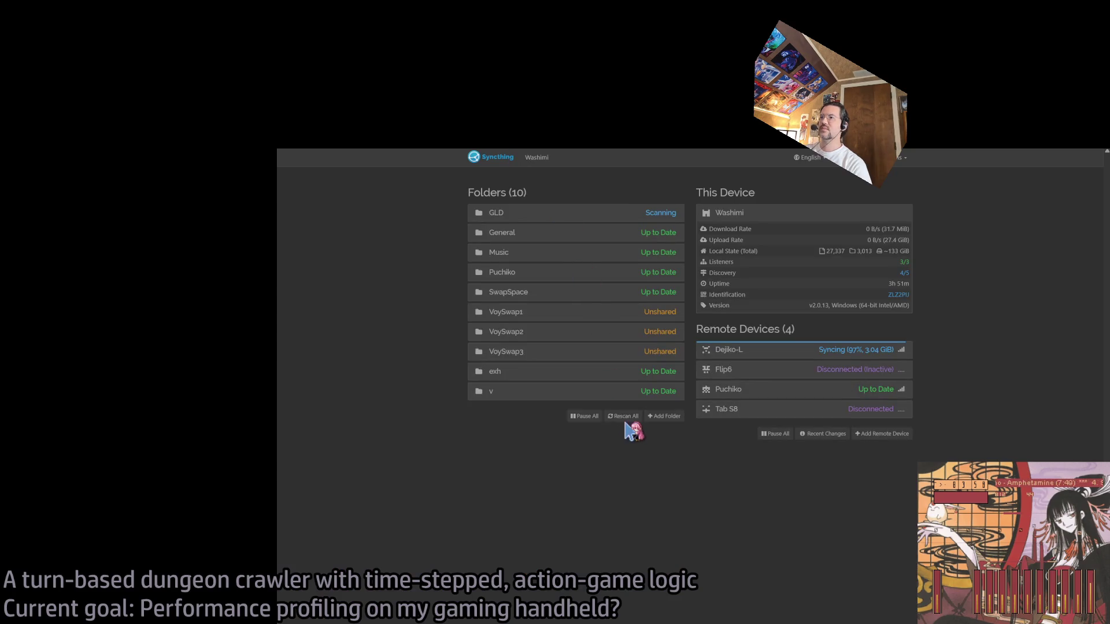
# - Rescan all Syncthing folders, then return to the Syncthing page in Chrome
pyautogui.click(624, 417)
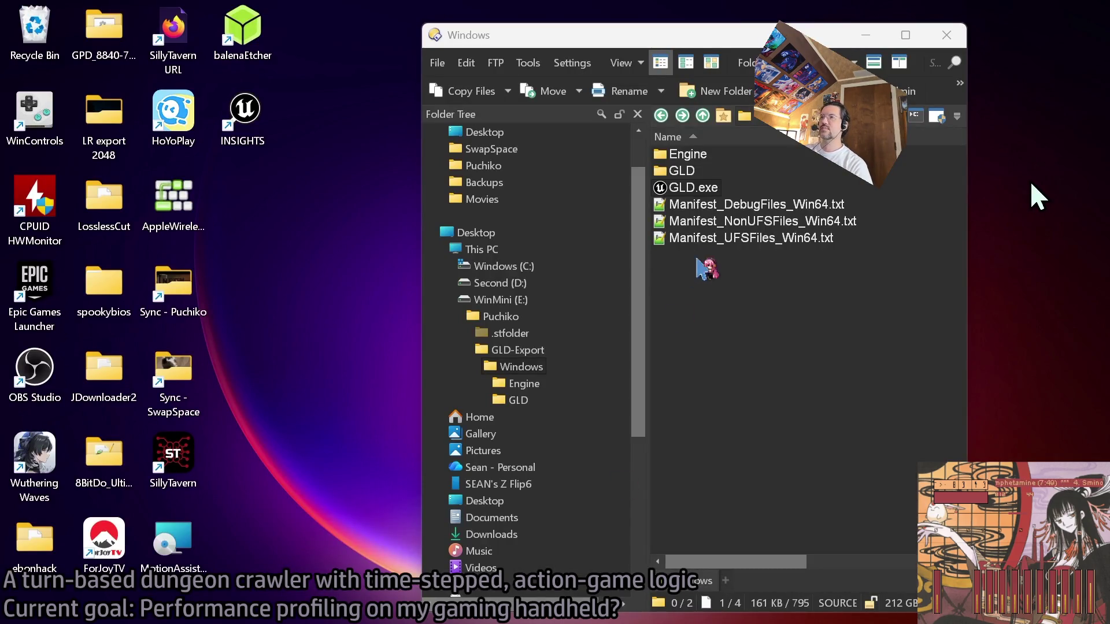
pyautogui.moveTo(439, 623)
pyautogui.click(173, 604)
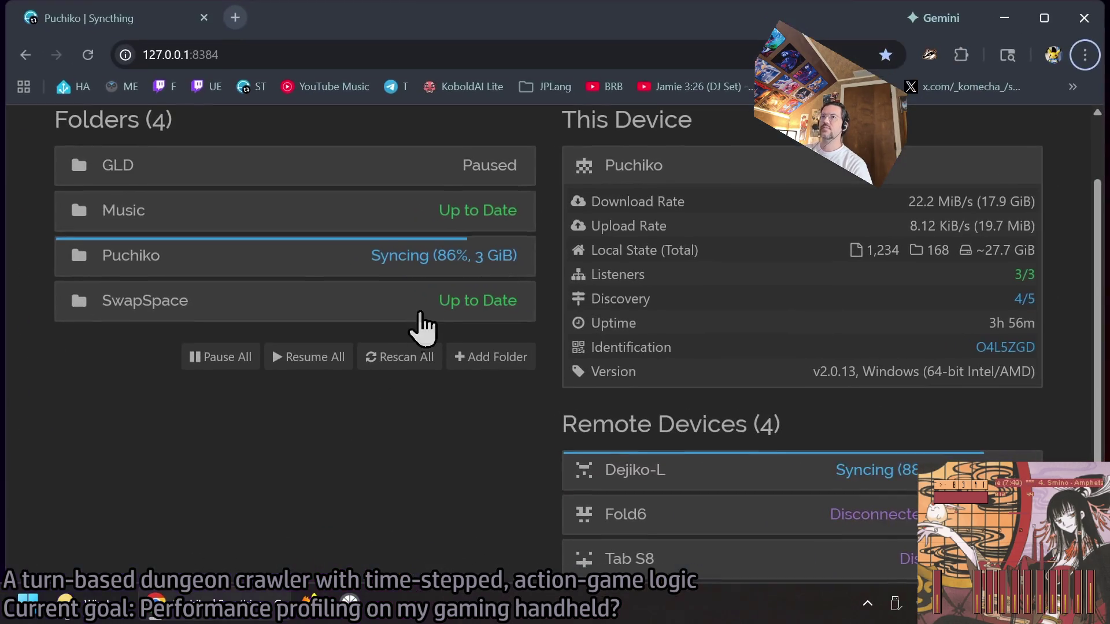
# - Rescan all synced folders in Syncthing and minimise the browser to uncover the file manager
pyautogui.click(403, 362)
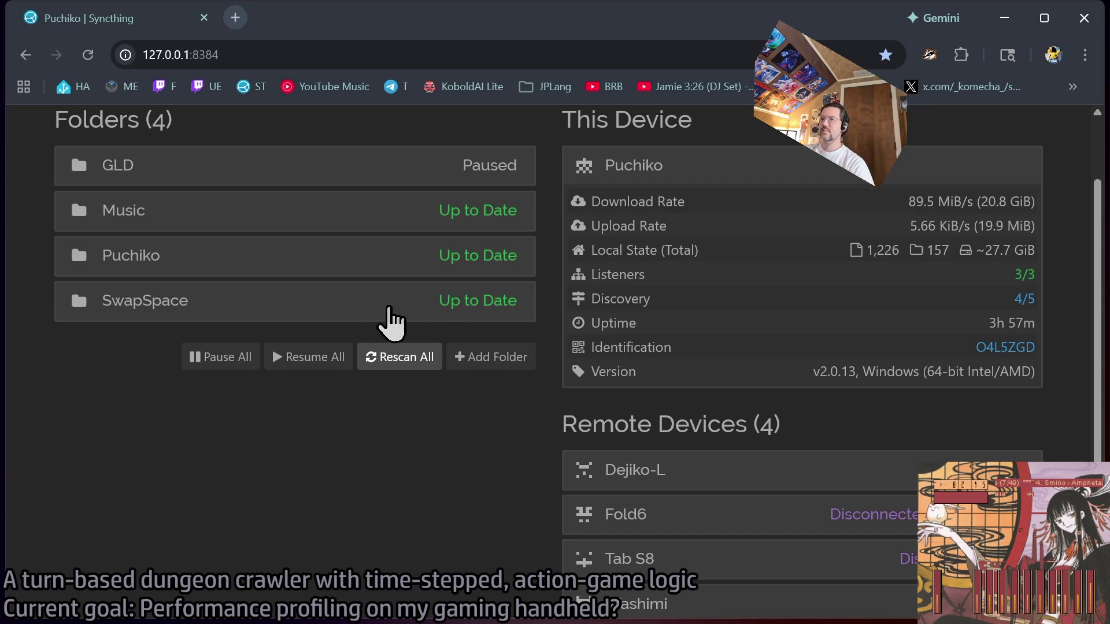
pyautogui.click(369, 359)
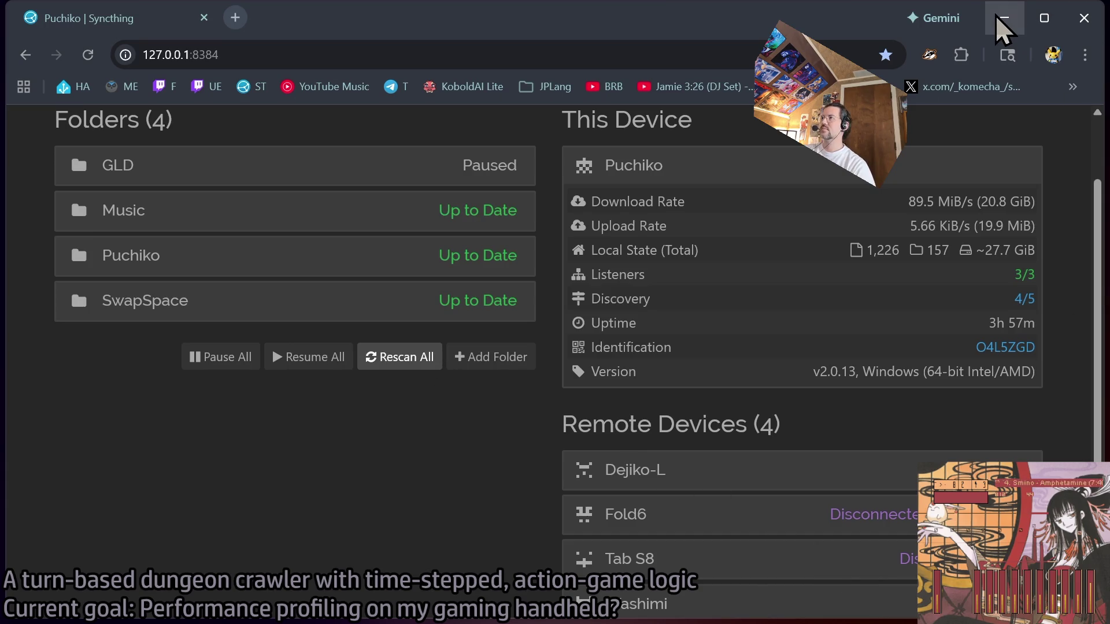
pyautogui.click(1004, 19)
# - Launch GLD.exe, start a run, and enable the stat unit timing overlay from the console
pyautogui.moveTo(717, 561)
pyautogui.mouseDown()
pyautogui.moveTo(877, 570)
pyautogui.moveTo(647, 584)
pyautogui.mouseUp()
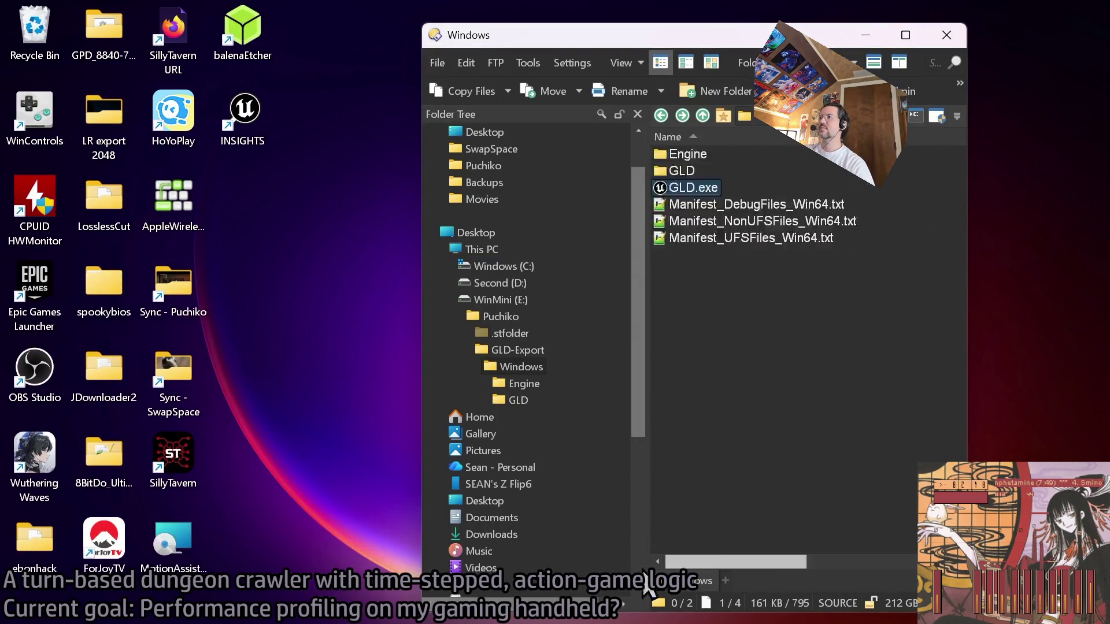
pyautogui.doubleClick(691, 186)
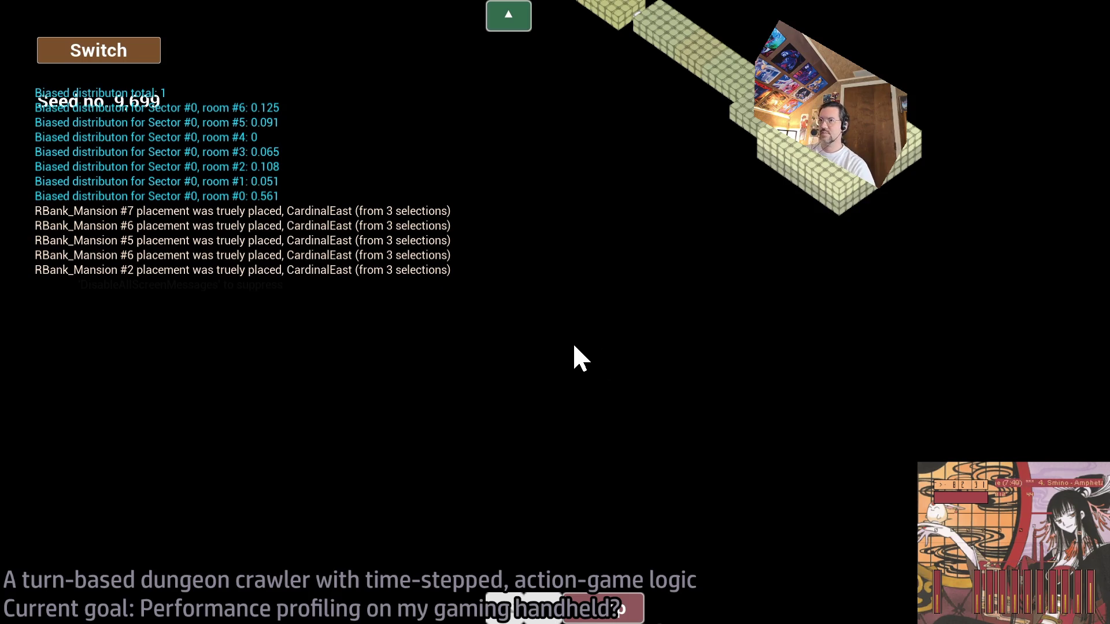
pyautogui.click(77, 78)
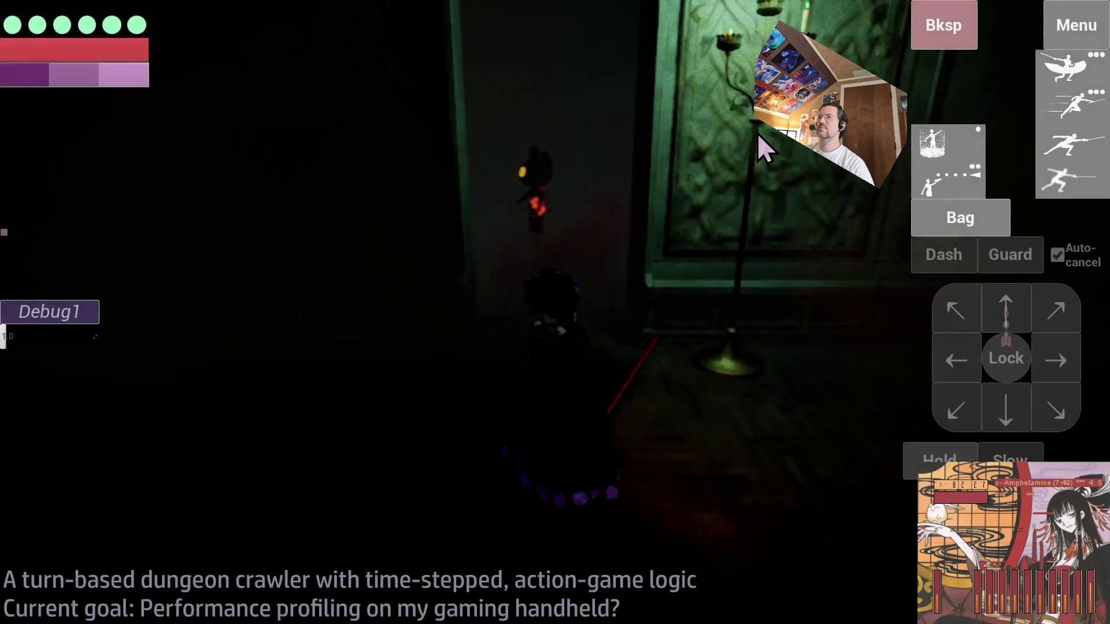
pyautogui.press('`')
pyautogui.write('stat unit')
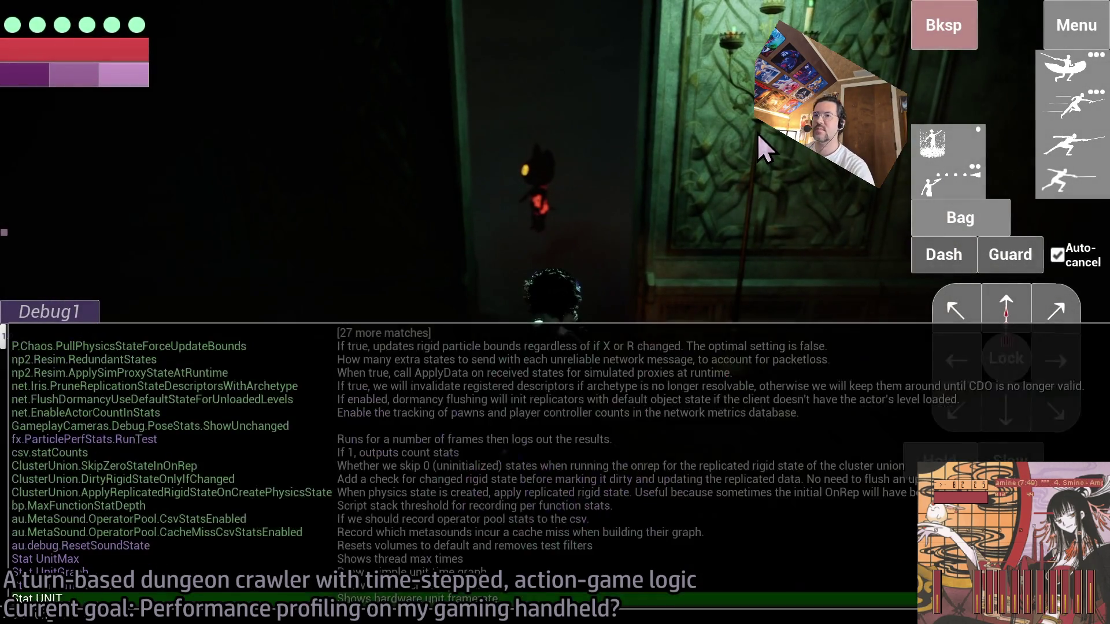
pyautogui.press('Return')
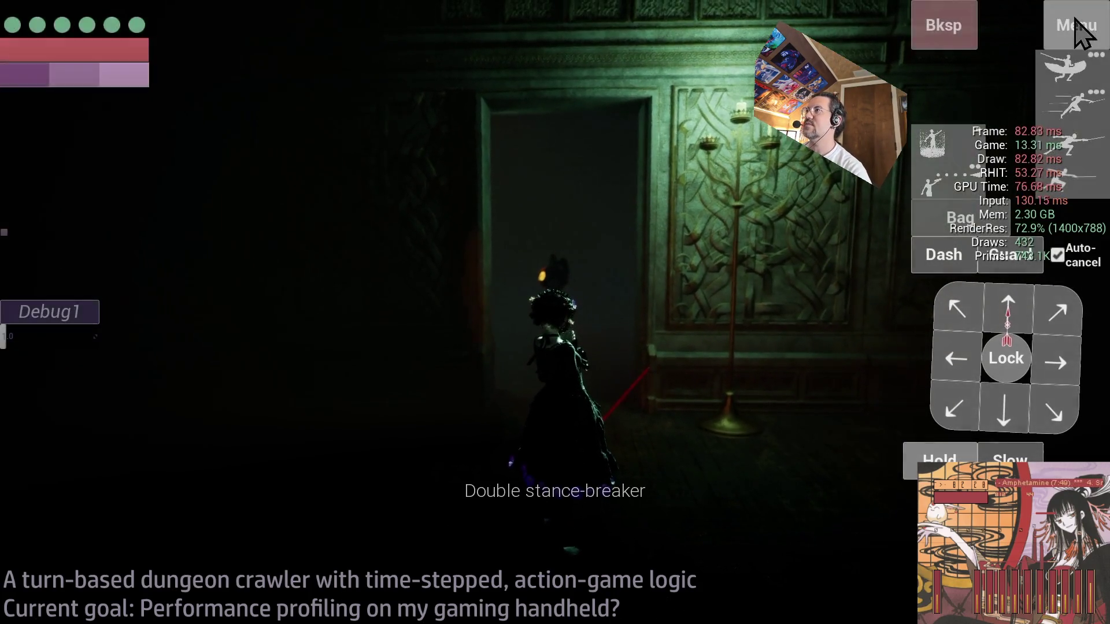
# - Set the in-game graphics to 480p internal resolution with XeSS anti-aliasing
pyautogui.click(1074, 20)
pyautogui.click(204, 61)
pyautogui.click(348, 128)
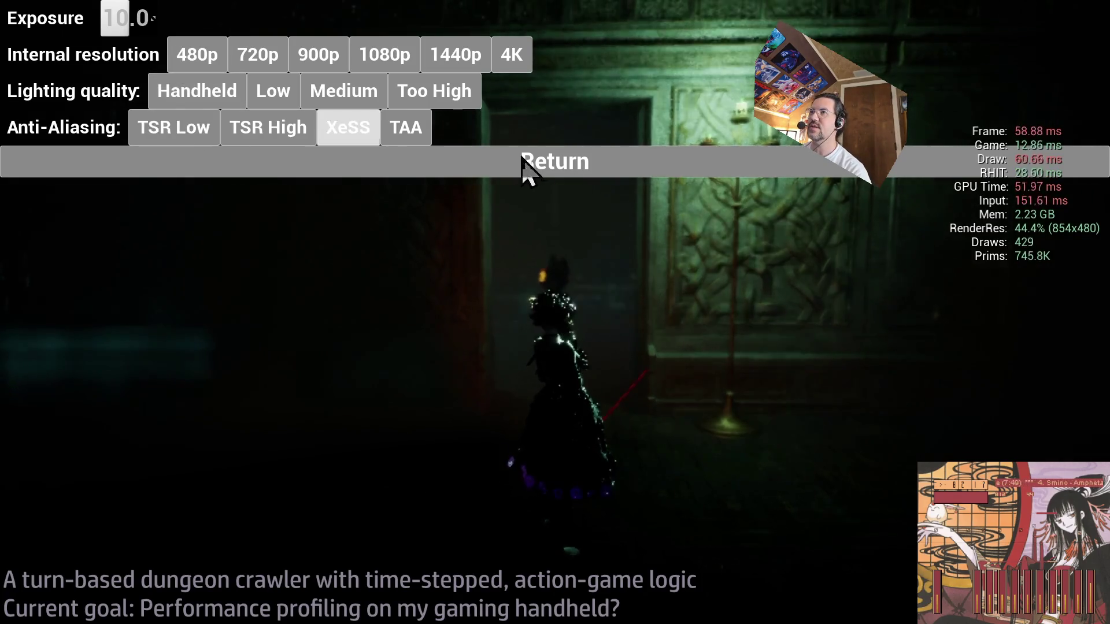
# - Compare TAA and XeSS anti-aliasing frame times in the settings, keeping XeSS
pyautogui.click(558, 165)
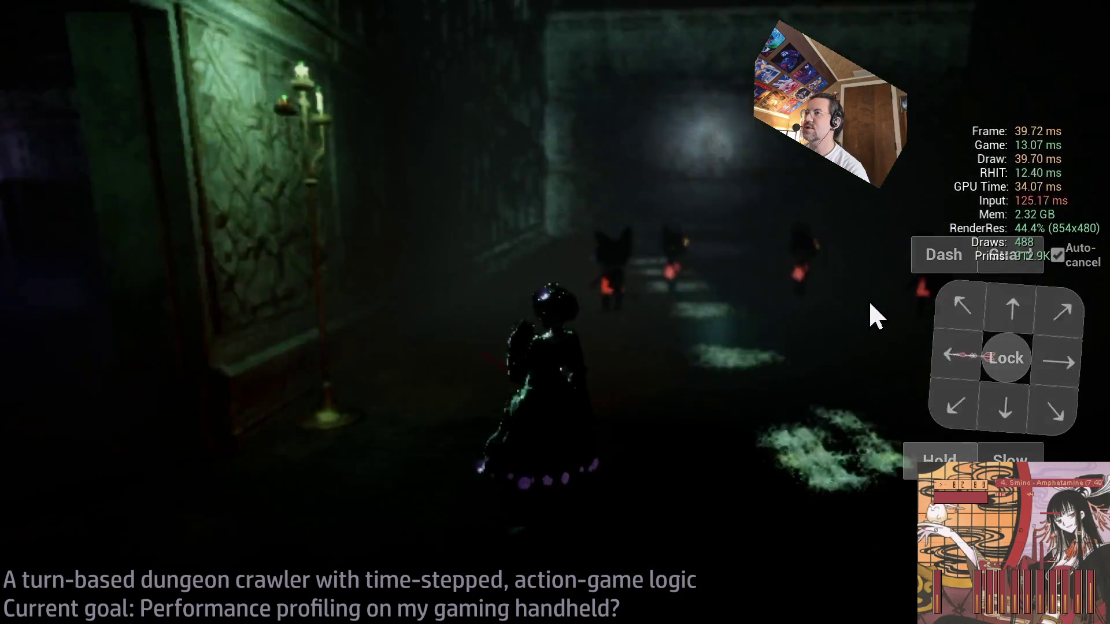
pyautogui.moveTo(869, 304)
pyautogui.mouseDown()
pyautogui.moveTo(391, 349)
pyautogui.moveTo(644, 307)
pyautogui.moveTo(717, 322)
pyautogui.moveTo(739, 314)
pyautogui.moveTo(434, 300)
pyautogui.moveTo(491, 277)
pyautogui.moveTo(661, 250)
pyautogui.moveTo(733, 253)
pyautogui.mouseUp()
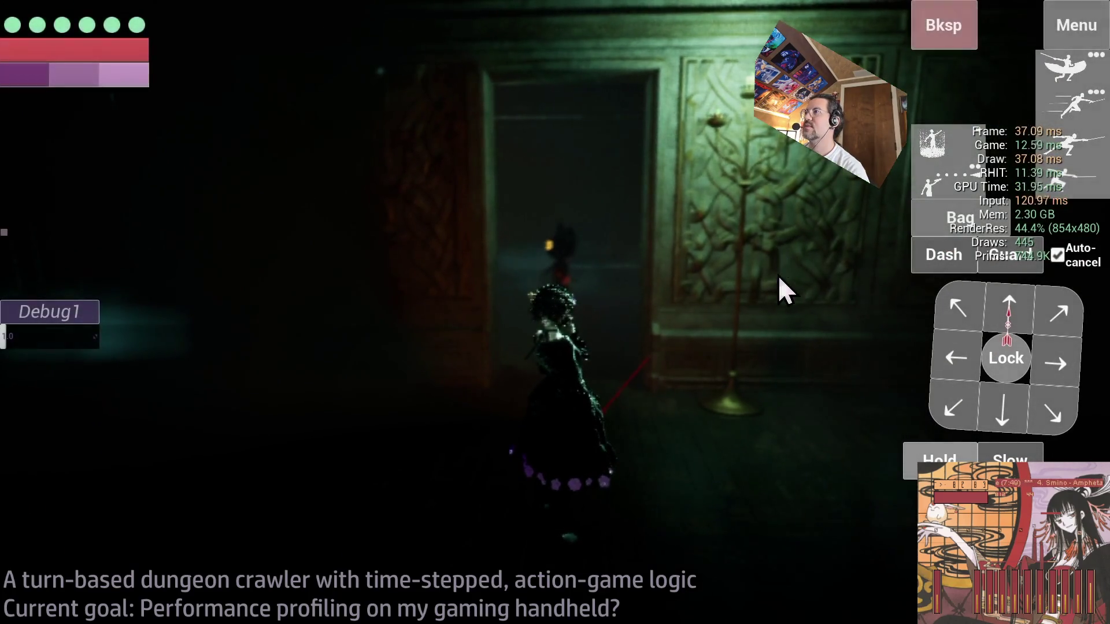
pyautogui.click(1071, 32)
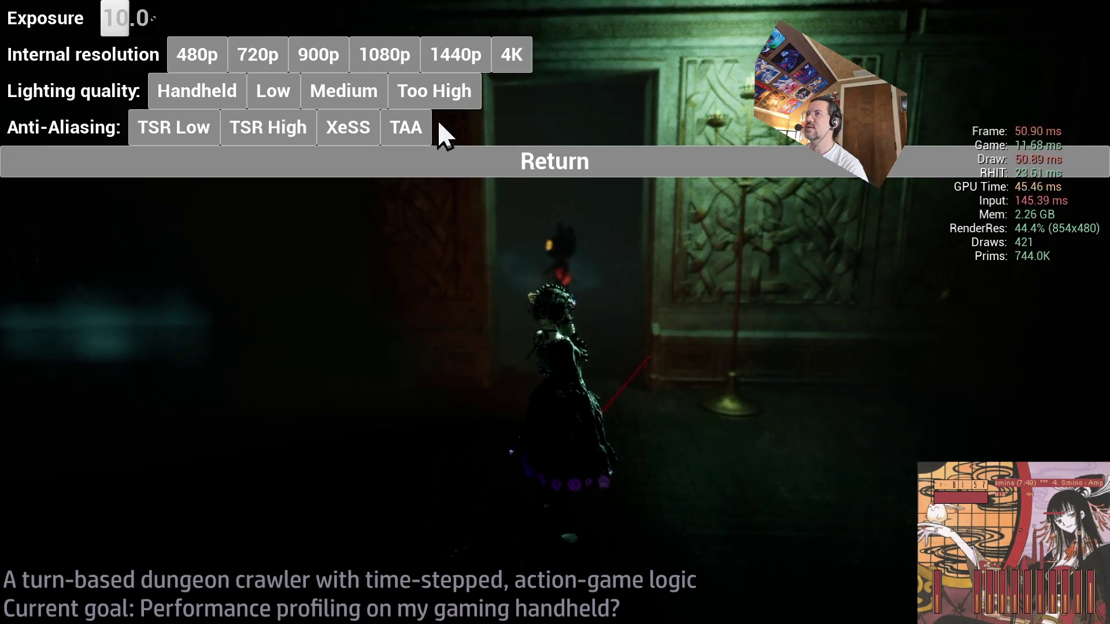
pyautogui.click(409, 128)
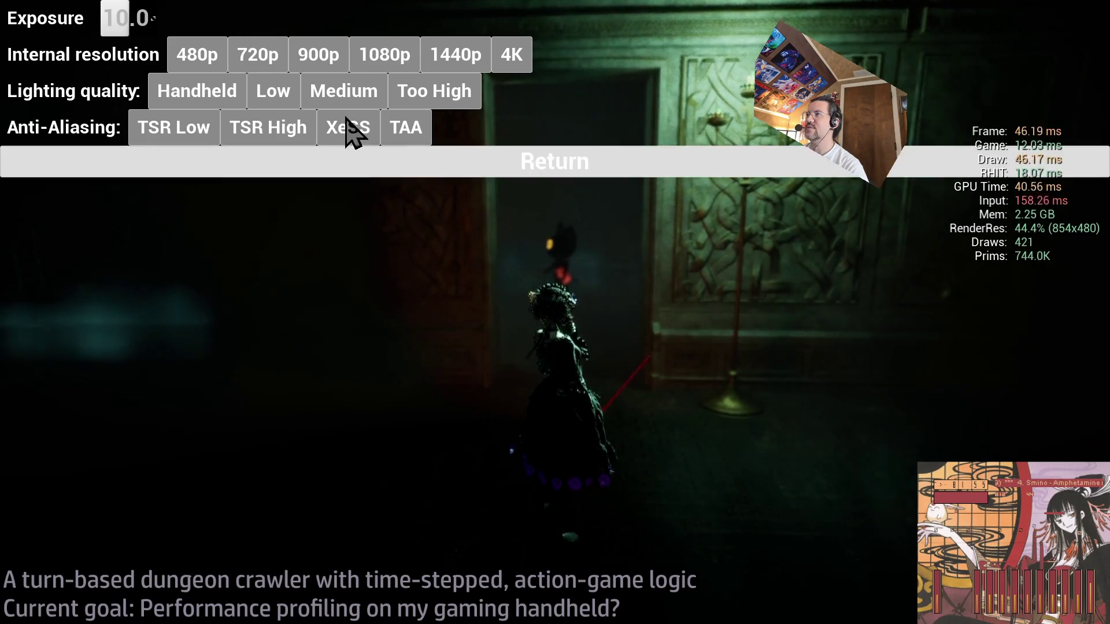
pyautogui.click(373, 126)
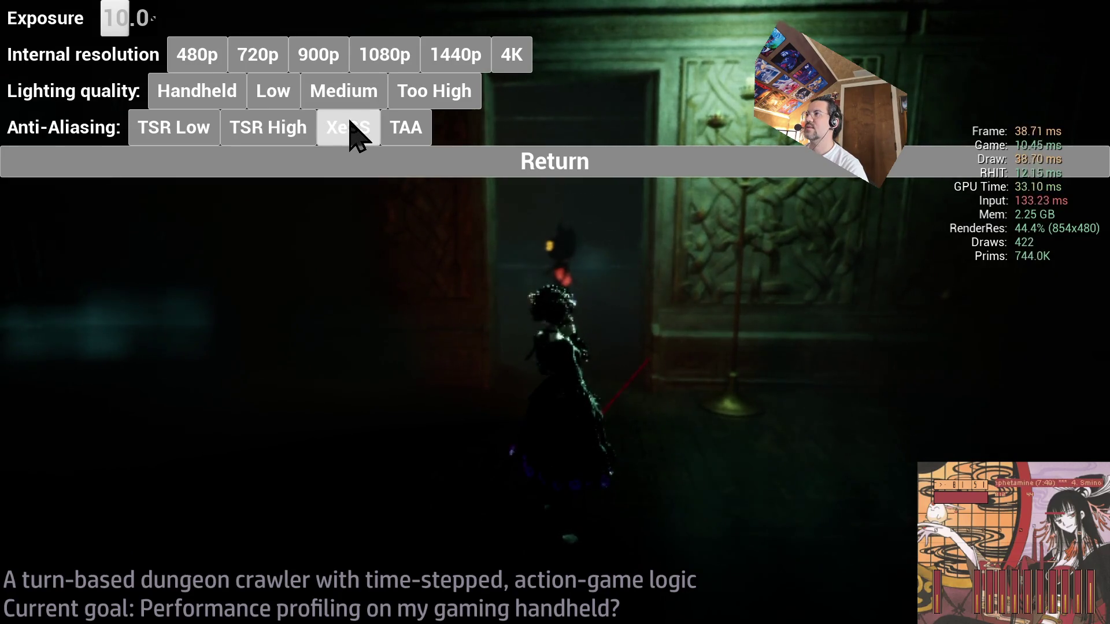
pyautogui.click(384, 131)
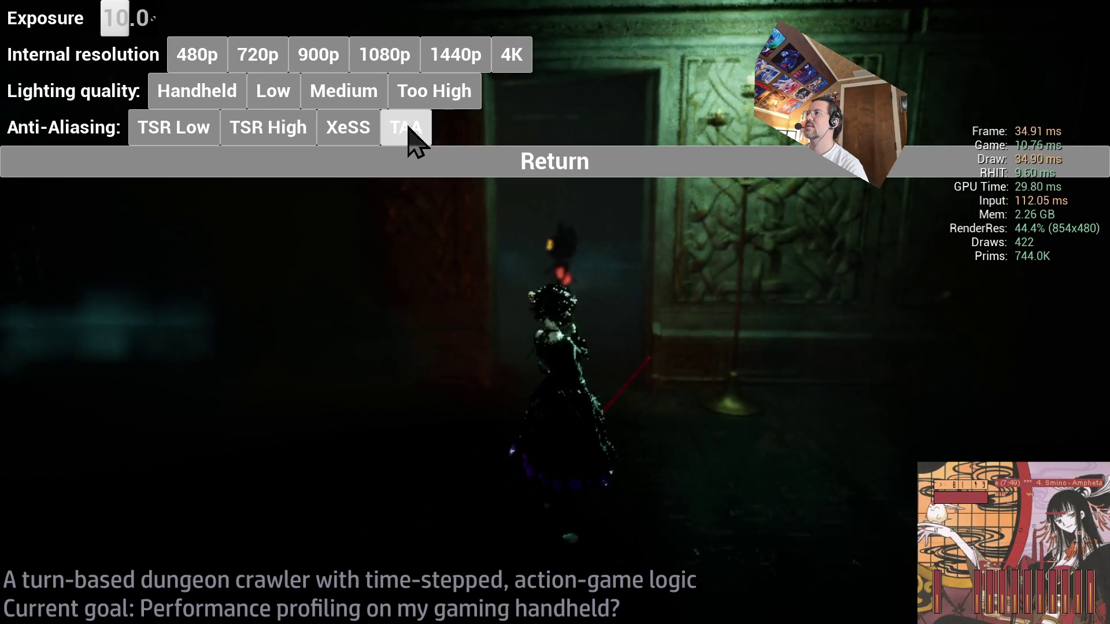
pyautogui.click(344, 129)
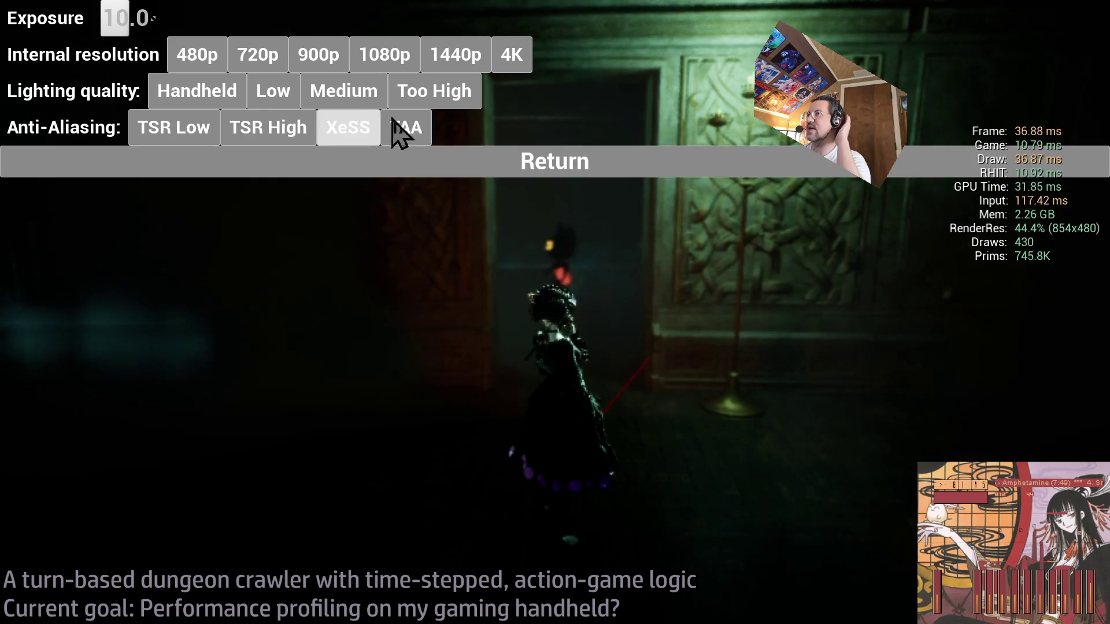
pyautogui.click(353, 124)
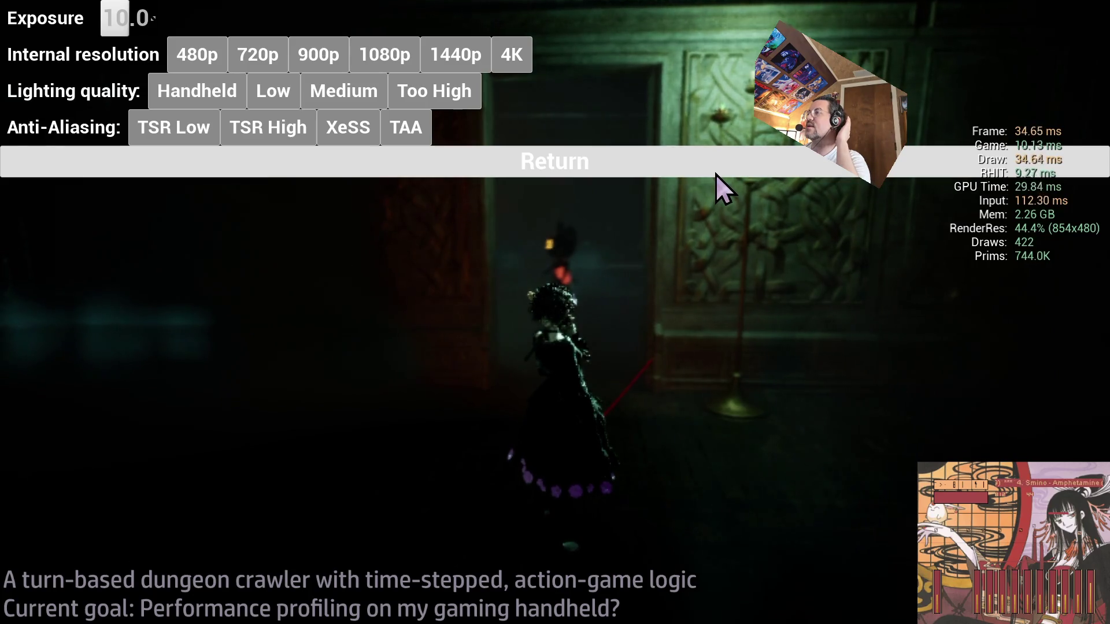
pyautogui.click(668, 171)
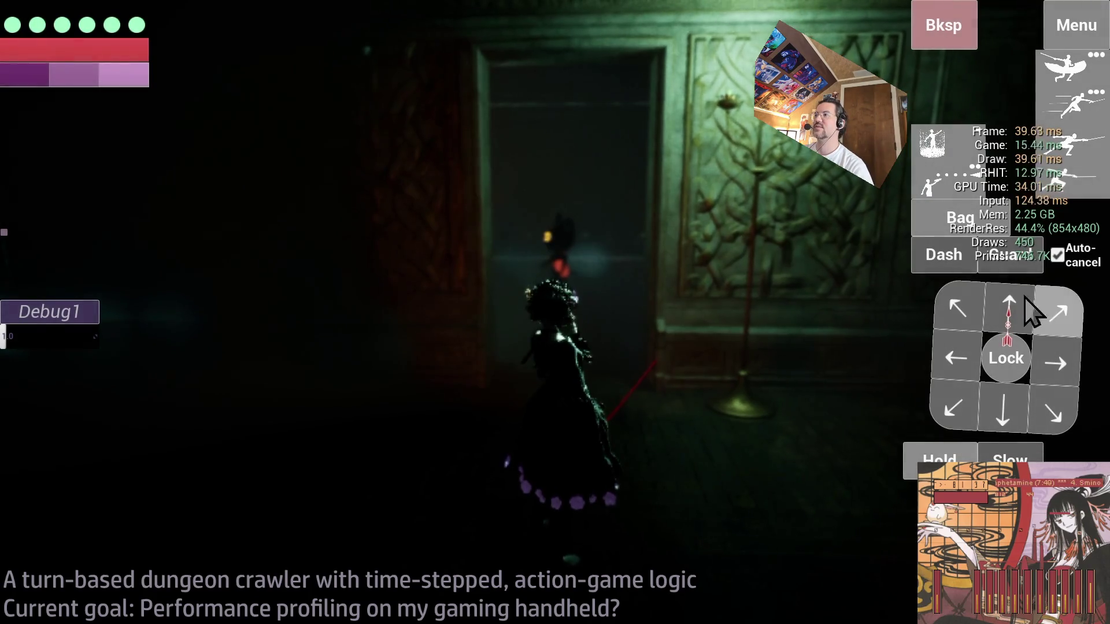
# - Walk the character through the mansion with forward, diagonal and leftward move batches
pyautogui.click(1013, 295)
pyautogui.click(1065, 315)
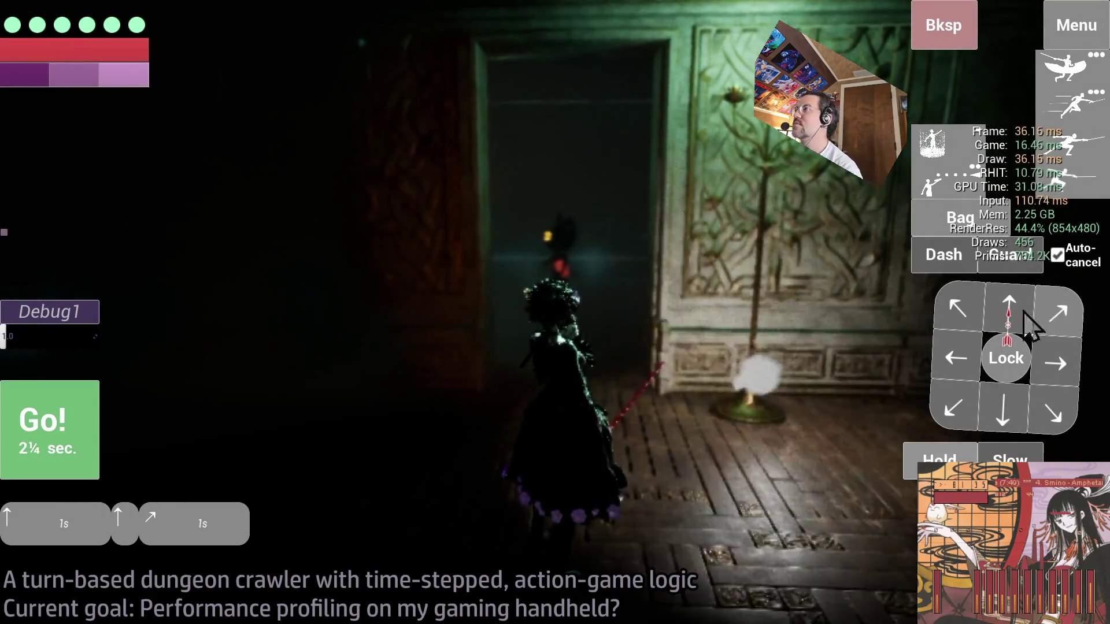
pyautogui.click(51, 442)
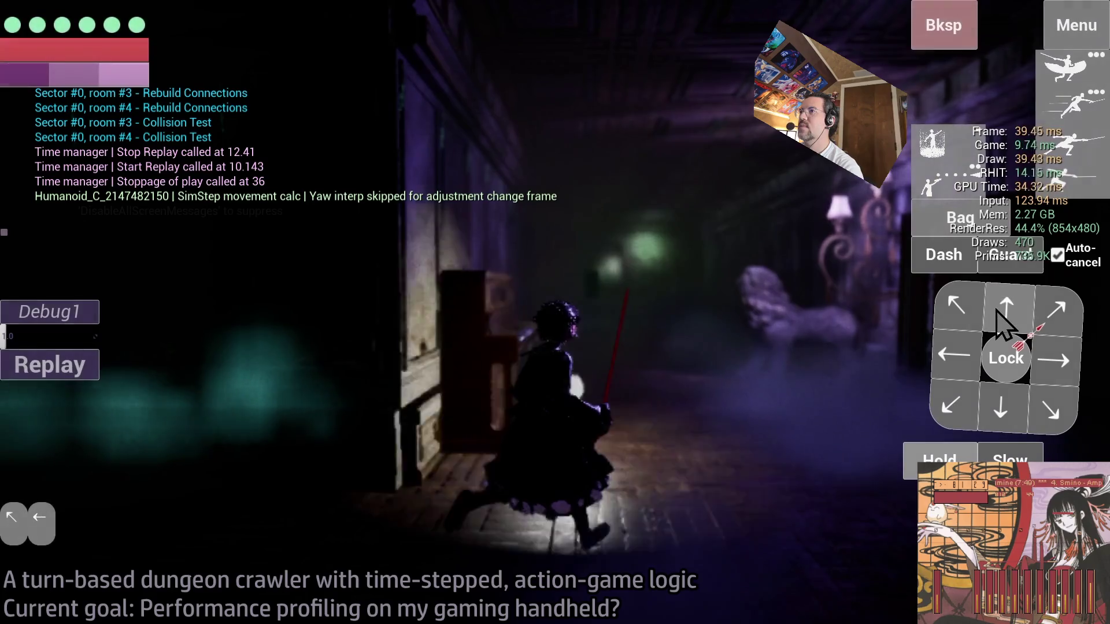
pyautogui.click(954, 354)
pyautogui.click(954, 354)
pyautogui.click(954, 354)
pyautogui.click(954, 354)
pyautogui.click(51, 433)
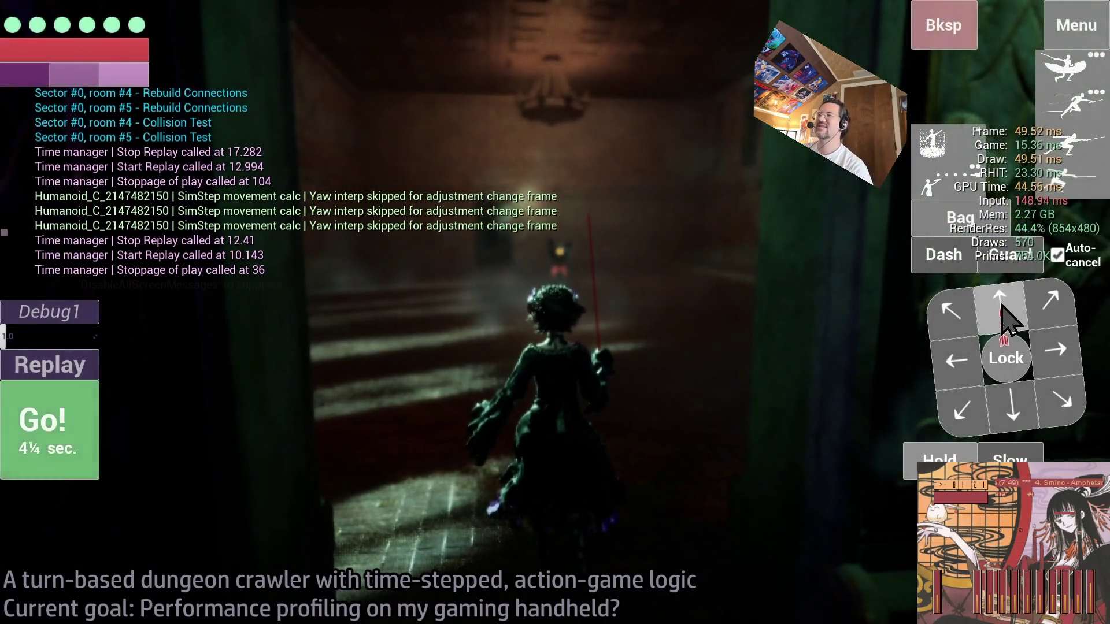
pyautogui.click(990, 316)
pyautogui.click(990, 317)
pyautogui.click(990, 317)
pyautogui.click(986, 319)
pyautogui.click(62, 389)
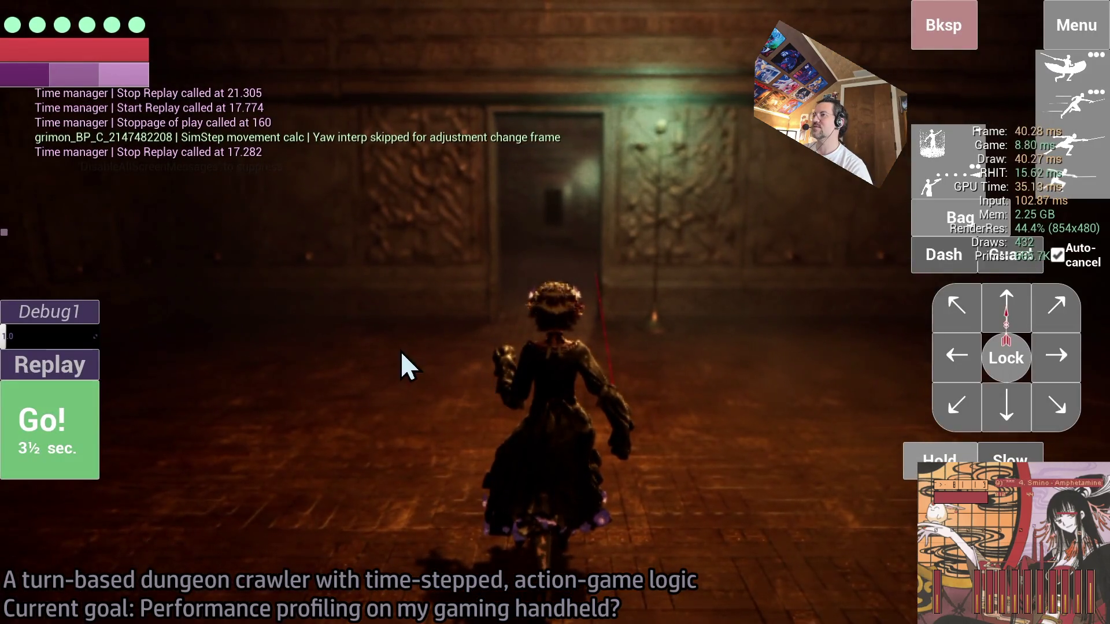
pyautogui.press('space')
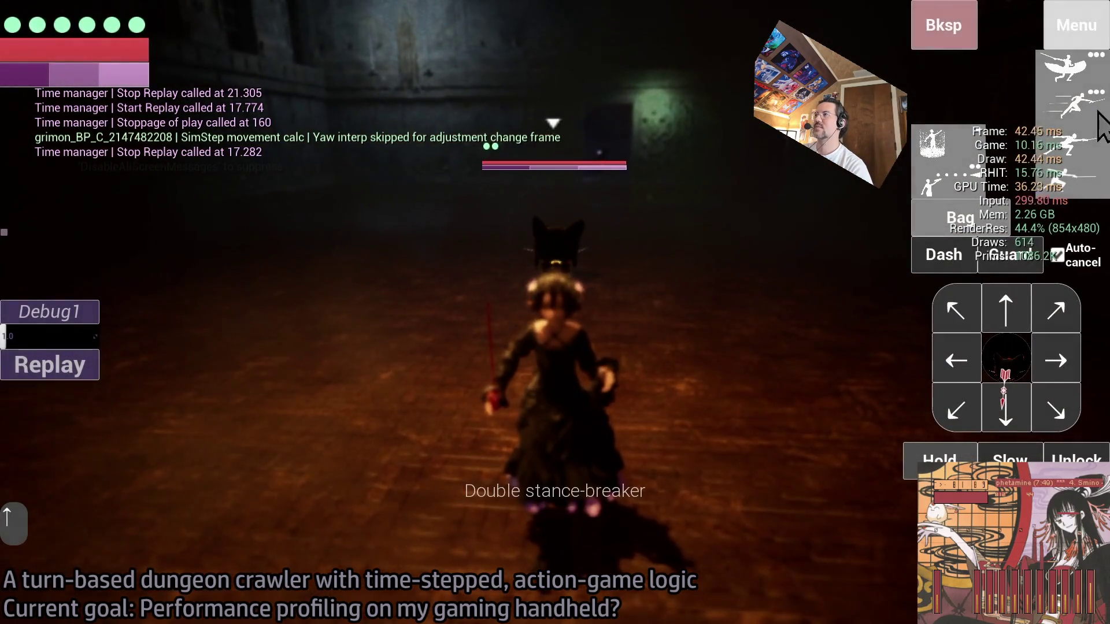
# - Queue running lunge attacks on the enemy, play the turns, then open the console
pyautogui.click(1067, 113)
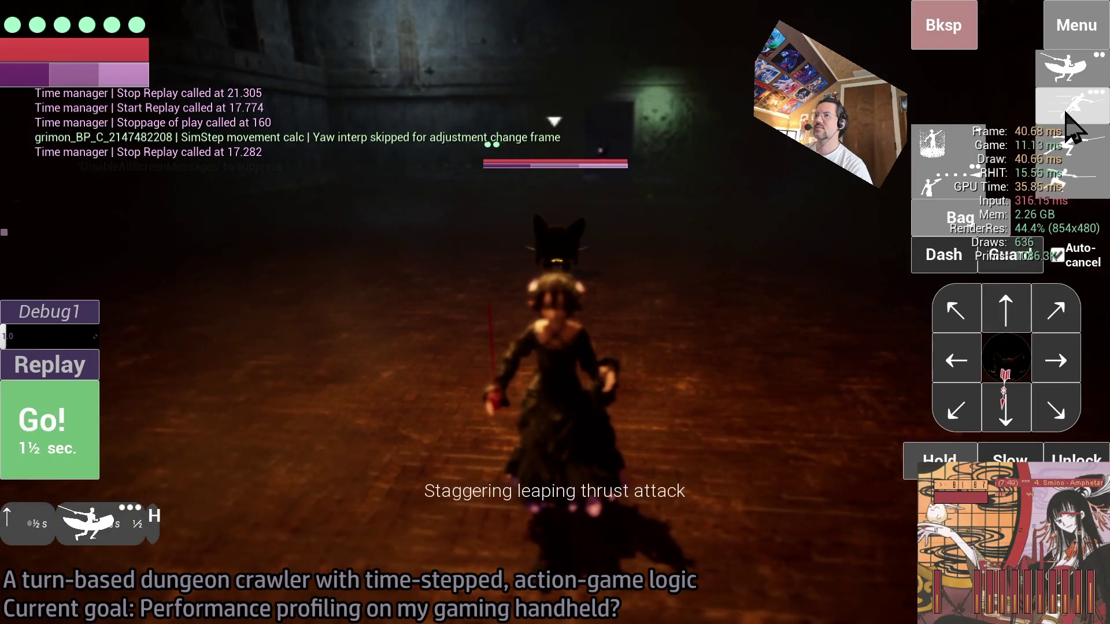
pyautogui.click(1067, 113)
pyautogui.click(944, 24)
pyautogui.click(944, 25)
pyautogui.click(1067, 112)
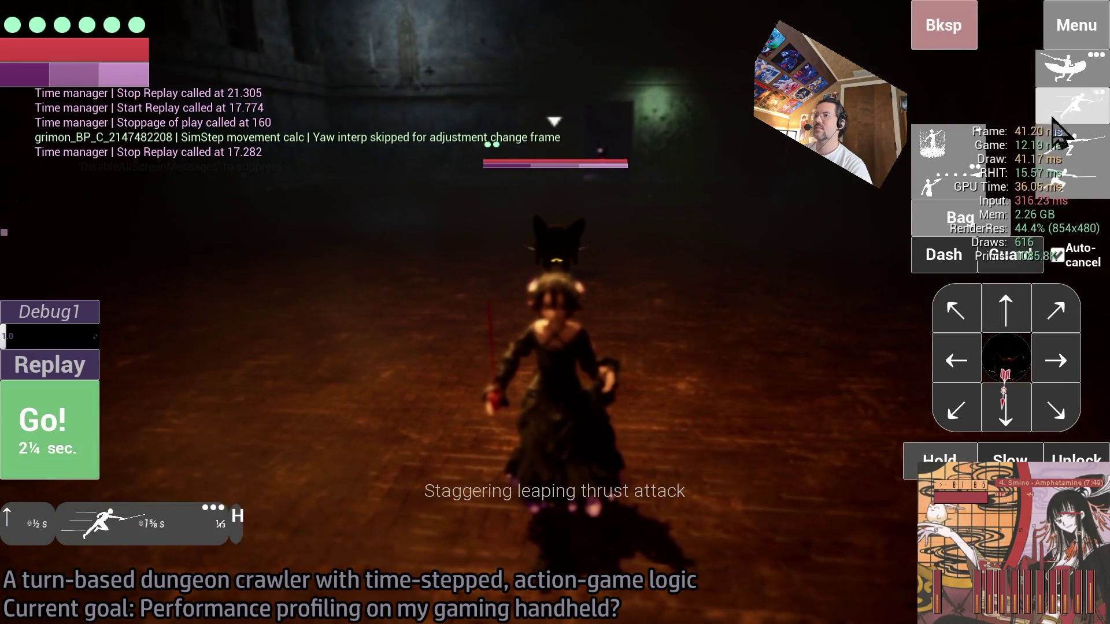
pyautogui.click(1066, 112)
pyautogui.click(13, 457)
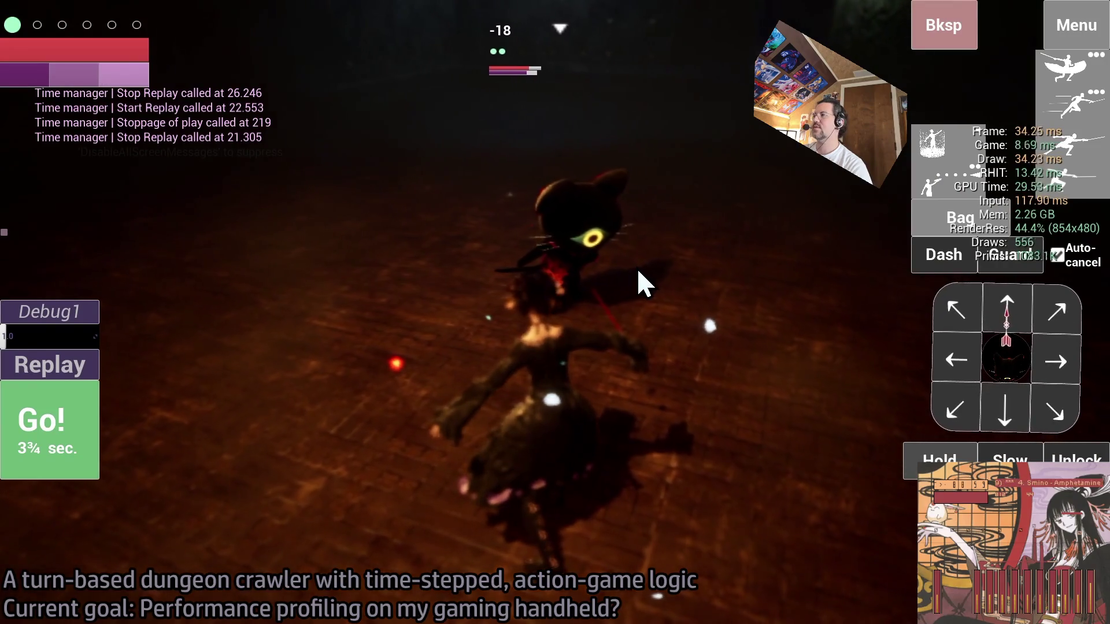
pyautogui.click(49, 428)
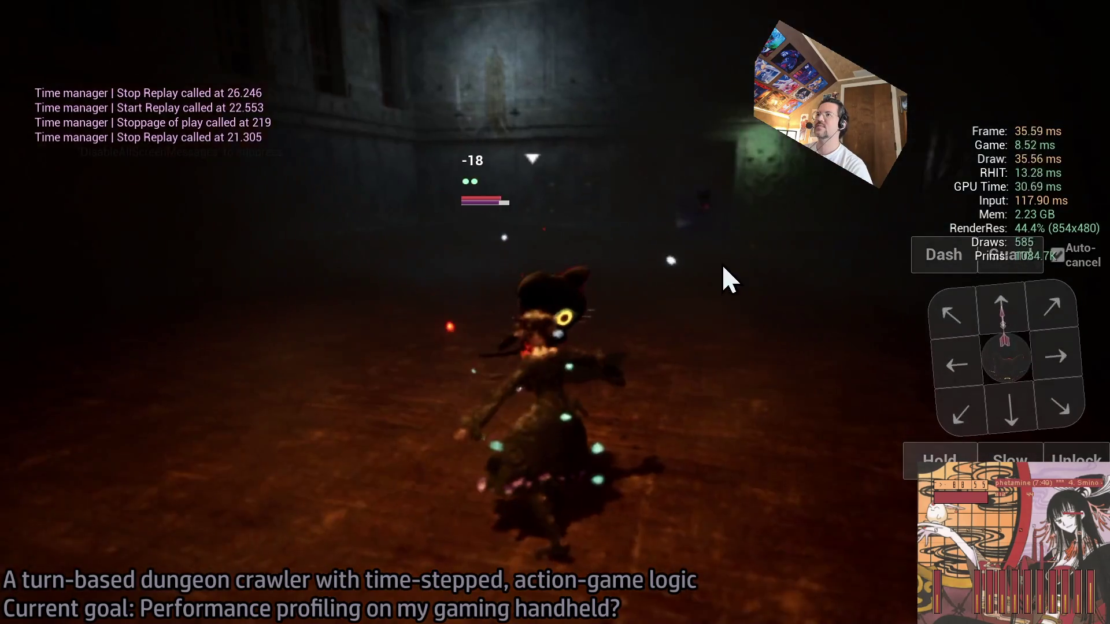
pyautogui.press('`')
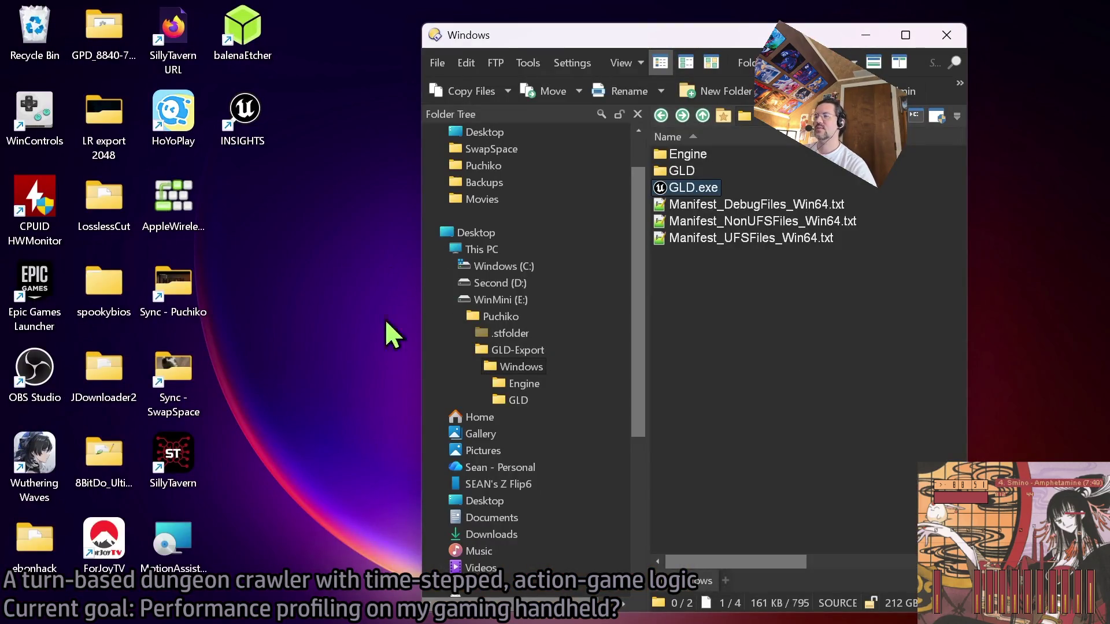
# - Open Unreal Insights and delete the old GLD trace session
pyautogui.moveTo(377, 622)
pyautogui.doubleClick(233, 115)
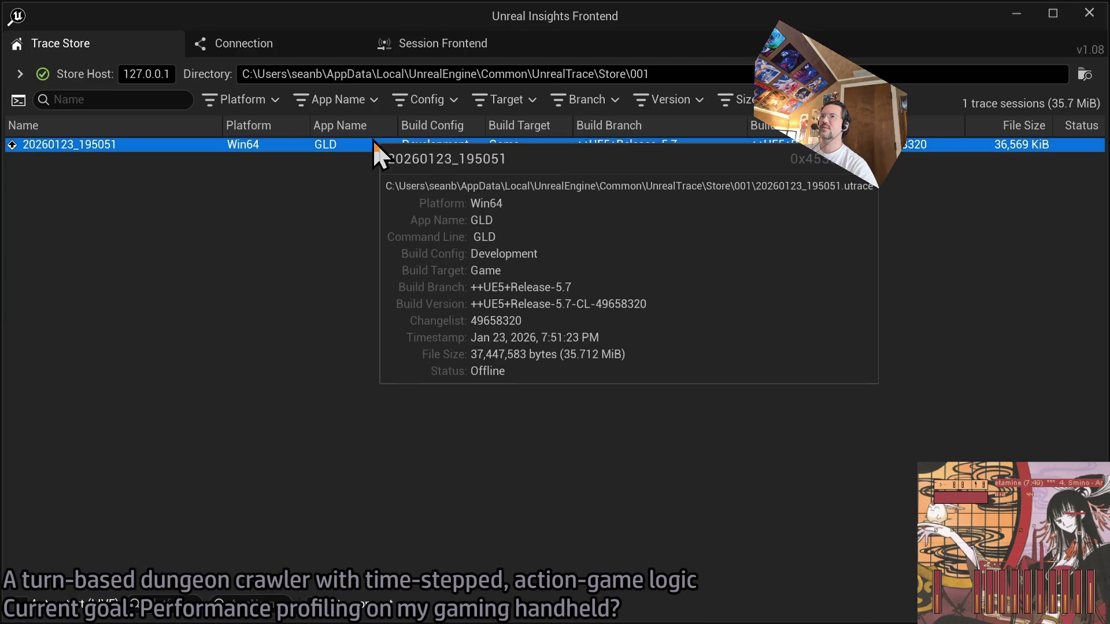
pyautogui.rightClick(373, 140)
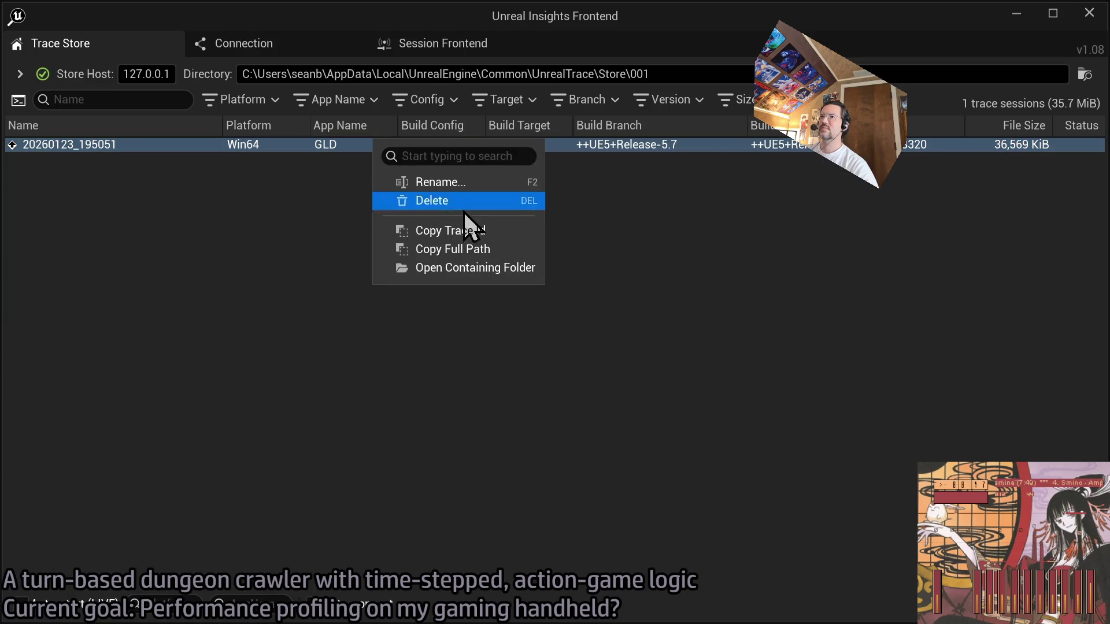
pyautogui.click(455, 203)
pyautogui.click(717, 388)
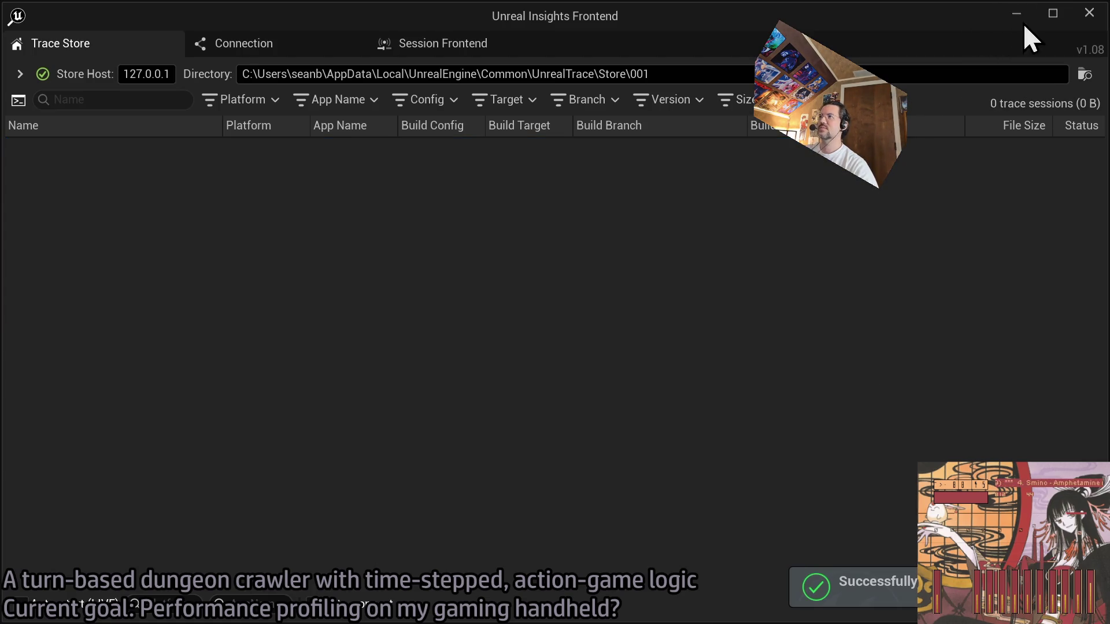
# - Minimise Insights, sort the build folder by name, and relaunch GLD.exe
pyautogui.click(1024, 24)
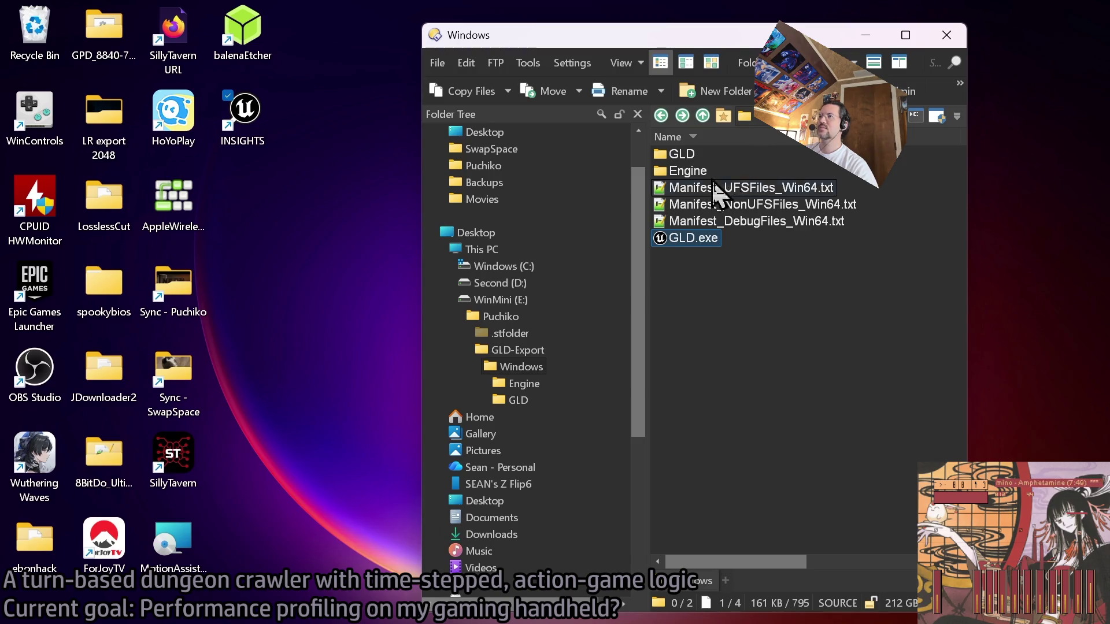
pyautogui.click(742, 136)
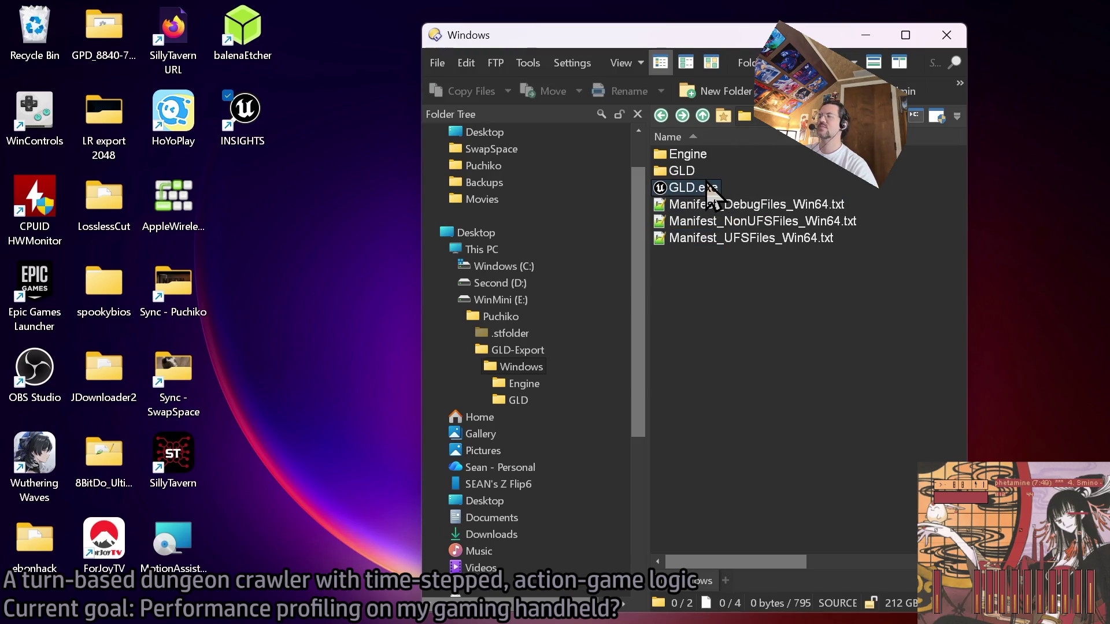
pyautogui.doubleClick(707, 183)
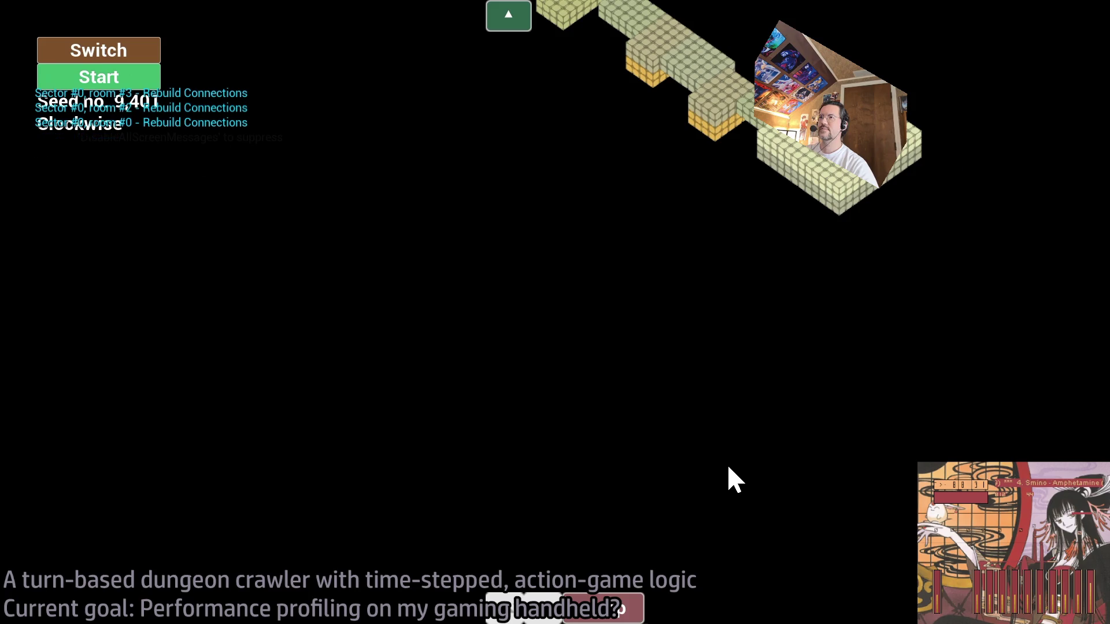
# - Start a new run and set lighting quality to Handheld
pyautogui.click(84, 78)
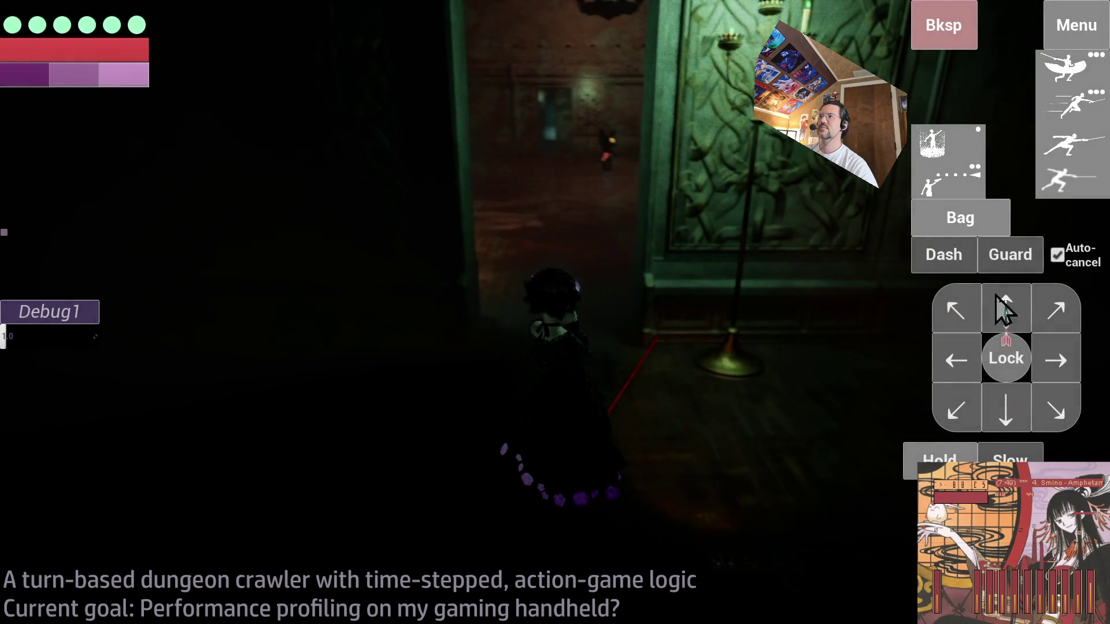
pyautogui.press('Escape')
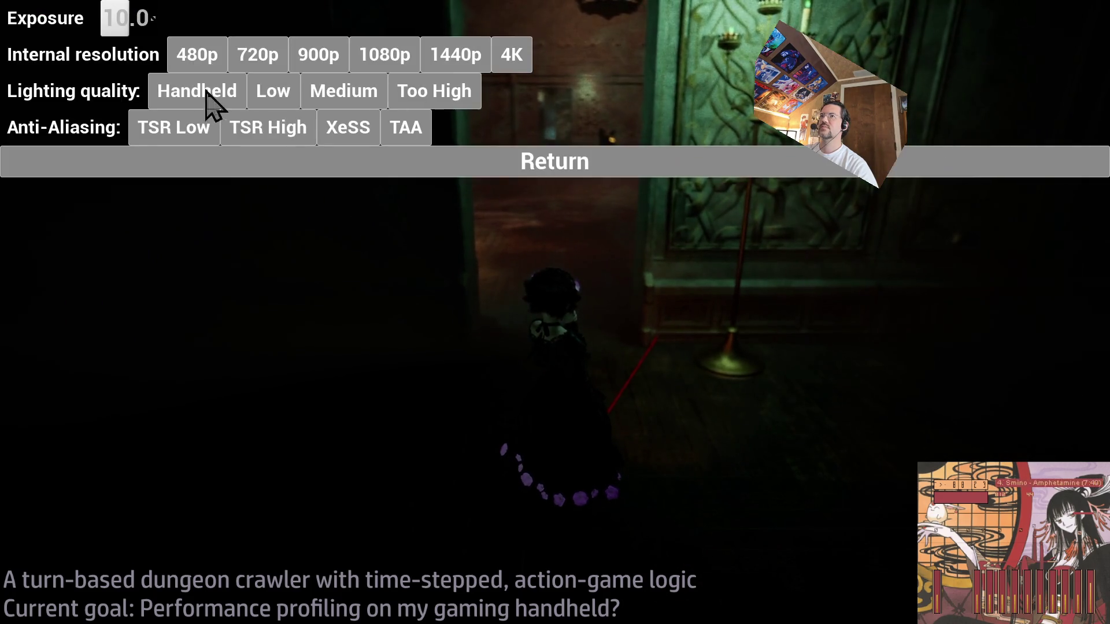
pyautogui.click(193, 79)
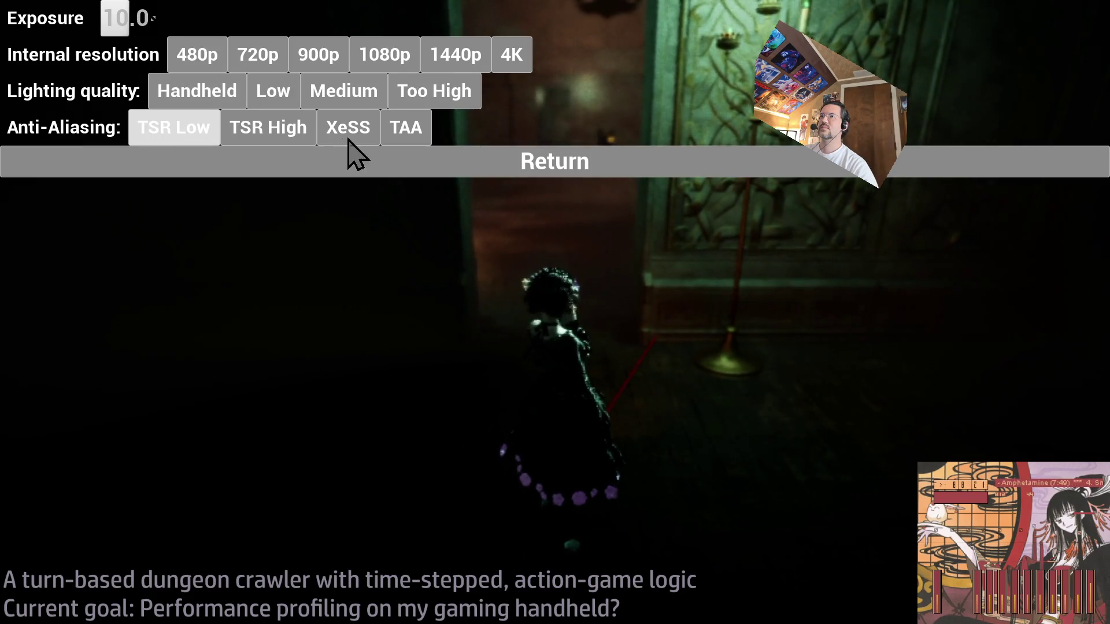
pyautogui.click(522, 172)
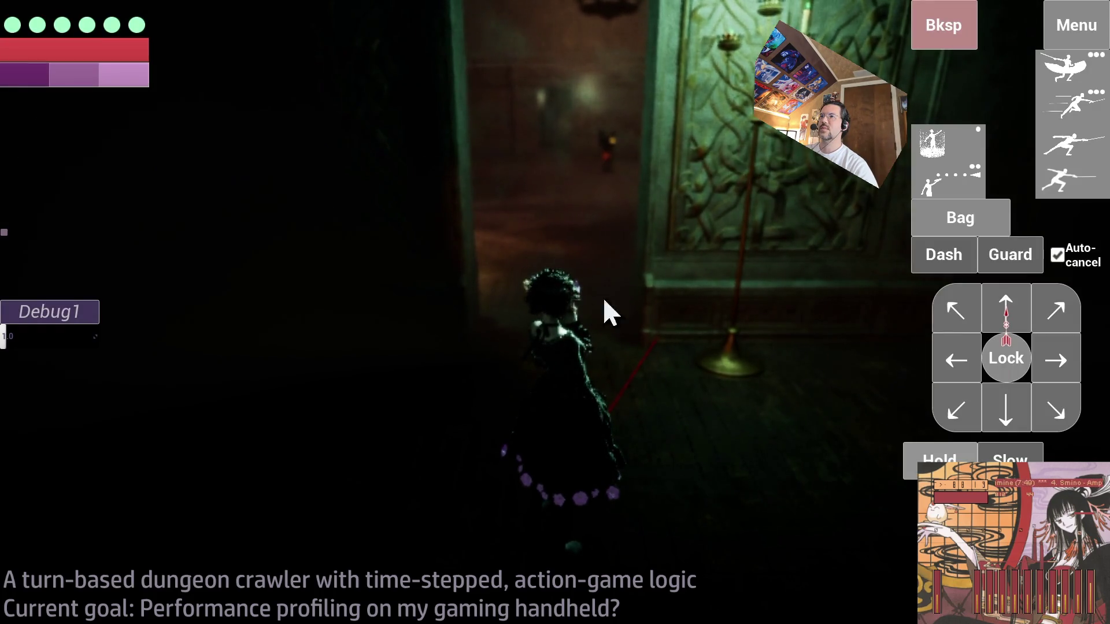
# - Queue a series of forward moves and set them executing
pyautogui.click(1016, 300)
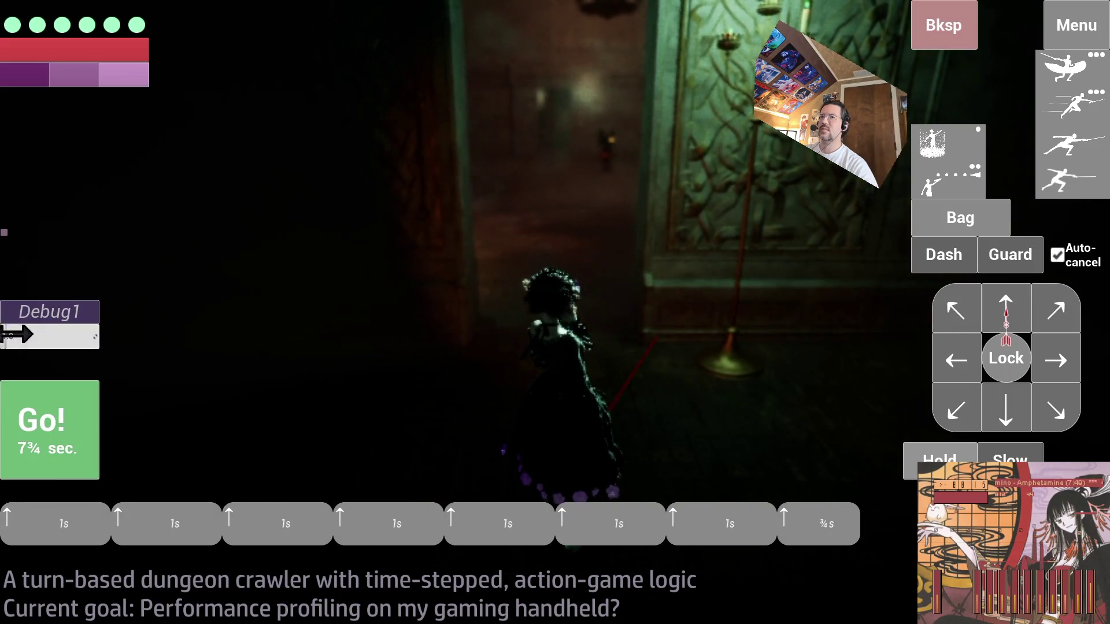
pyautogui.click(61, 437)
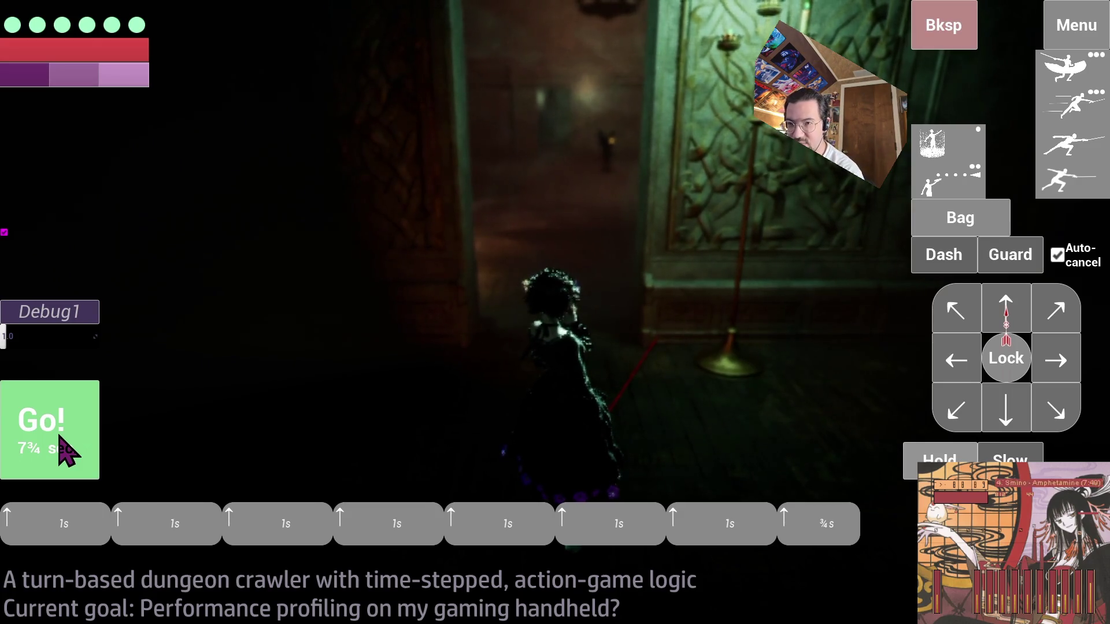
pyautogui.click(61, 438)
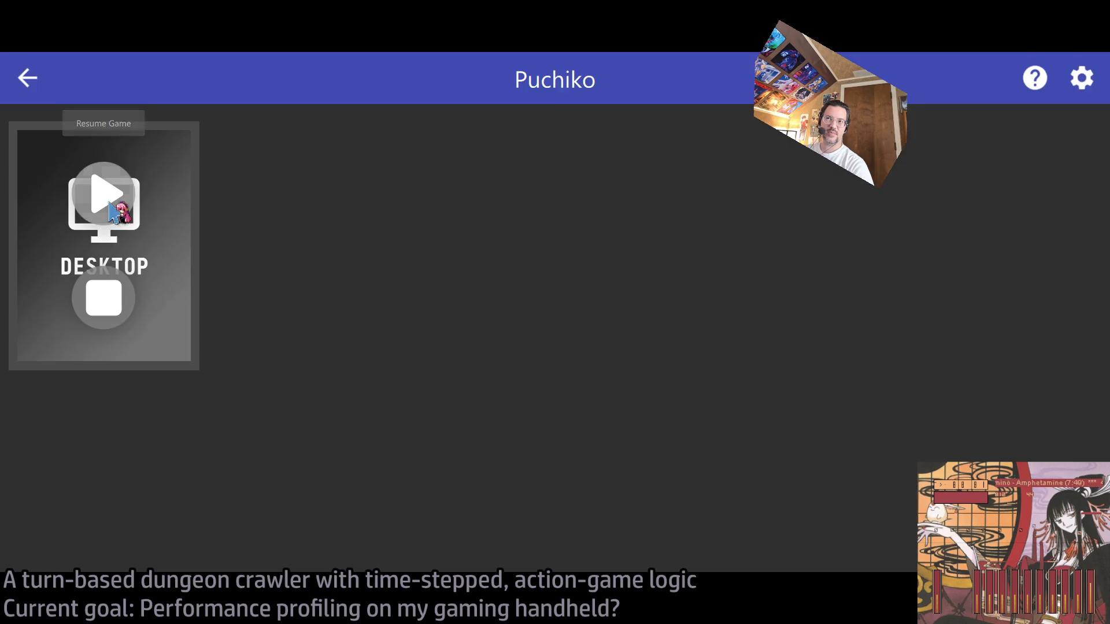
# - Back on the PC desktop, open trace 20260123_214753 and bring its Timing Insights window forward
pyautogui.click(119, 213)
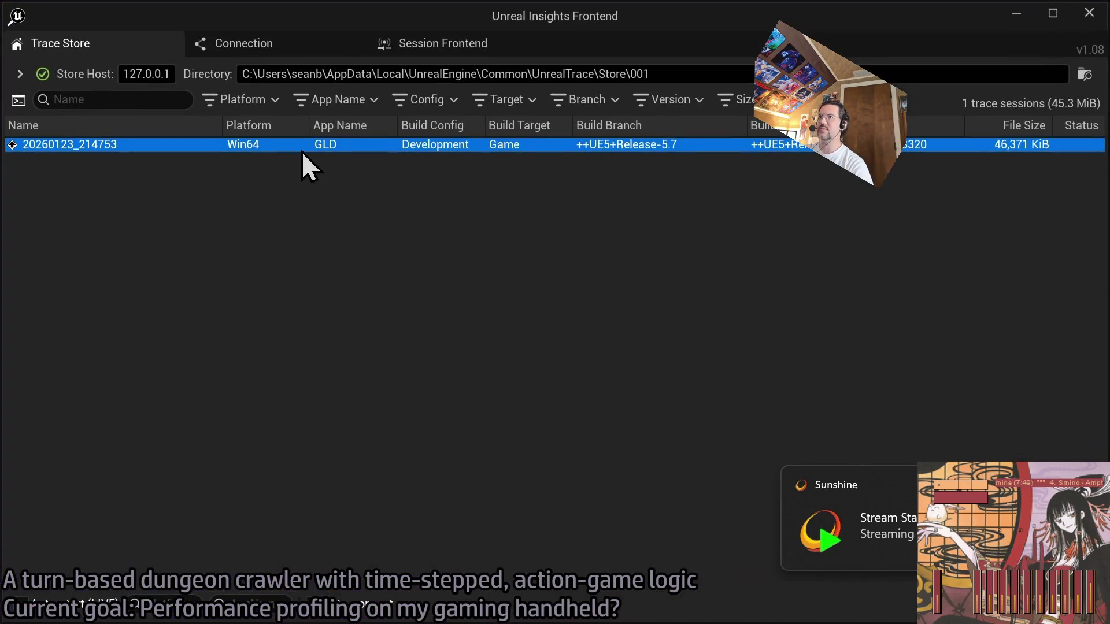
pyautogui.doubleClick(301, 146)
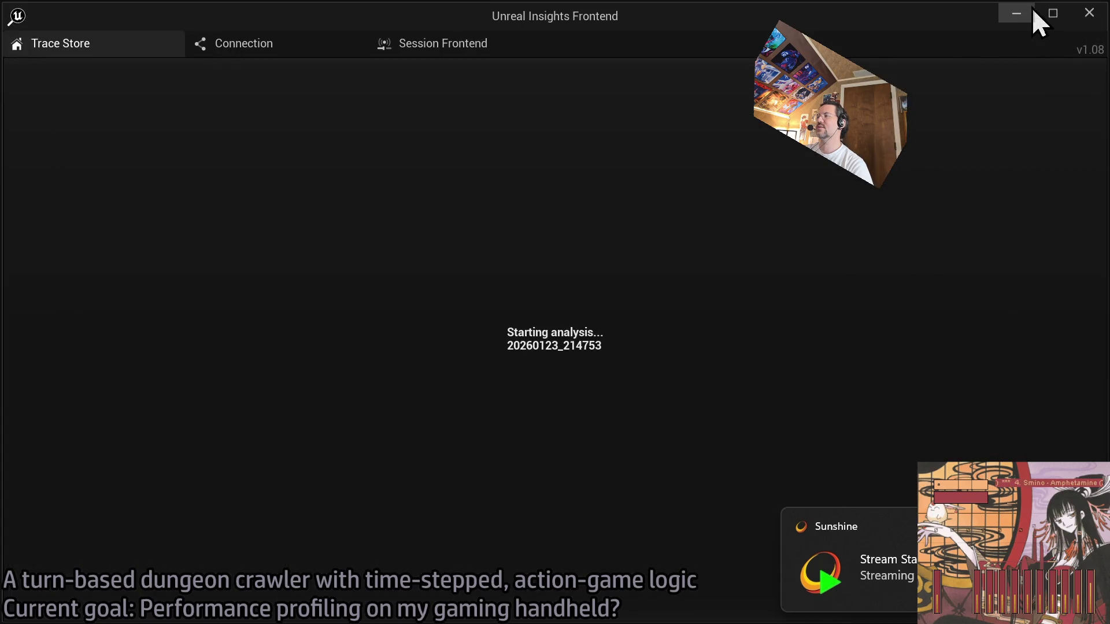
pyautogui.click(1022, 12)
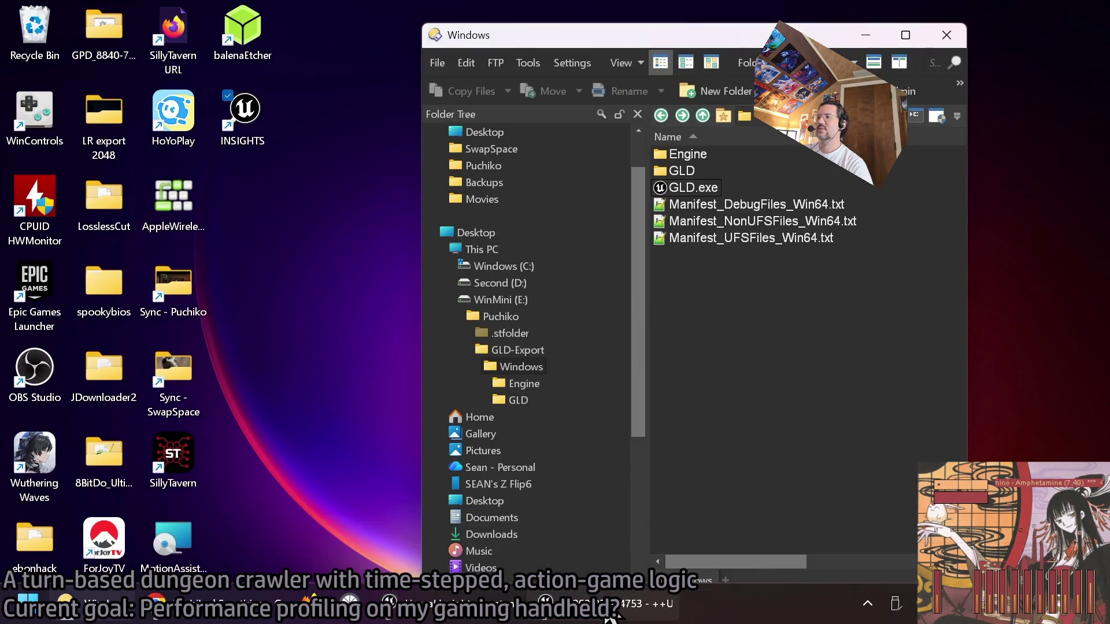
pyautogui.click(608, 616)
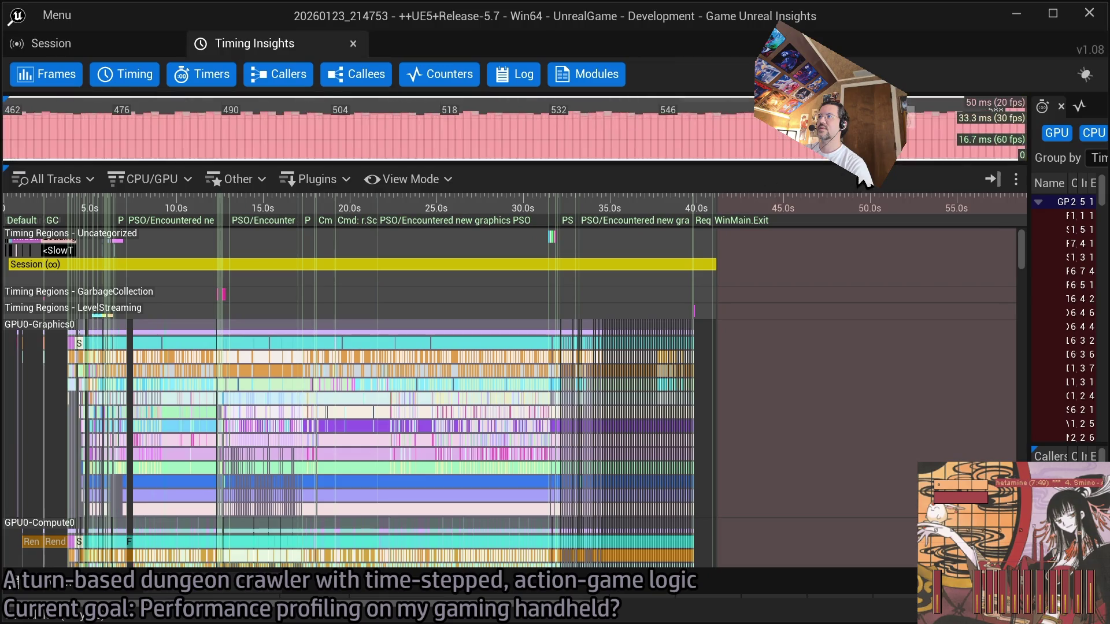
# - Select frame 632 in the Frames graph and zoom the timeline into it
pyautogui.scroll(2, 512, 151)
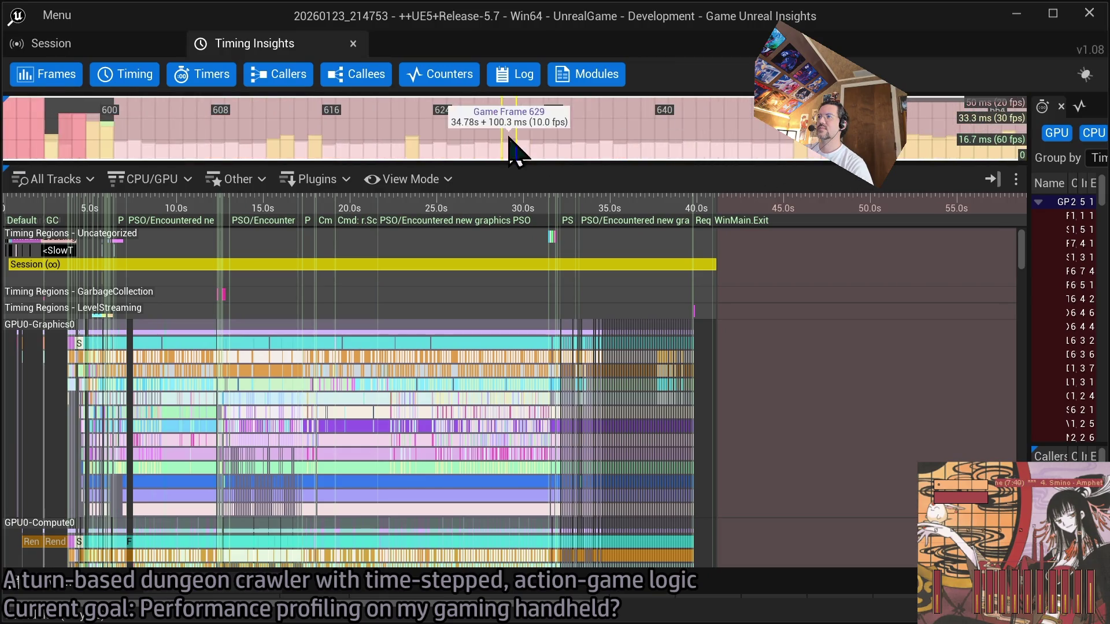
pyautogui.click(551, 144)
pyautogui.scroll(10, 614, 376)
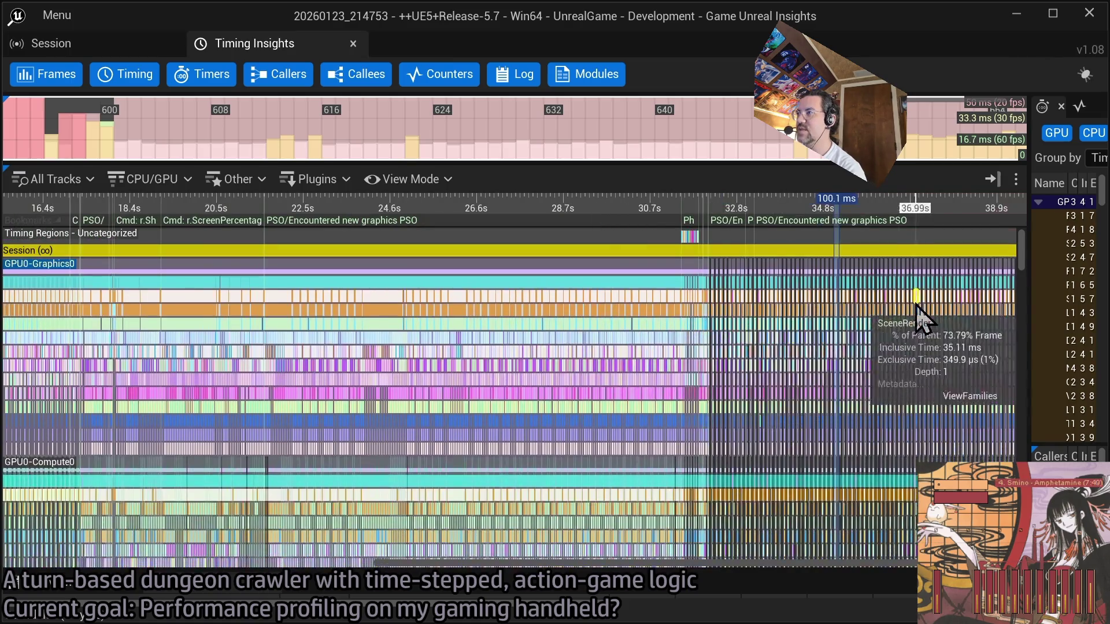
pyautogui.scroll(5, 753, 287)
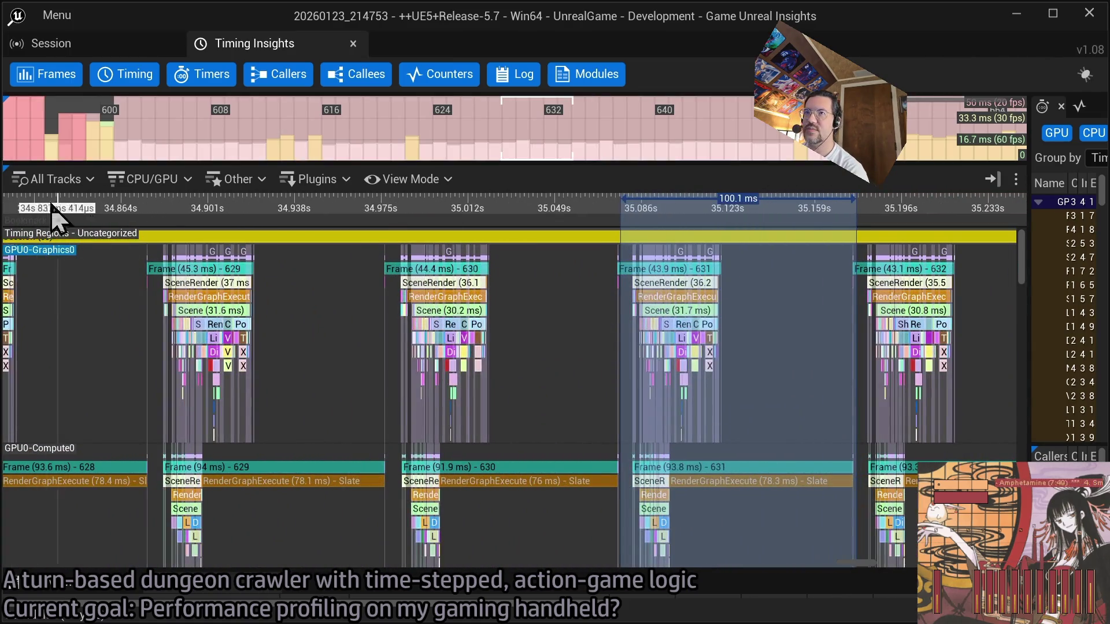
# - Show only GPU0-Graphics0, Copy0 and Compute0 tracks, then pan to frame 631's later GPU events
pyautogui.click(53, 180)
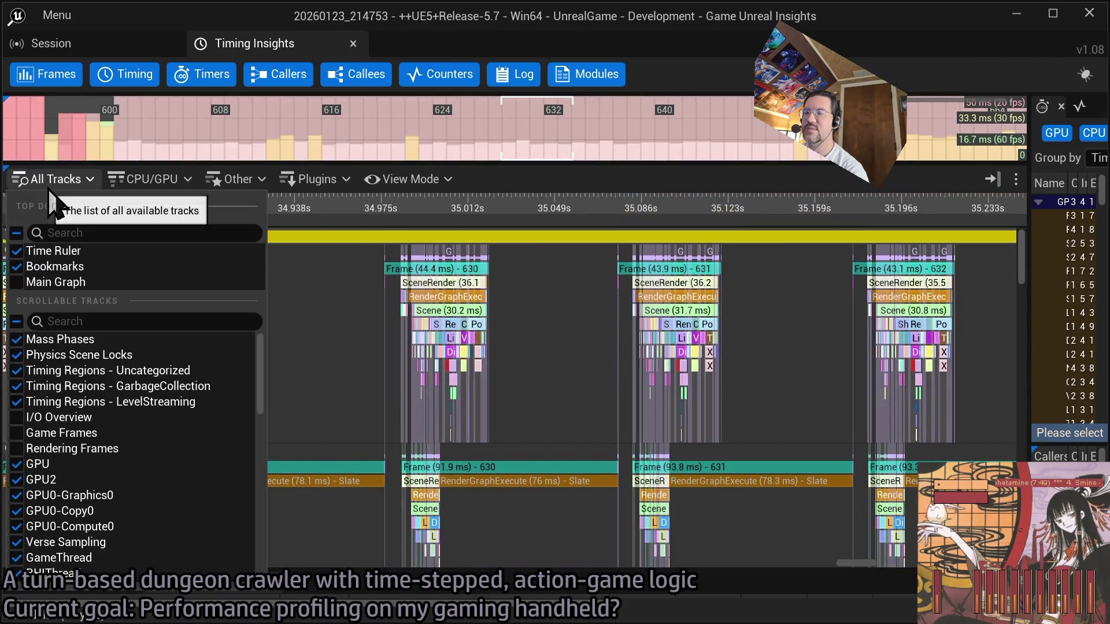
pyautogui.click(17, 322)
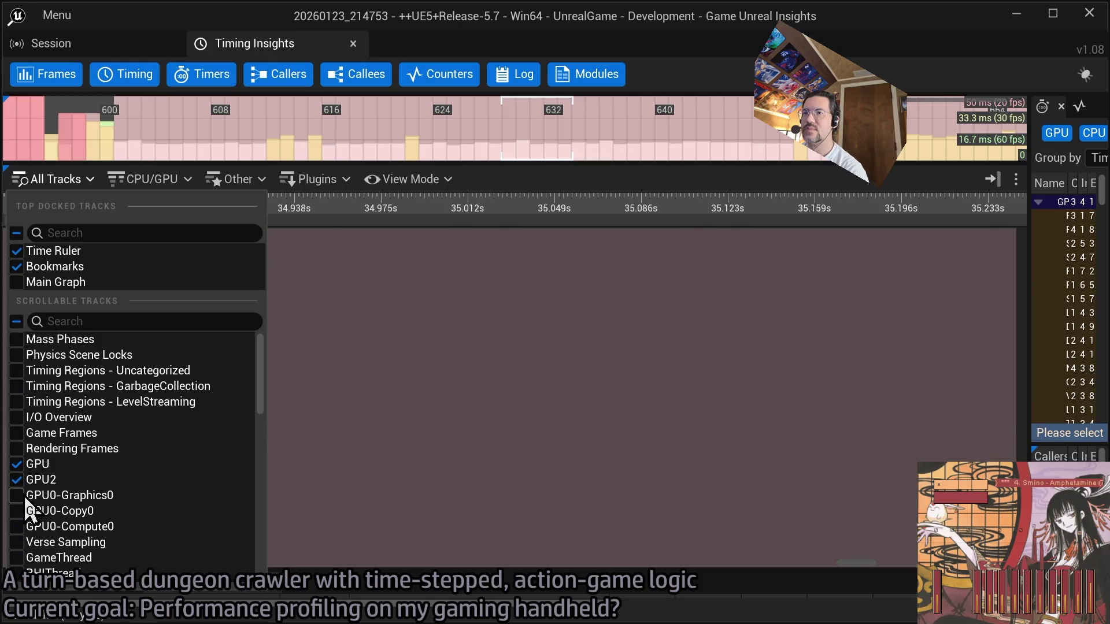
pyautogui.click(25, 496)
pyautogui.click(28, 511)
pyautogui.click(30, 526)
pyautogui.click(734, 287)
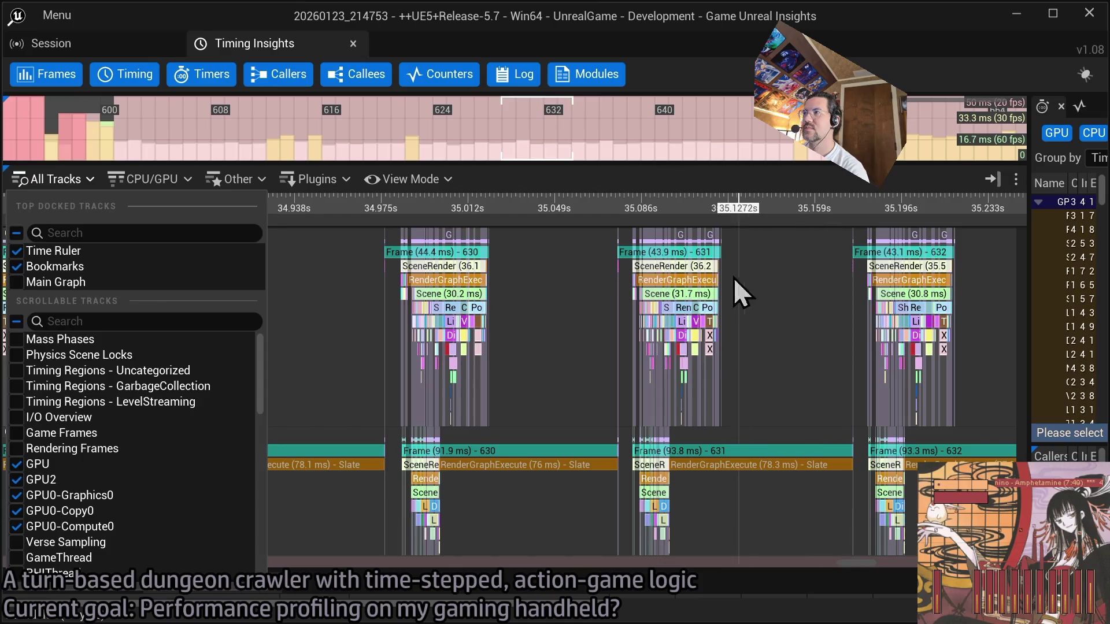
pyautogui.scroll(6, 734, 288)
pyautogui.moveTo(775, 417)
pyautogui.mouseDown()
pyautogui.moveTo(657, 393)
pyautogui.moveTo(498, 401)
pyautogui.moveTo(513, 378)
pyautogui.moveTo(444, 371)
pyautogui.mouseUp()
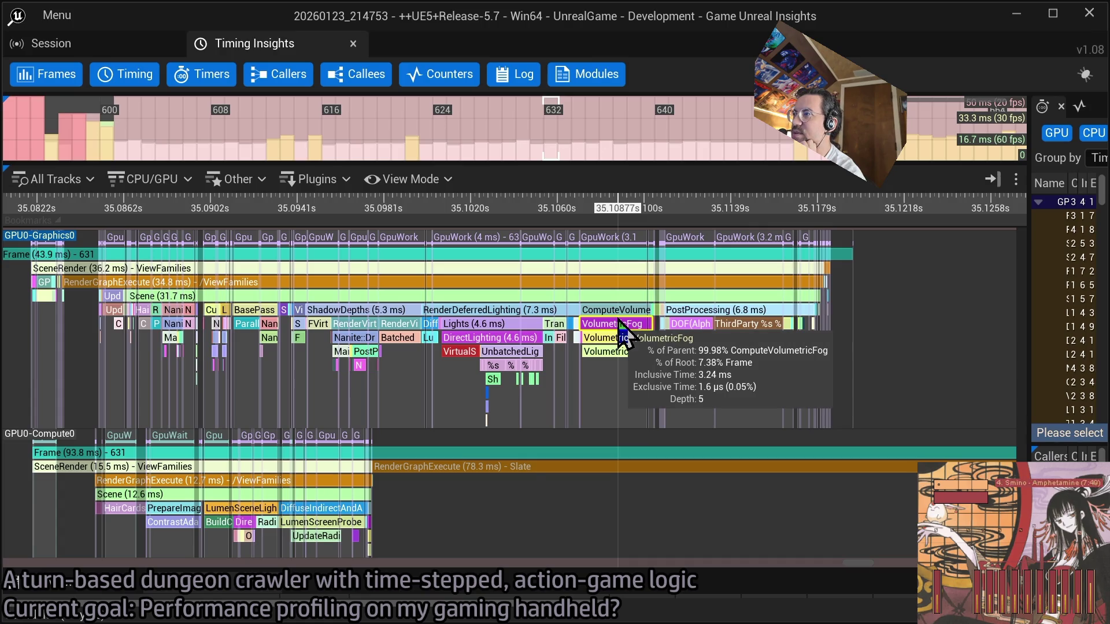
# - Zoom onto frame 633's VolumetricFog and XeSS passes and select VolumetricFog::InitialiseVolume
pyautogui.scroll(4, 620, 332)
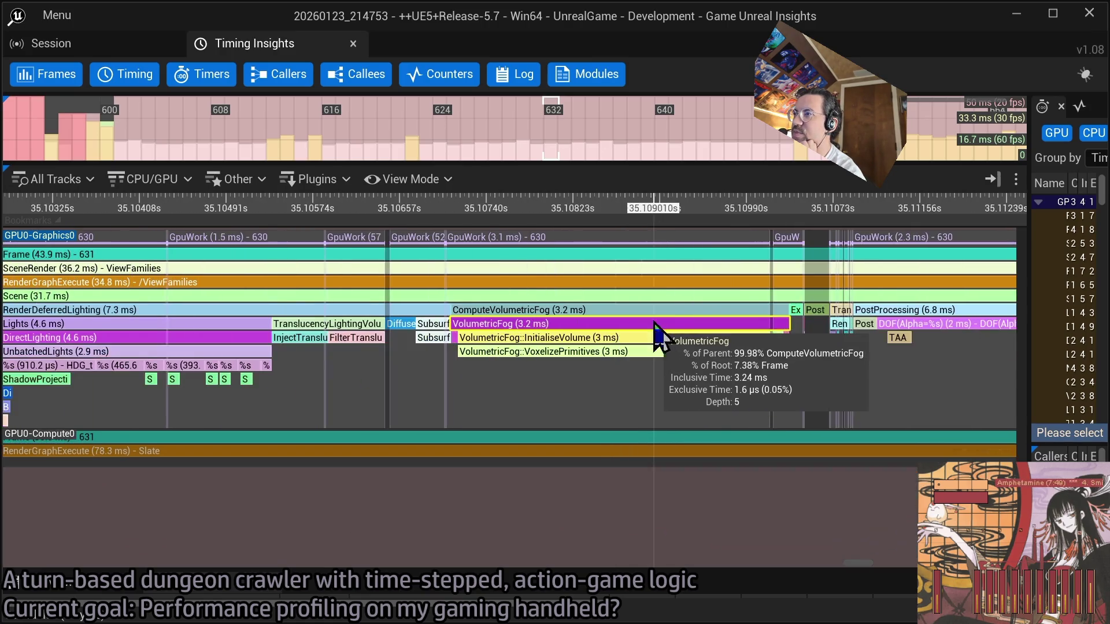
pyautogui.scroll(-8, 366, 360)
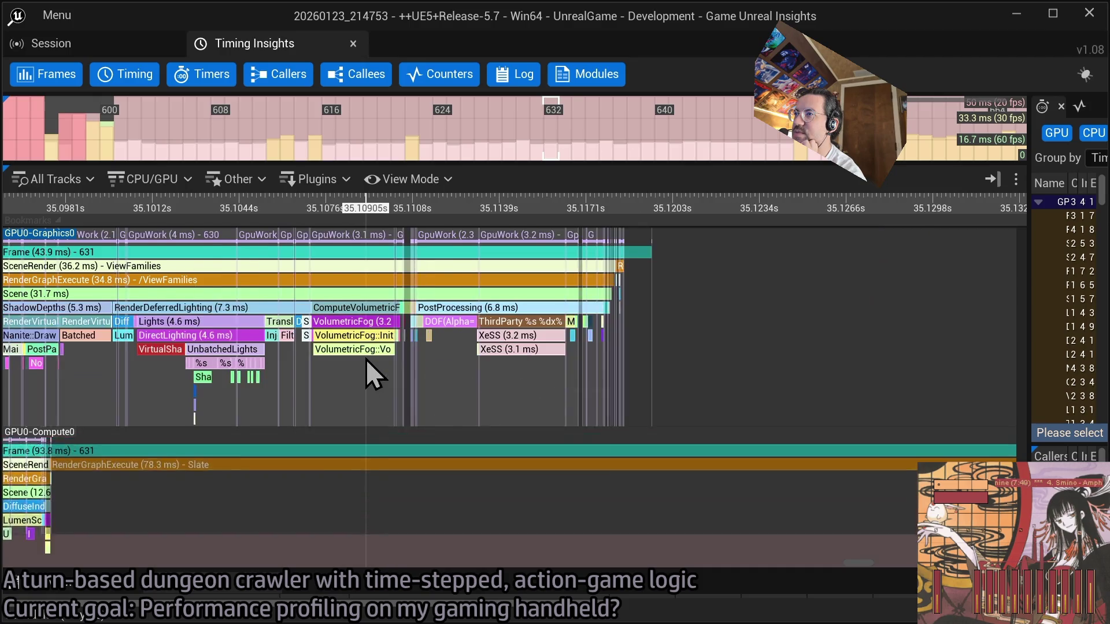
pyautogui.scroll(2, 631, 341)
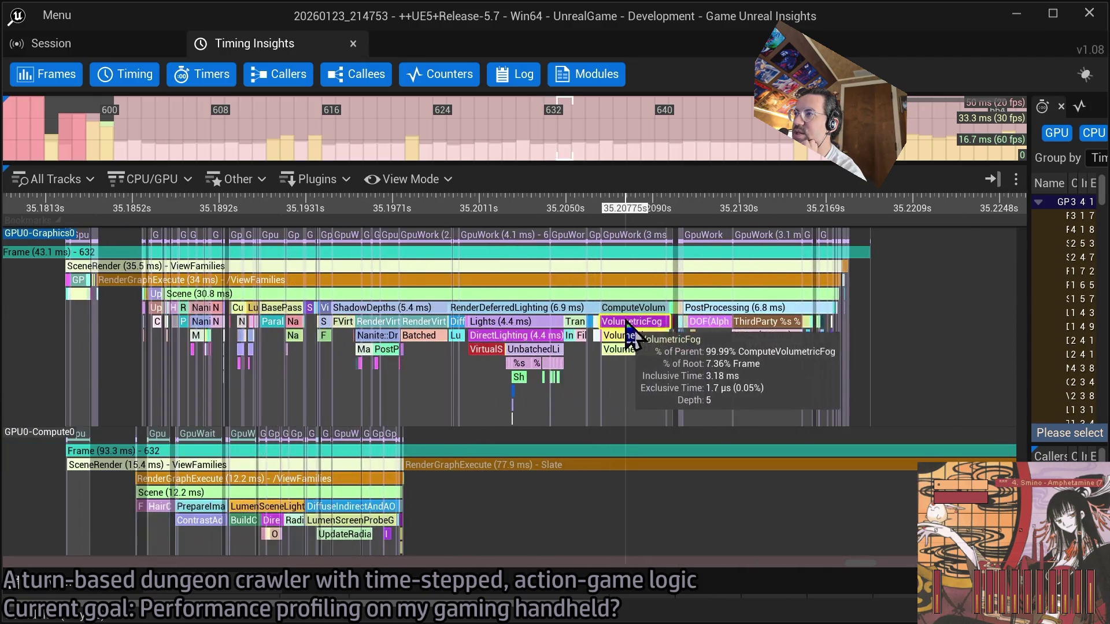
pyautogui.hscroll(5, 775, 339)
pyautogui.scroll(3, 701, 347)
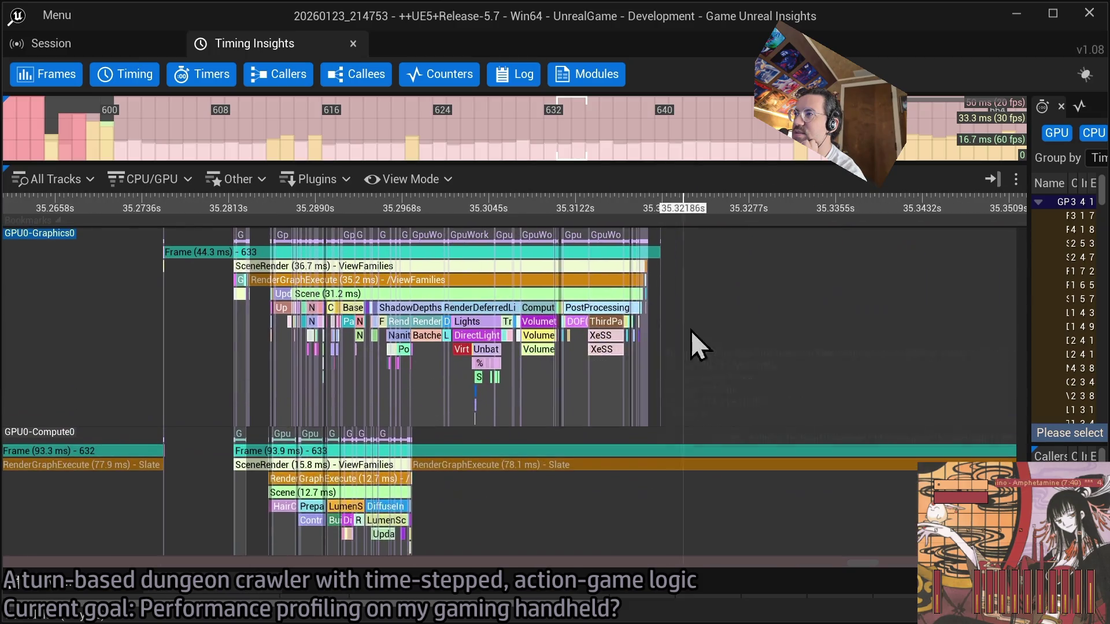
pyautogui.scroll(2, 545, 347)
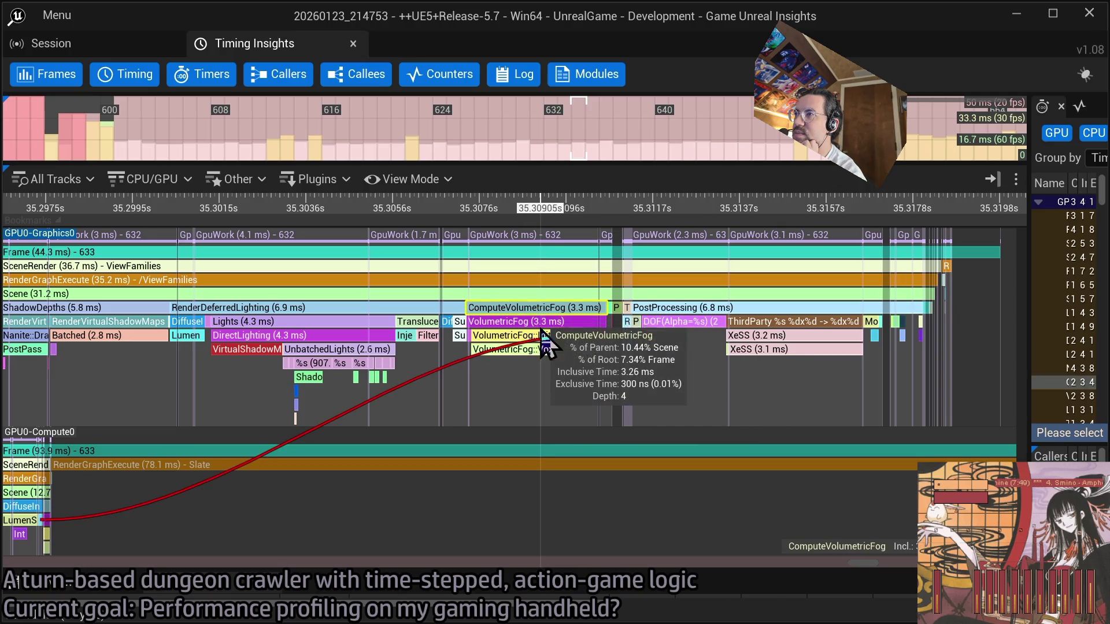
pyautogui.scroll(-3, 419, 446)
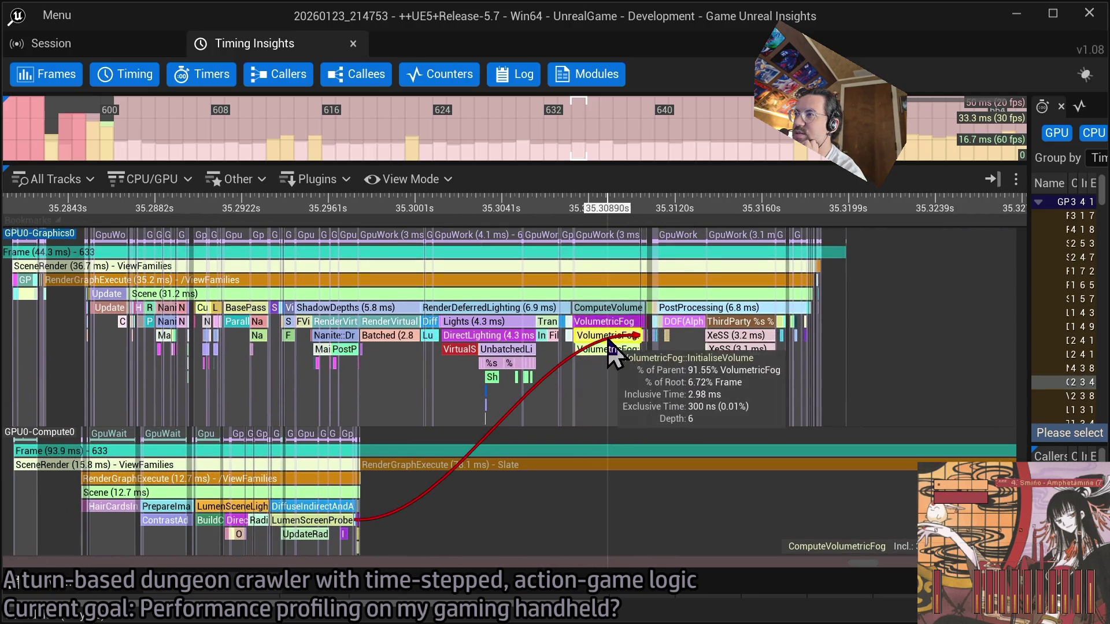
pyautogui.click(607, 341)
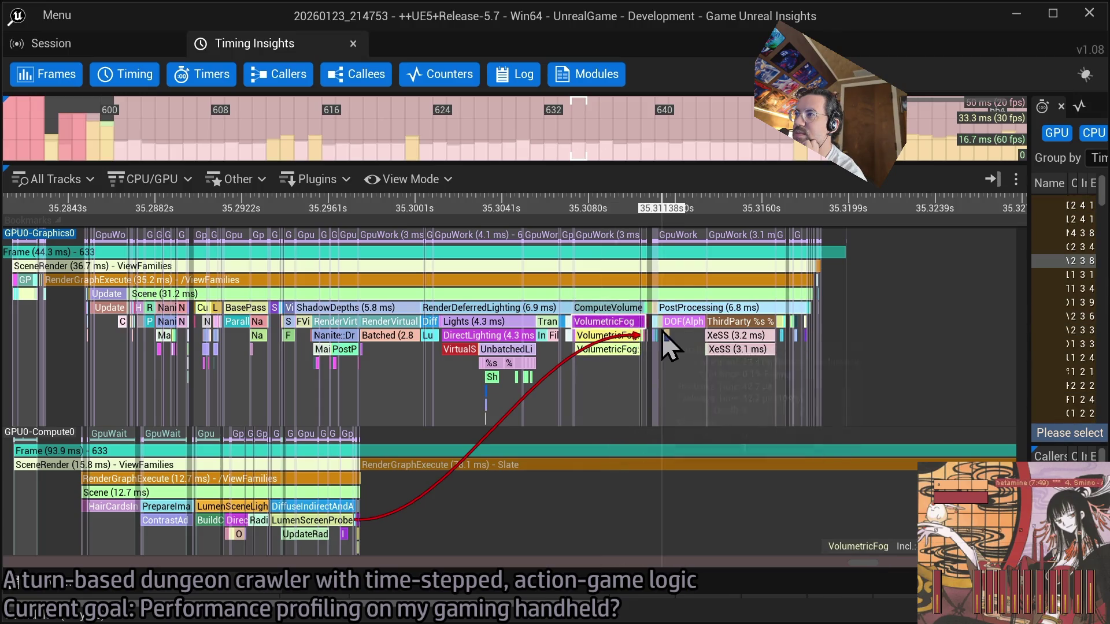
# - Zoom in and out around the selected fog event to compare the pass costs
pyautogui.scroll(10, 612, 341)
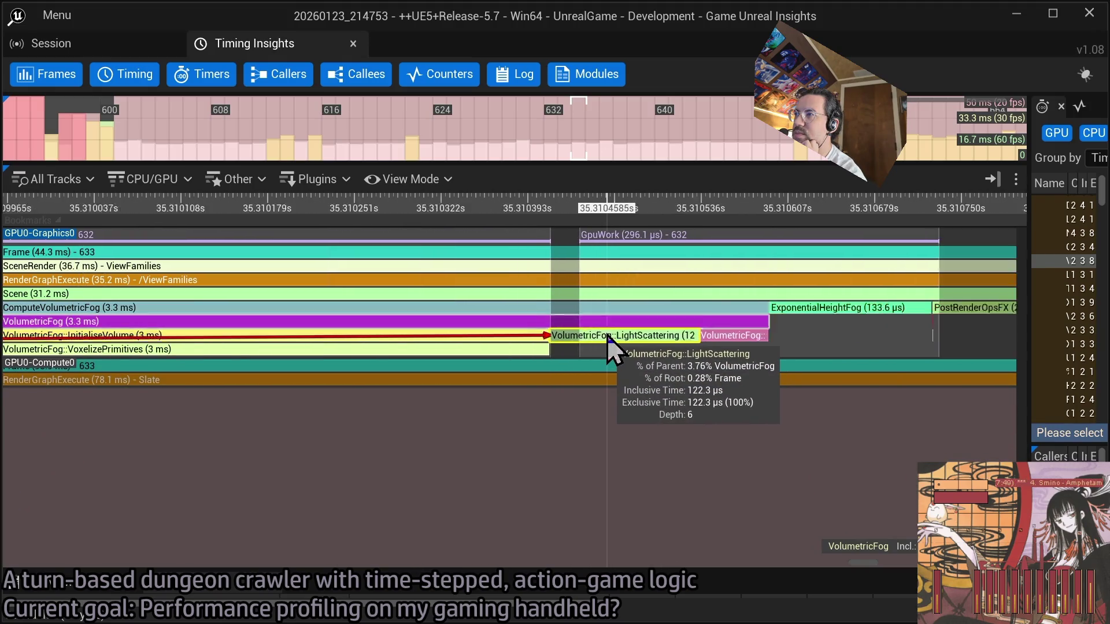
pyautogui.scroll(-10, 608, 336)
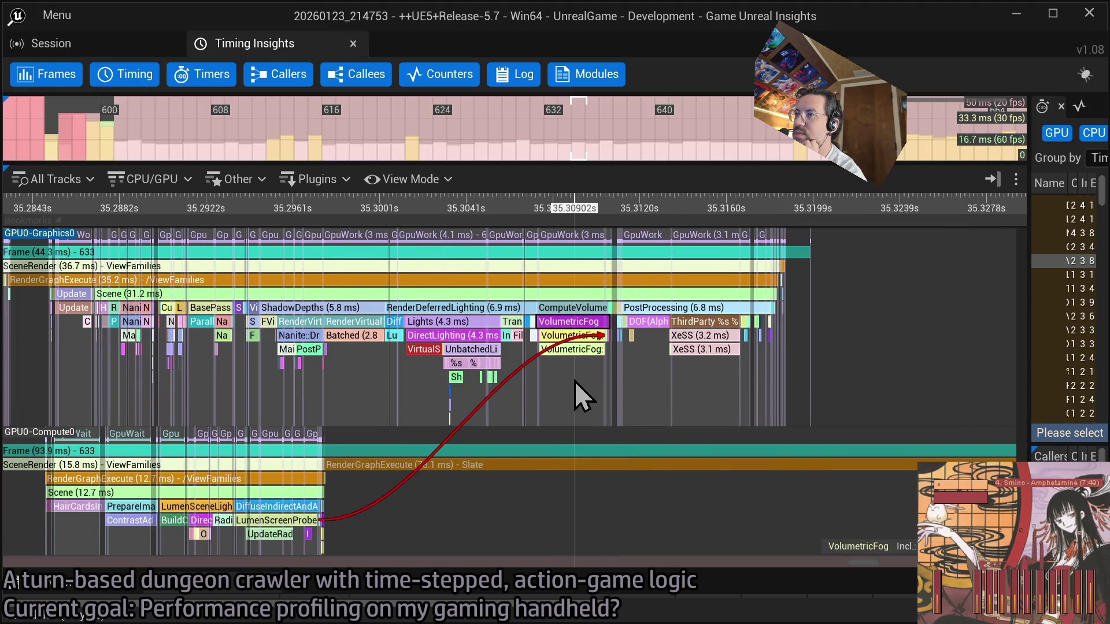
pyautogui.scroll(-2, 550, 392)
pyautogui.scroll(-2, 454, 417)
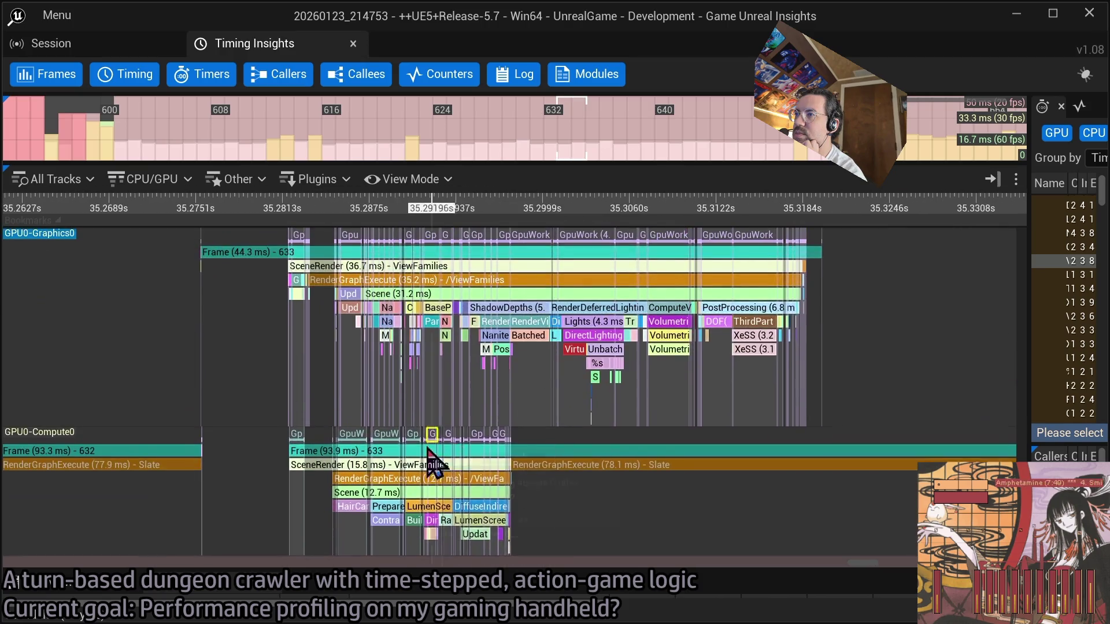
pyautogui.scroll(4, 404, 457)
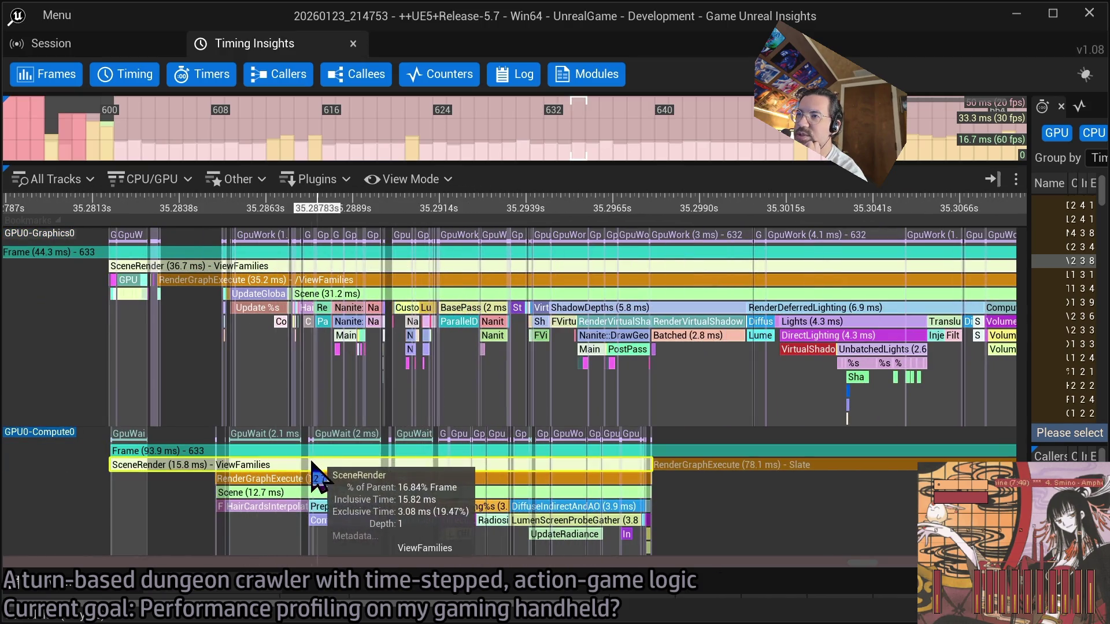